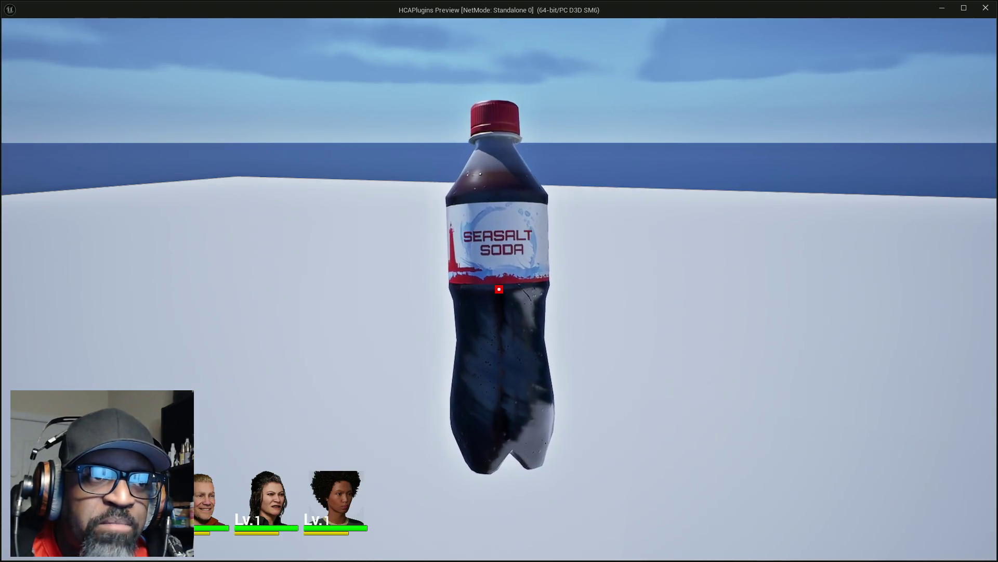
- Scroll-scale the inspected Seasalt Soda bottle up and down during play
scroll(499, 289, up, 2)
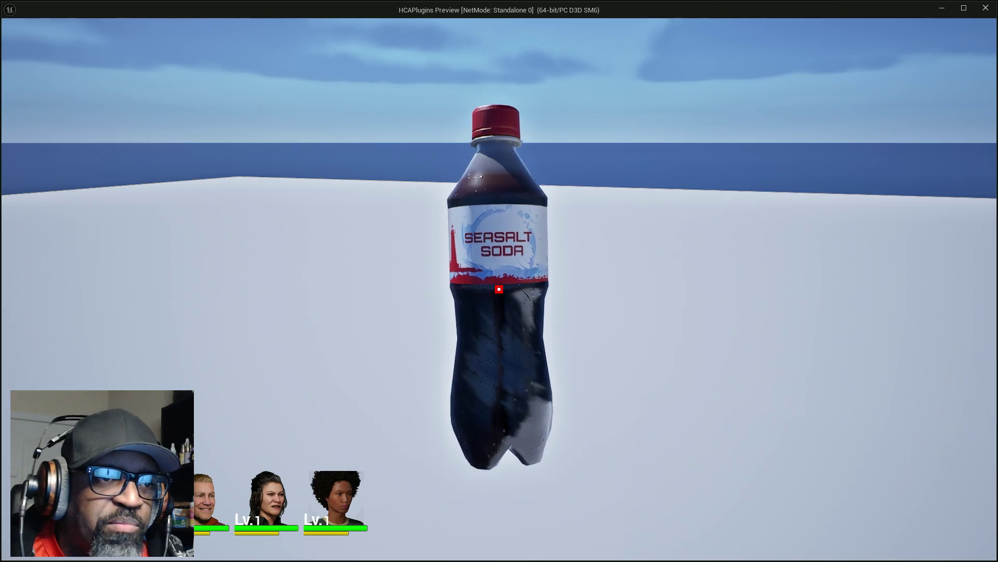
scroll(499, 288, up, 1)
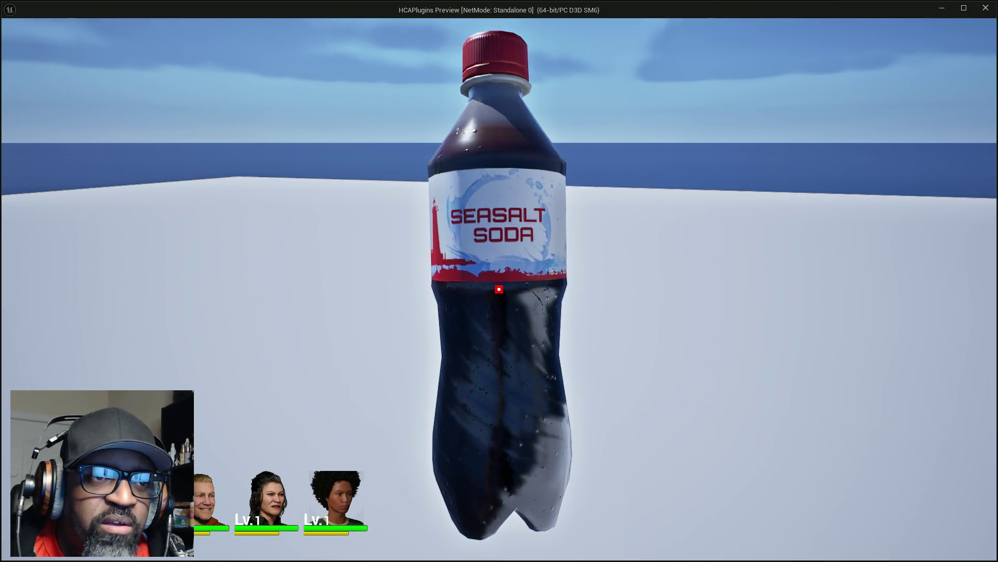
scroll(499, 289, down, 3)
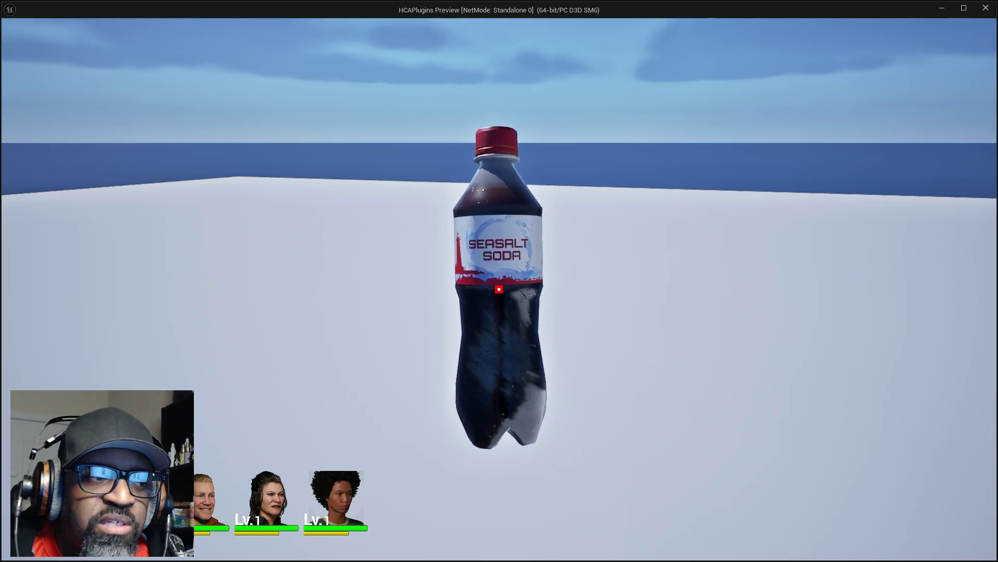
scroll(498, 289, up, 2)
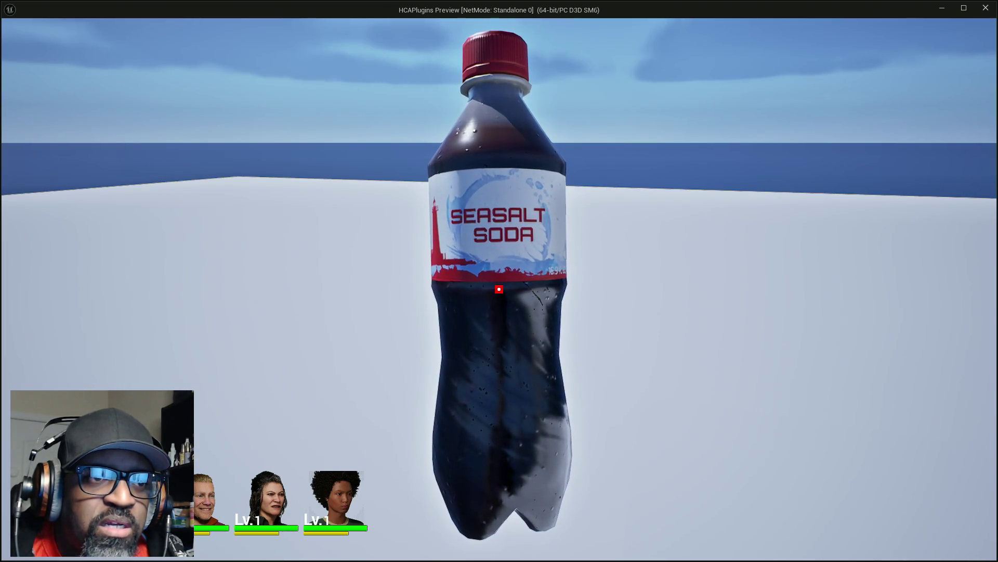
scroll(498, 288, down, 2)
scroll(499, 288, down, 2)
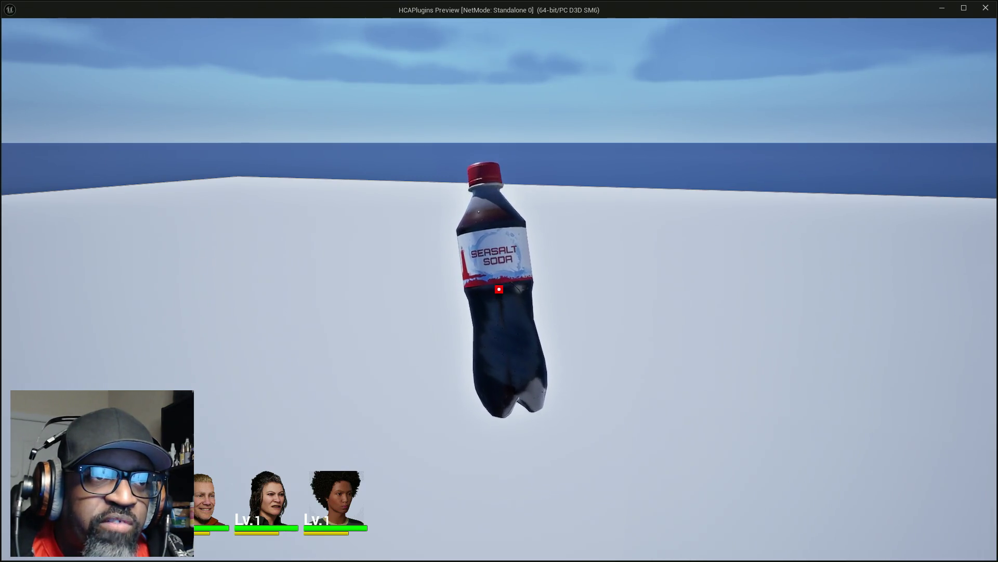
scroll(499, 289, up, 2)
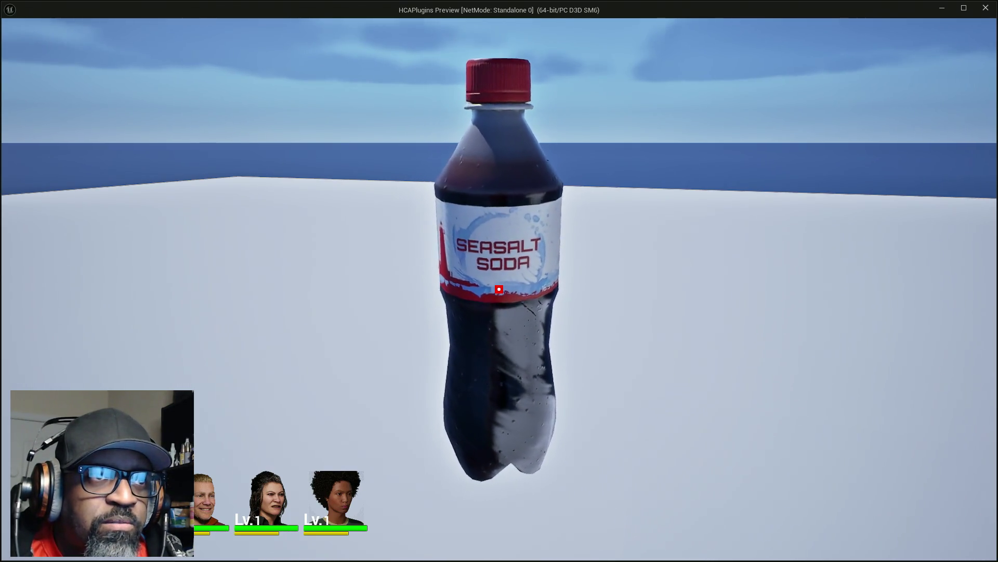
scroll(498, 288, up, 2)
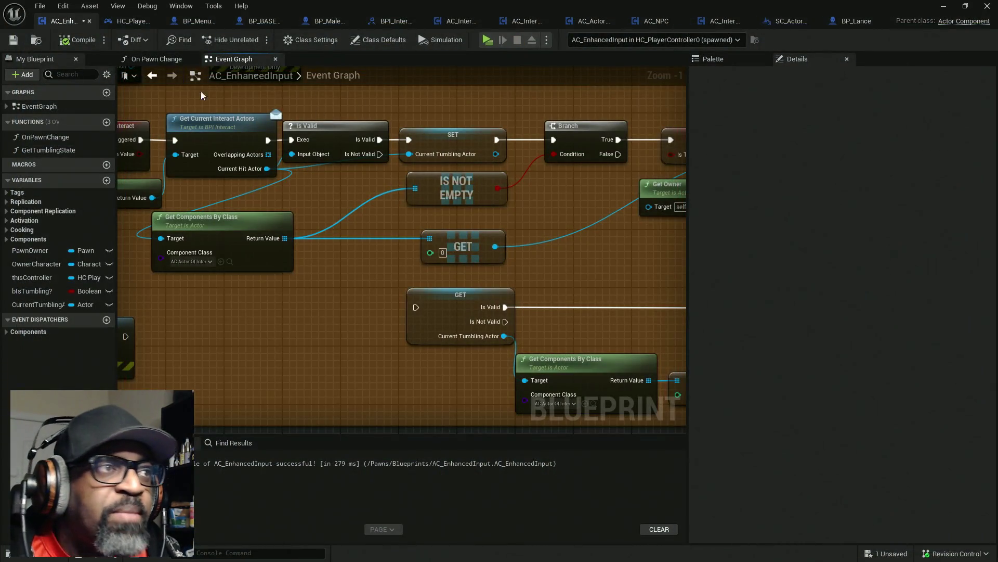
- Save the AC_EnhancedInput component from its Event Graph
click(259, 19)
scroll(331, 213, up, 5)
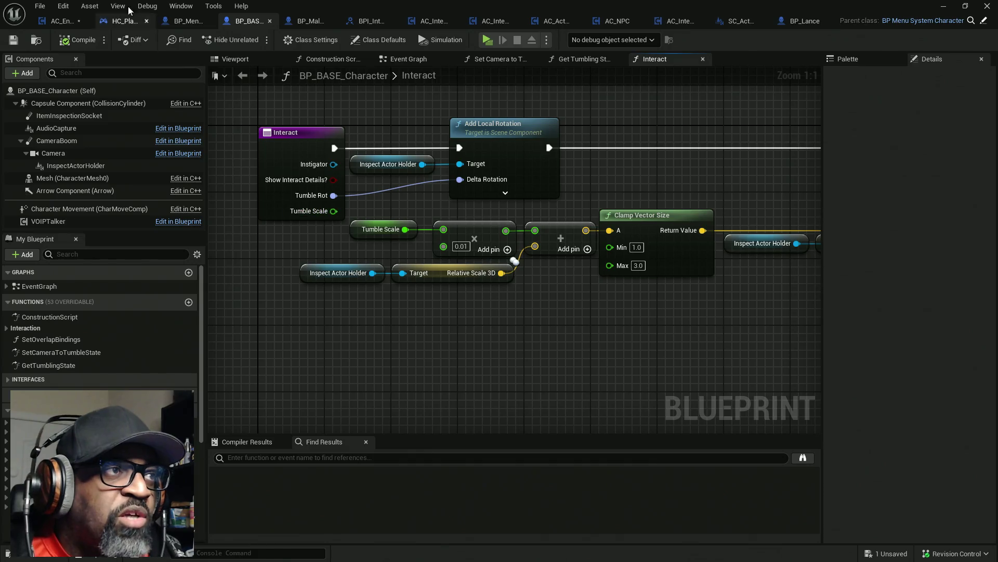
click(59, 21)
key(ctrl+s)
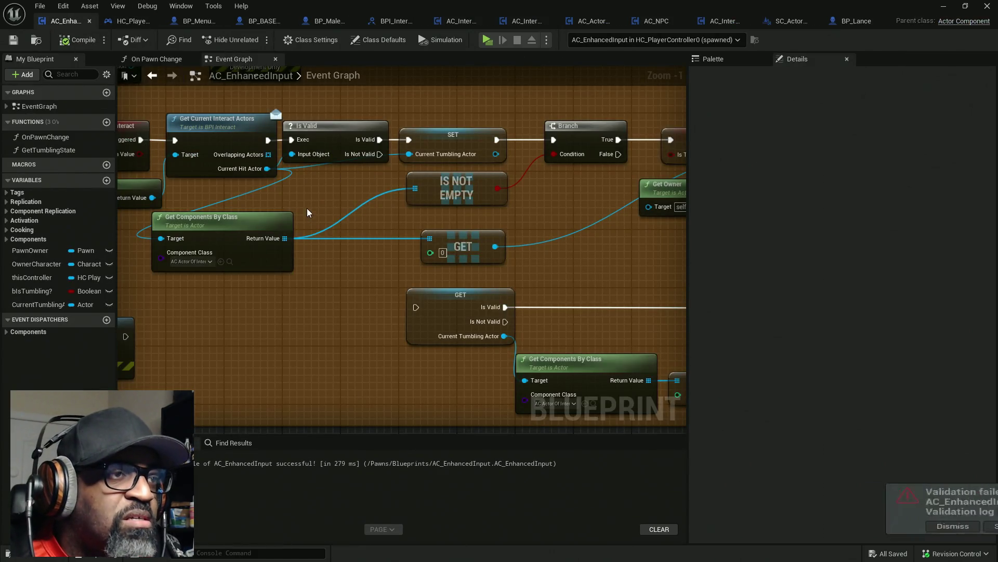
- Trace IA_Move through the input device switch into the Interact call's Tumble Scale input
scroll(454, 196, up, 4)
scroll(453, 196, down, 8)
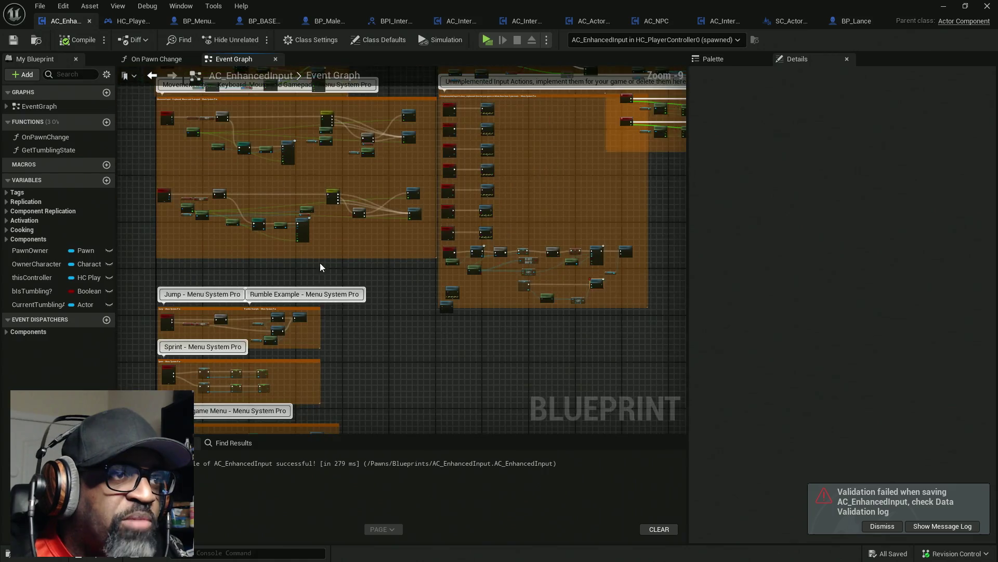
scroll(356, 221, up, 7)
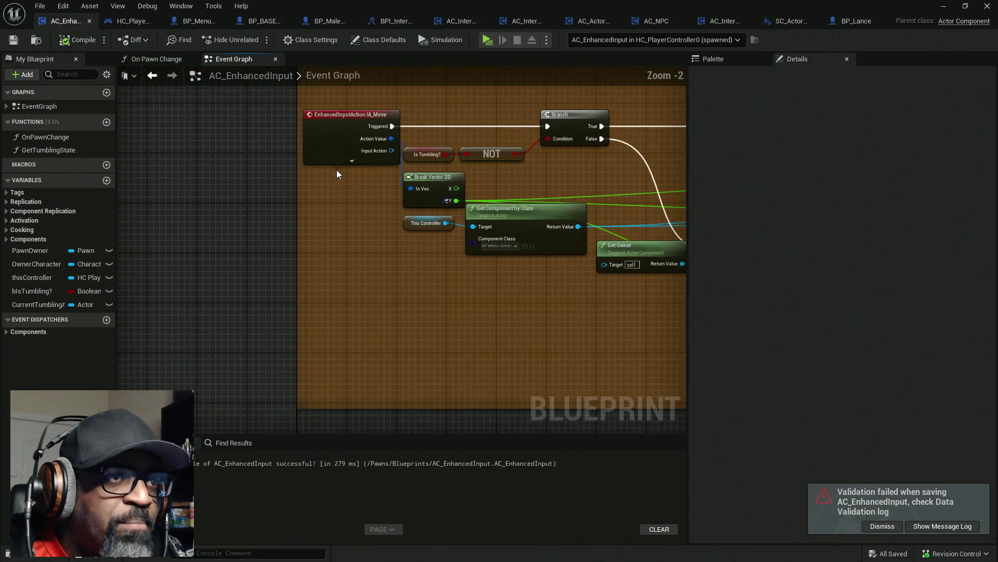
click(334, 244)
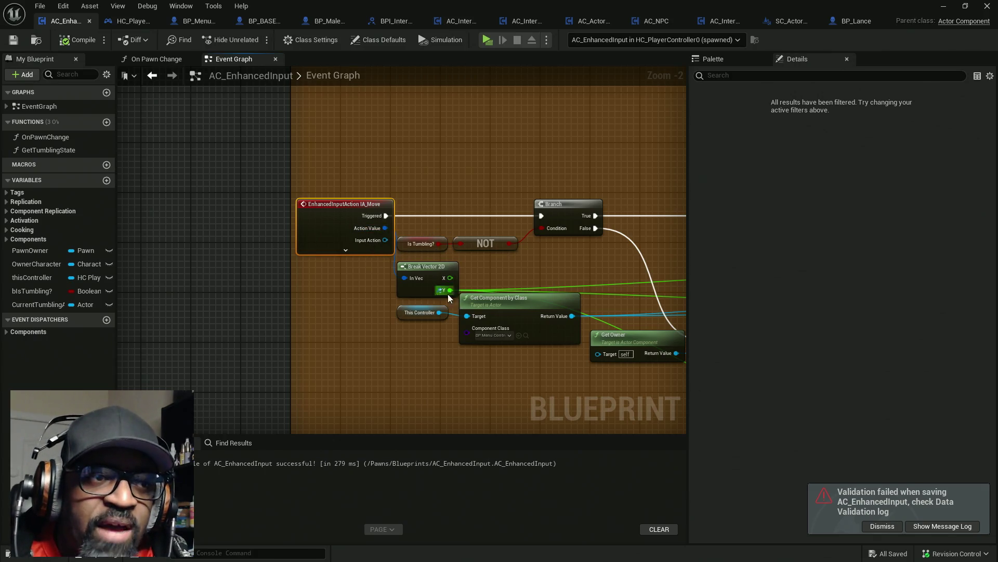
drag(489, 289, 315, 223)
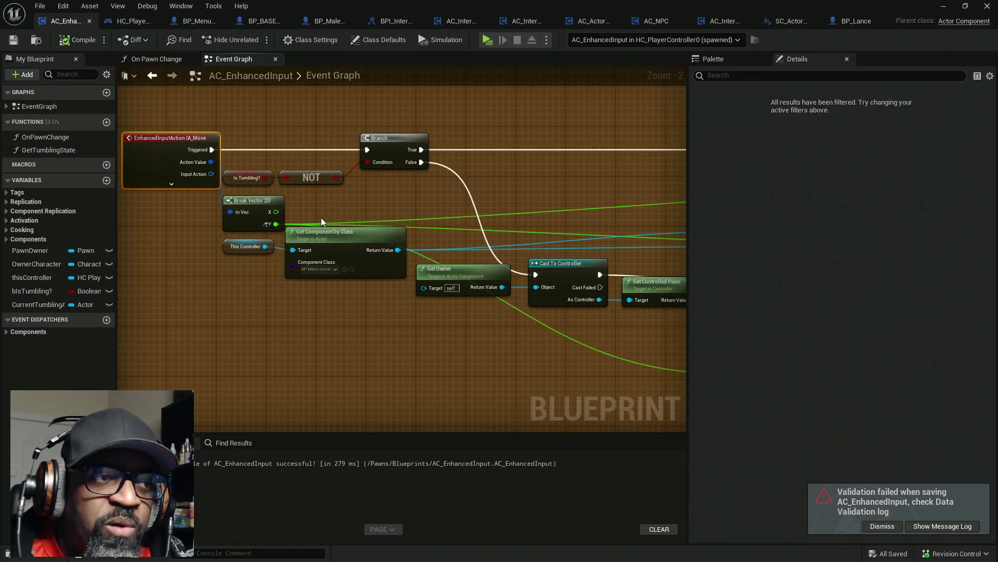
mouse_move(468, 220)
mouse_down()
mouse_move(256, 203)
mouse_move(402, 190)
mouse_move(329, 181)
mouse_up()
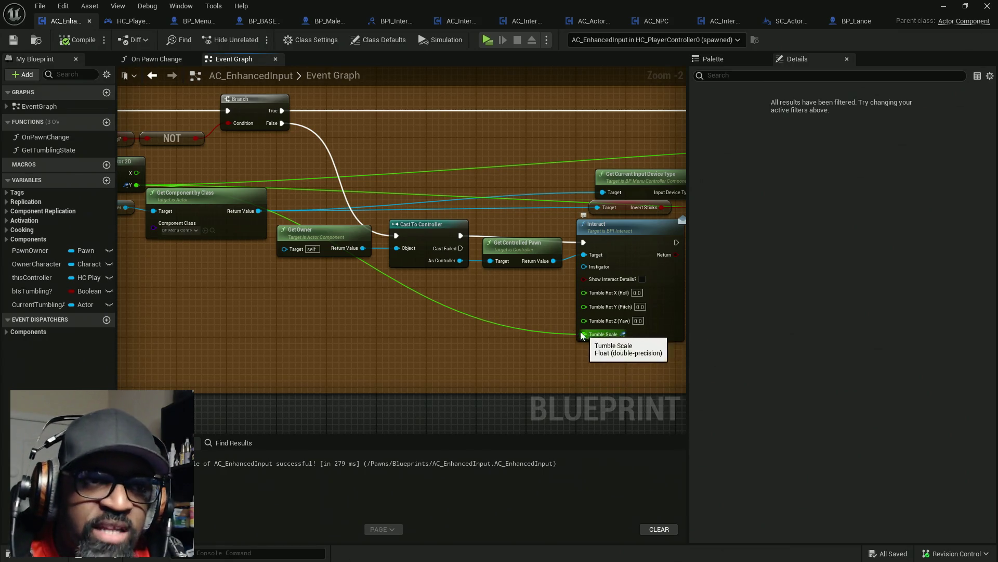
drag(584, 220, 442, 219)
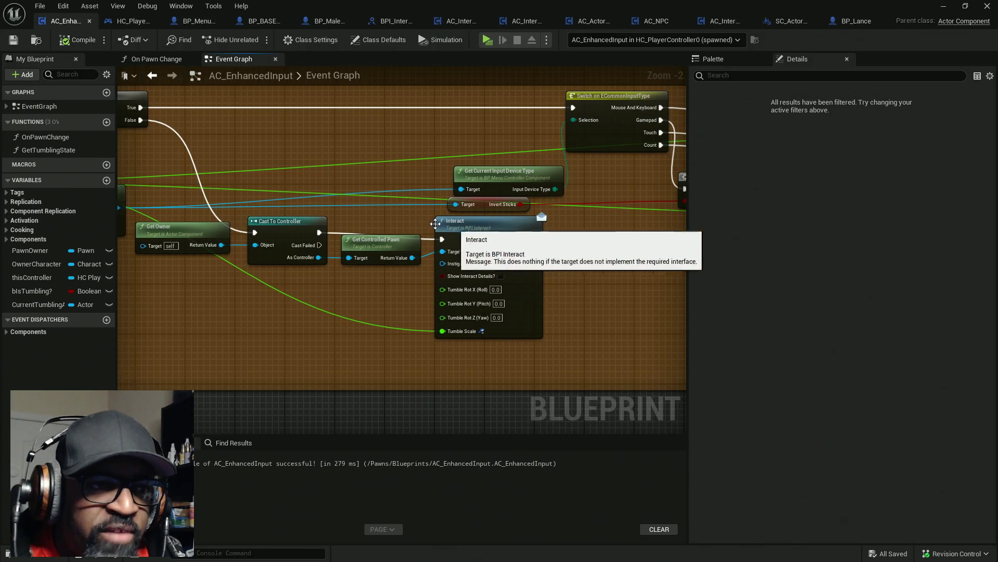
click(266, 22)
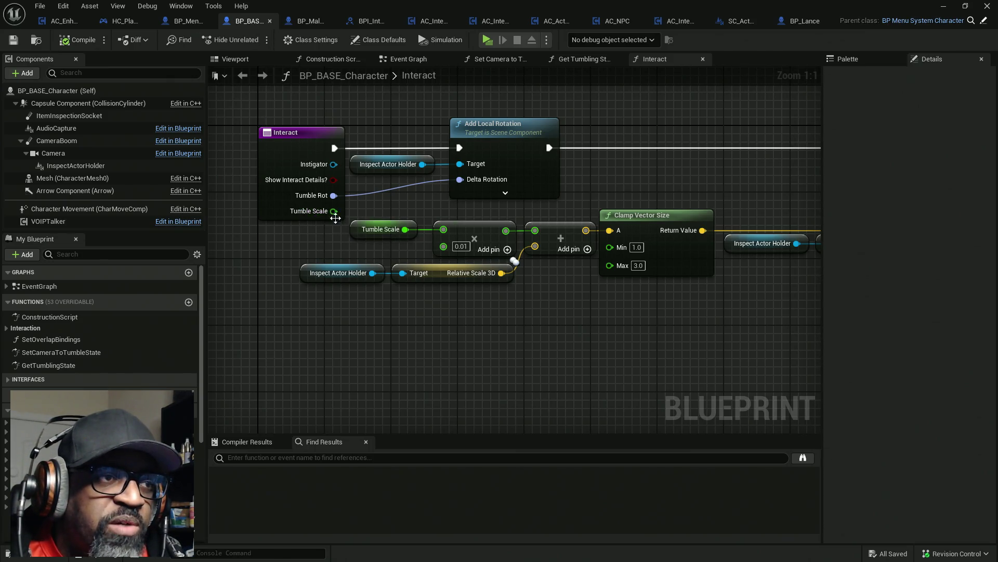
- Change the multiplier after Tumble Scale from 0.01 to 0.03
click(382, 229)
click(466, 223)
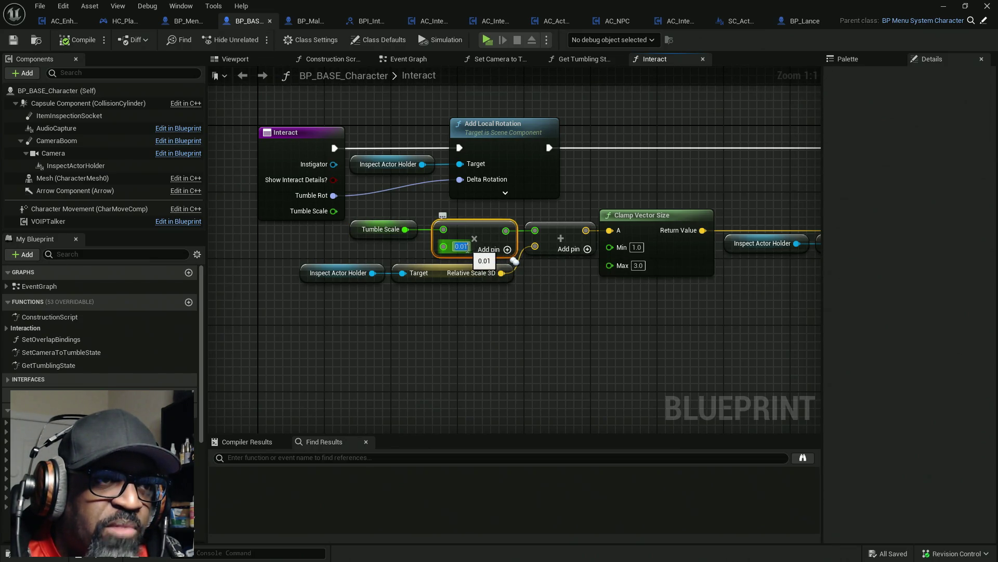
click(461, 246)
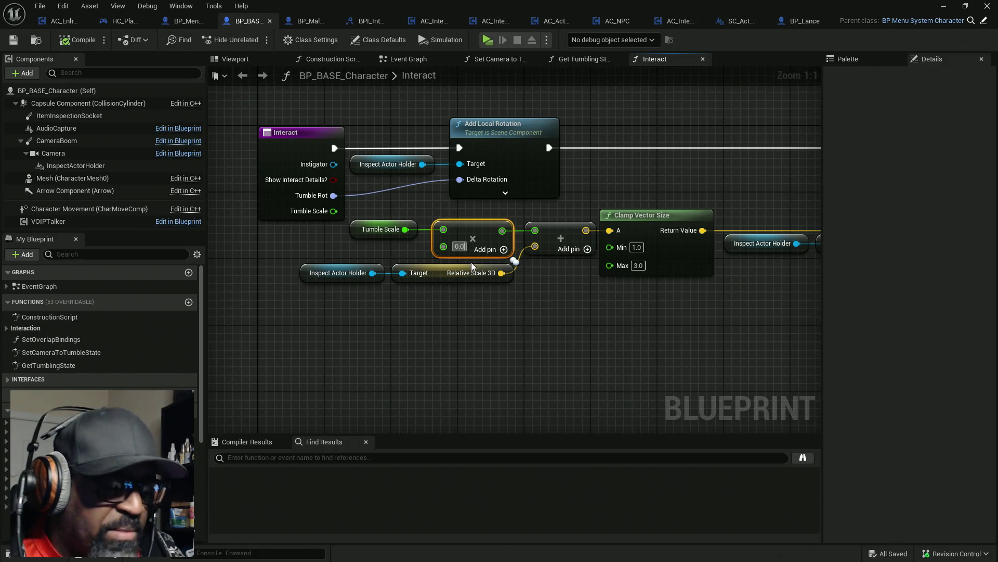
key(BackSpace)
text(3)
key(Return)
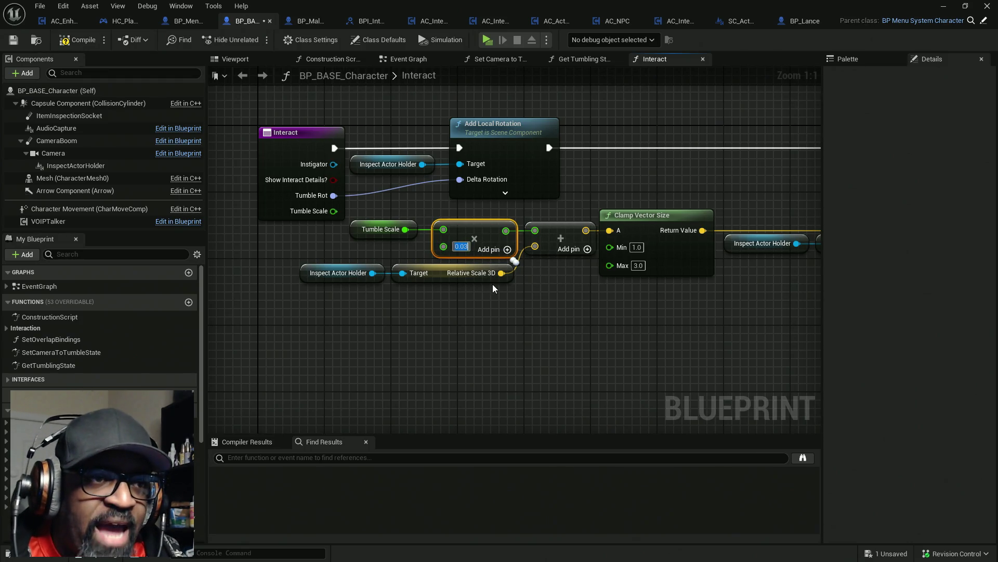
- Inspect the Relative Scale 3D add and the 1.0–3.0 Clamp Vector Size node
click(481, 276)
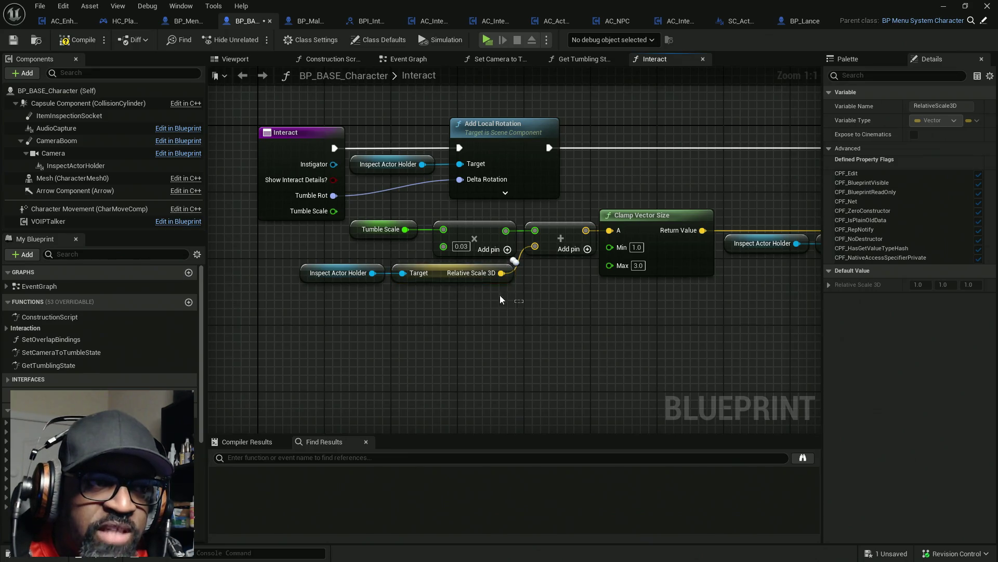
drag(457, 288, 325, 284)
click(498, 214)
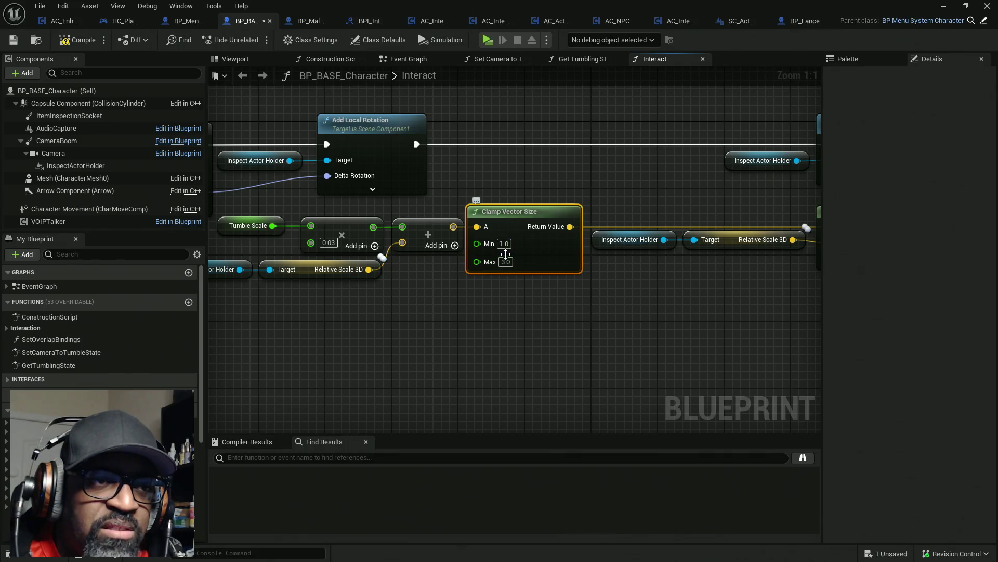
drag(415, 274, 519, 276)
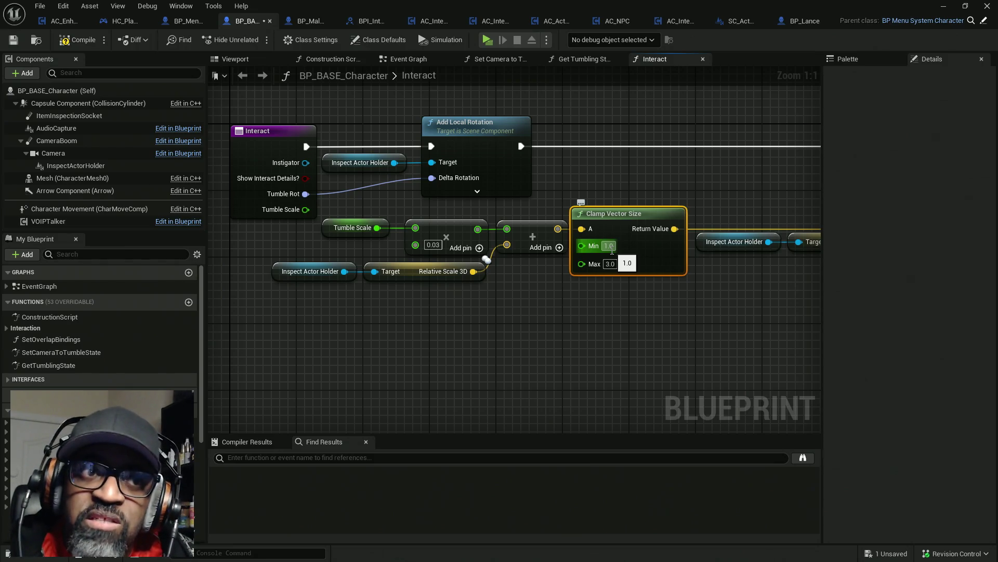
drag(589, 279, 569, 291)
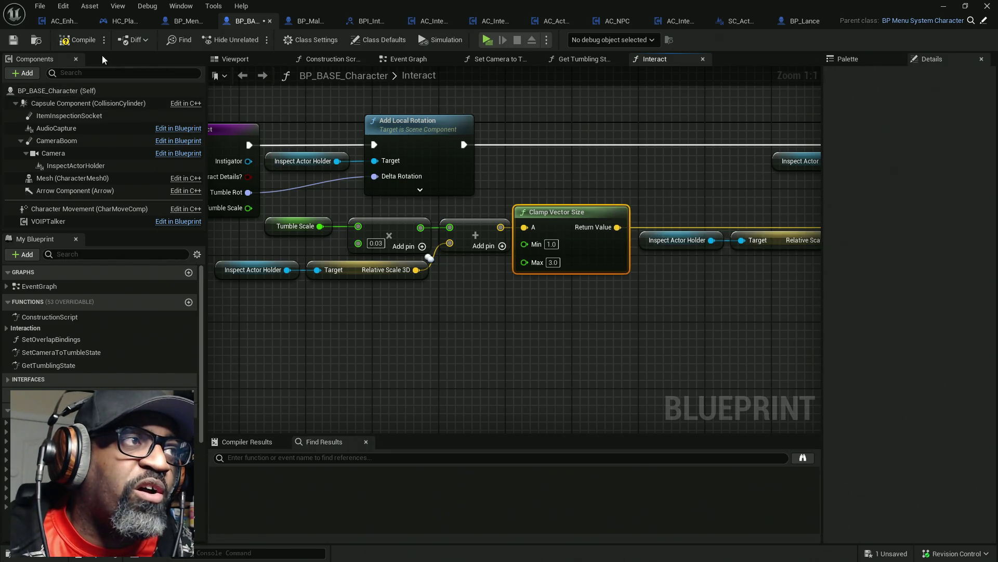
- Compile BP_BASE_Character with the 0.03 Tumble Scale multiplier, getting the green check
click(78, 46)
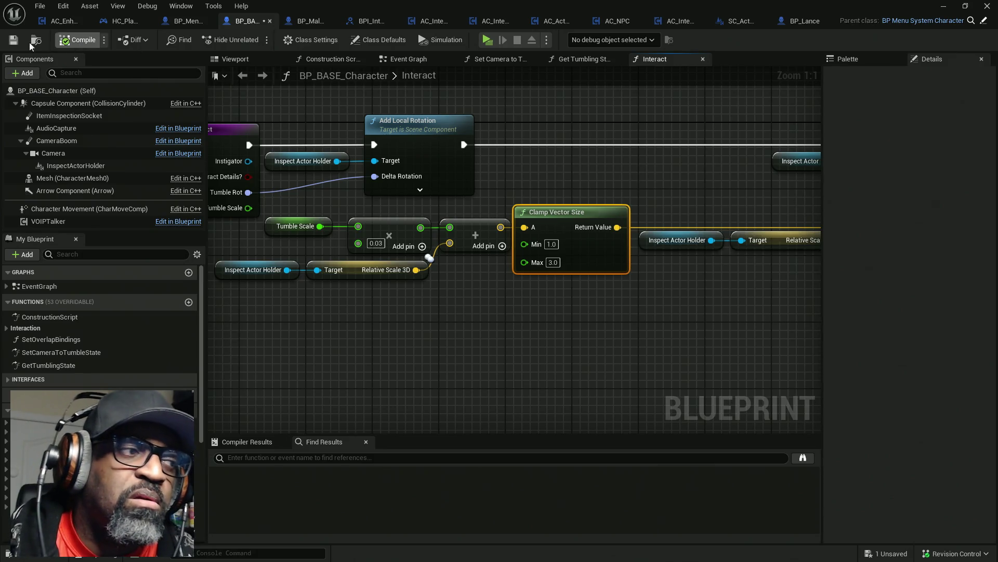
- Collapse and expand the My Blueprint member categories, then save BP_BASE_Character
click(7, 412)
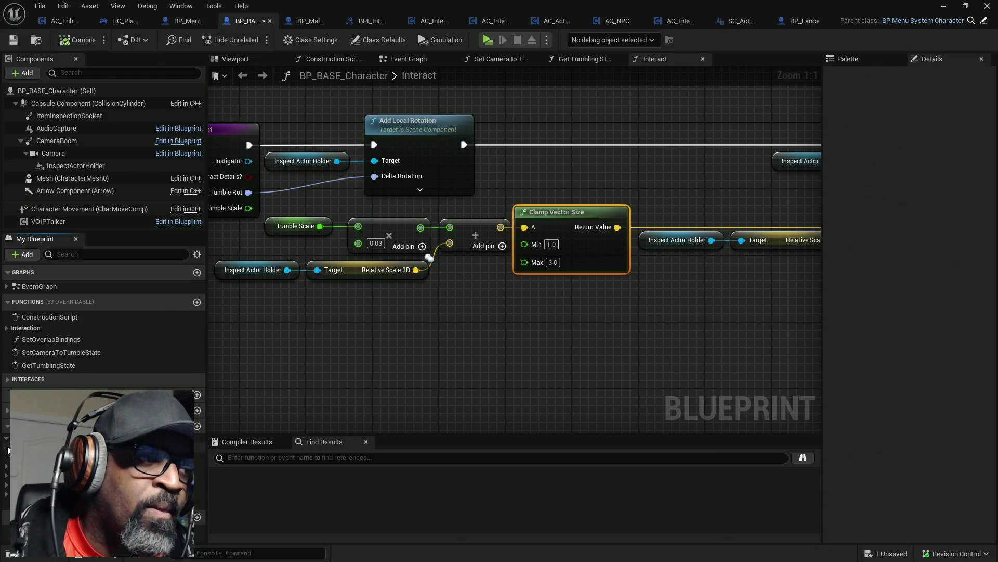
click(7, 468)
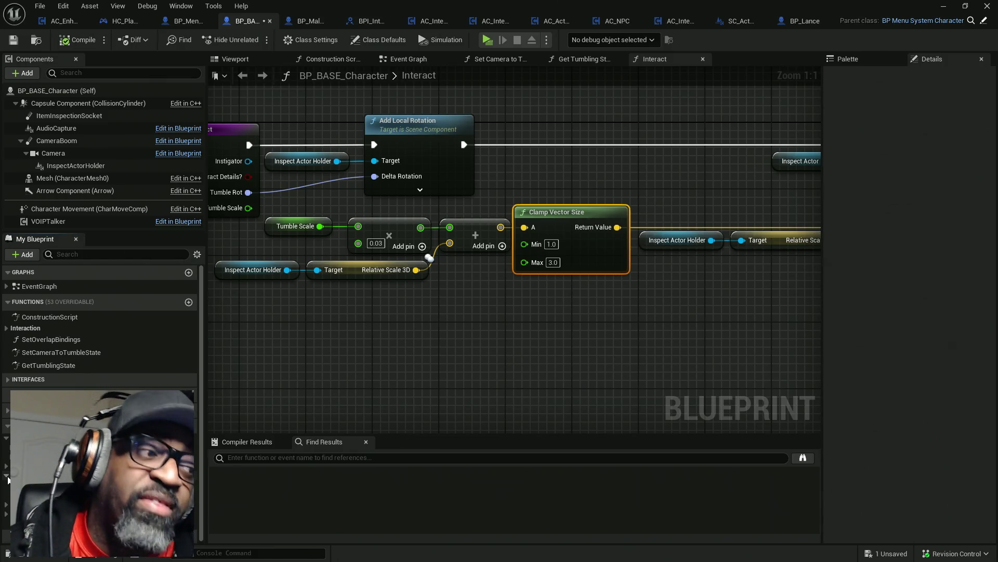
click(8, 479)
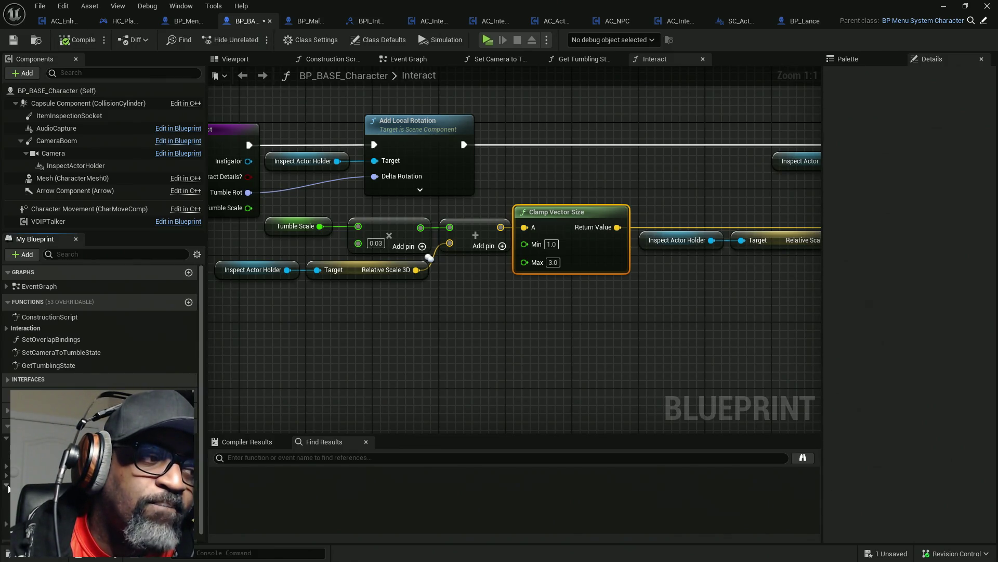
click(7, 497)
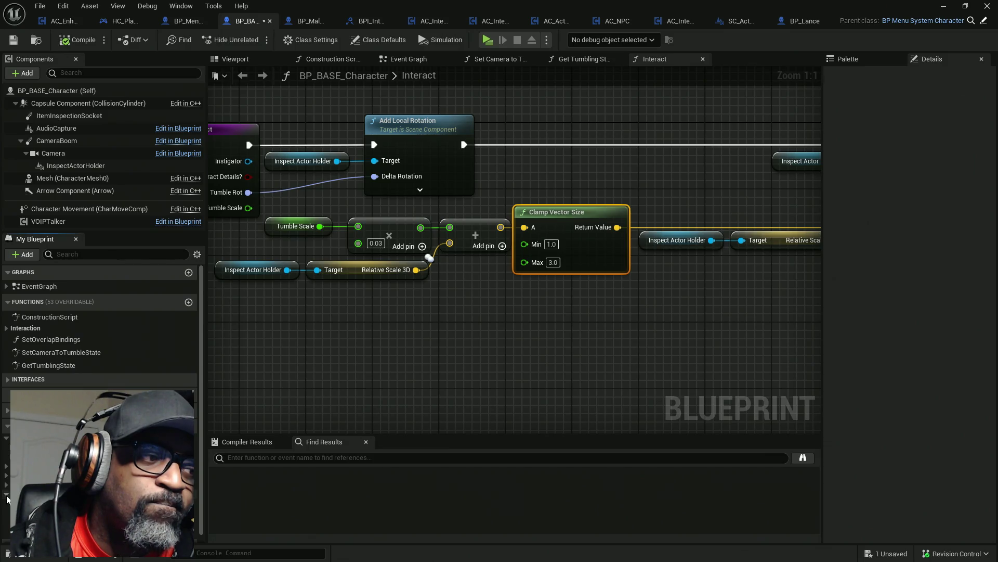
click(7, 497)
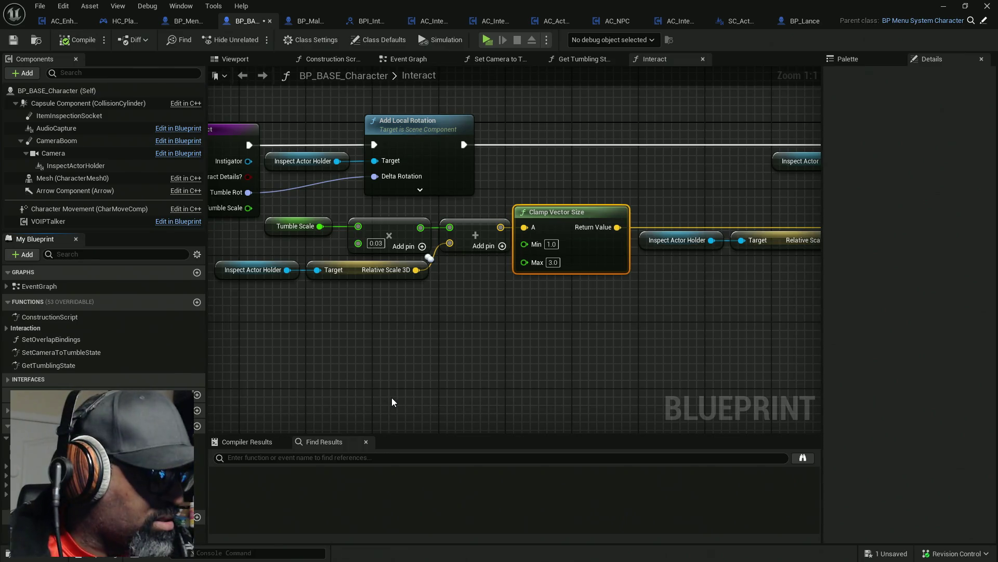
key(ctrl+s)
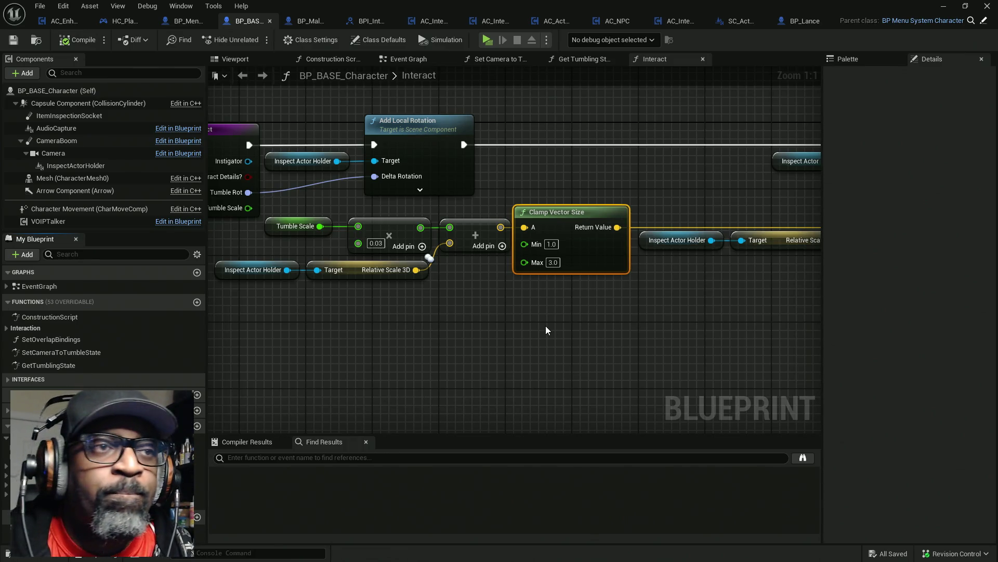
- Return to AC_EnhancedInput's Event Graph and pan to the IA_Move nodes
scroll(550, 331, down, 3)
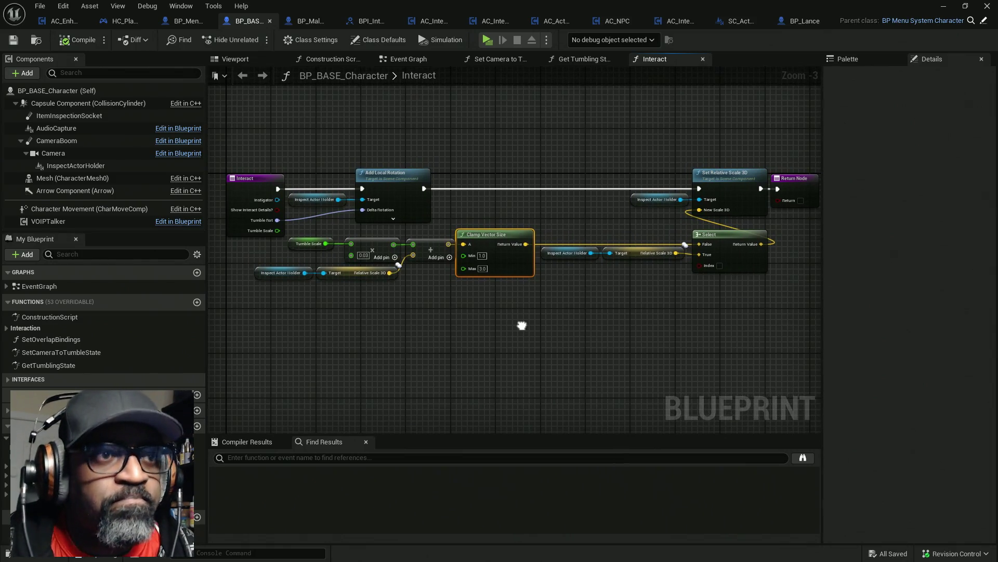
drag(521, 325, 521, 325)
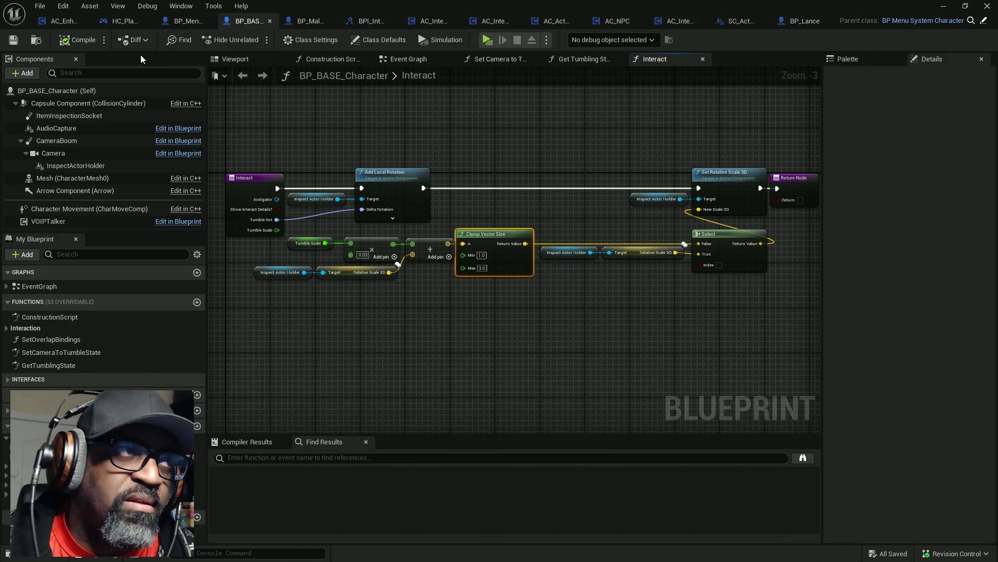
click(62, 20)
mouse_move(328, 181)
mouse_down()
mouse_move(367, 192)
mouse_move(303, 192)
mouse_up()
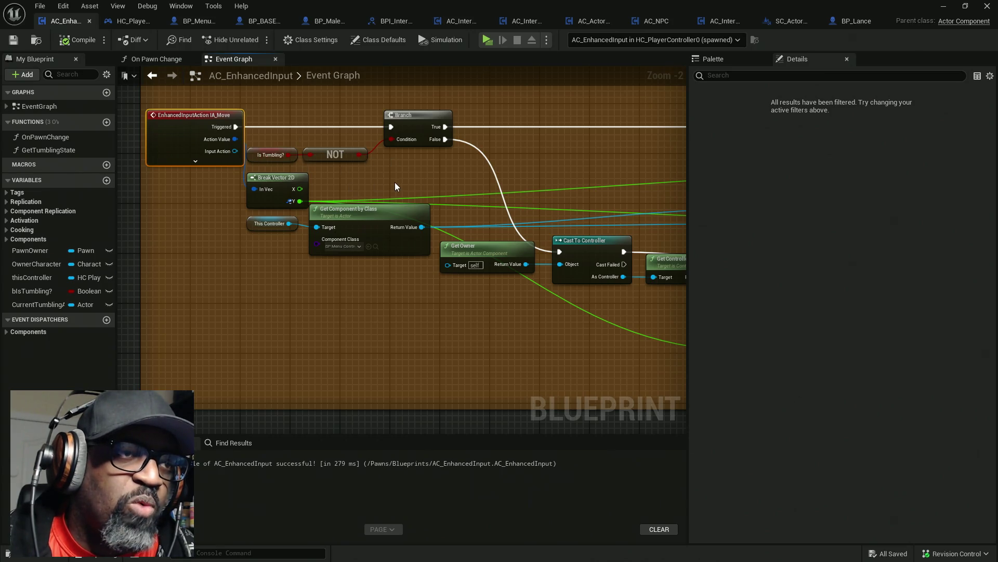
- Pan and zoom to the IA_Interact event chain with its Get Controlled Pawn and Interact nodes
mouse_move(401, 183)
mouse_down()
mouse_move(320, 170)
mouse_move(484, 166)
mouse_up()
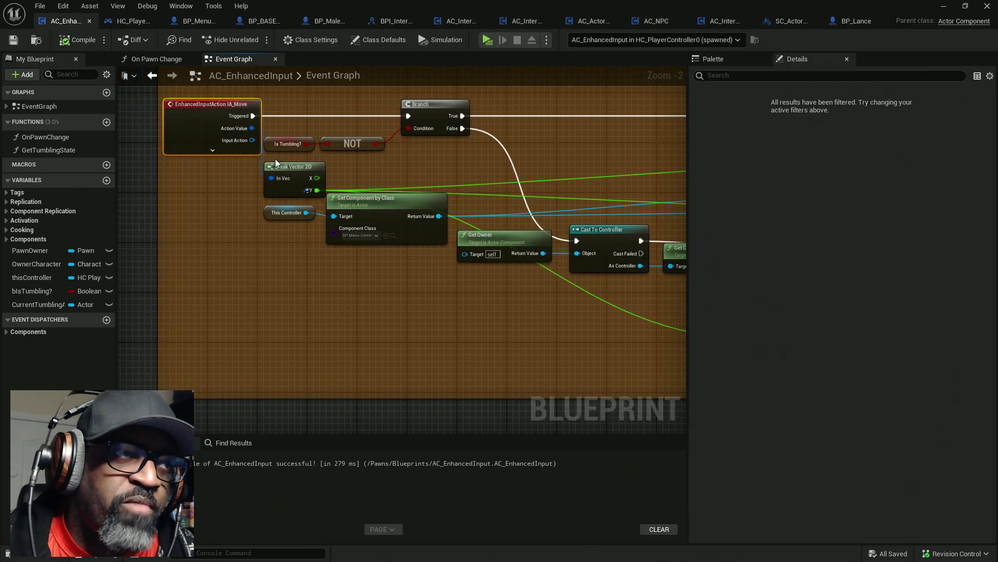
scroll(548, 238, down, 5)
drag(548, 239, 390, 238)
scroll(357, 187, up, 5)
drag(357, 187, 357, 277)
drag(227, 93, 314, 150)
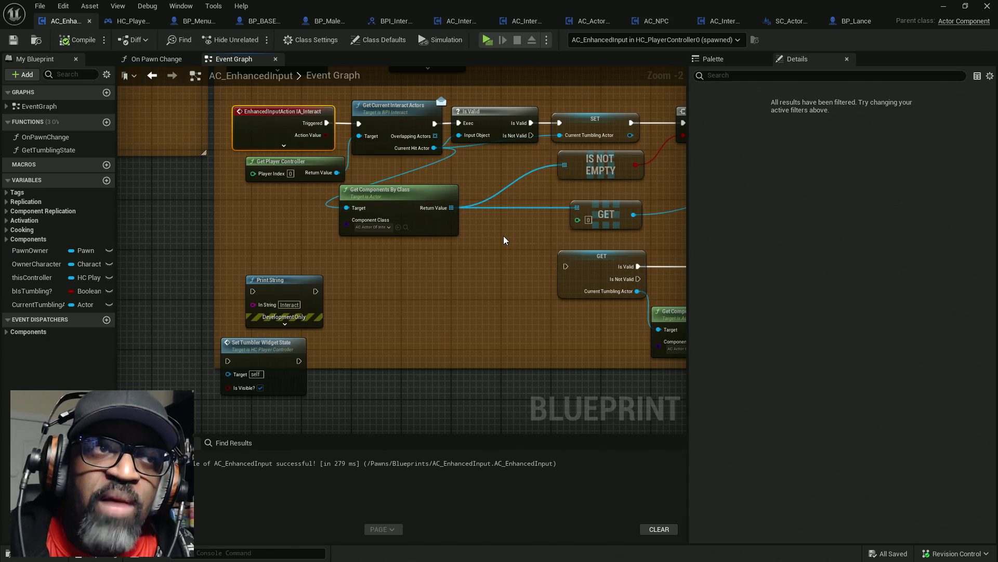
scroll(504, 239, down, 2)
mouse_move(418, 286)
mouse_down()
mouse_move(338, 325)
mouse_move(258, 273)
mouse_move(253, 259)
mouse_up()
drag(417, 263, 210, 296)
- Shift the right-hand group of input event nodes further right
right_click(528, 272)
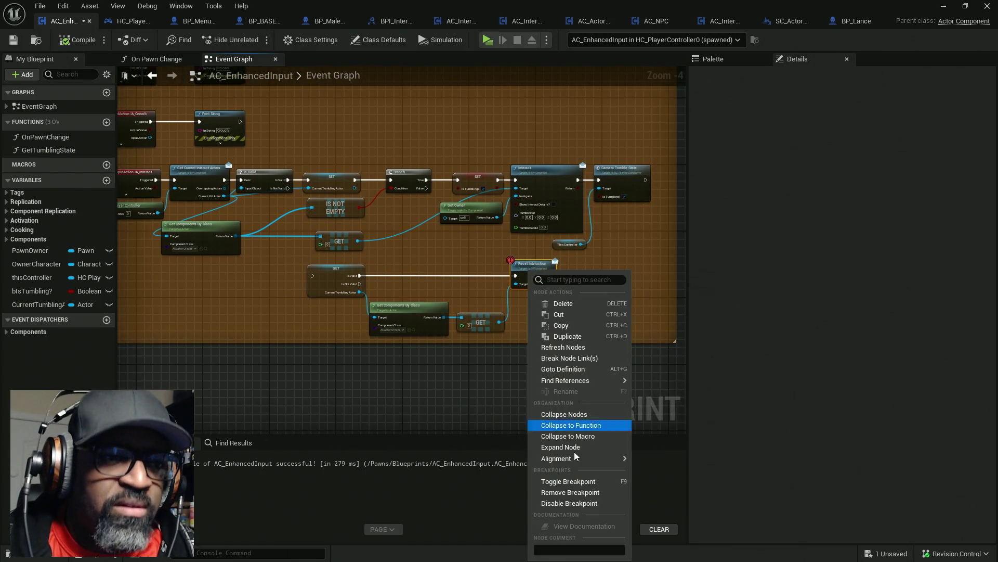
click(569, 503)
scroll(456, 356, down, 5)
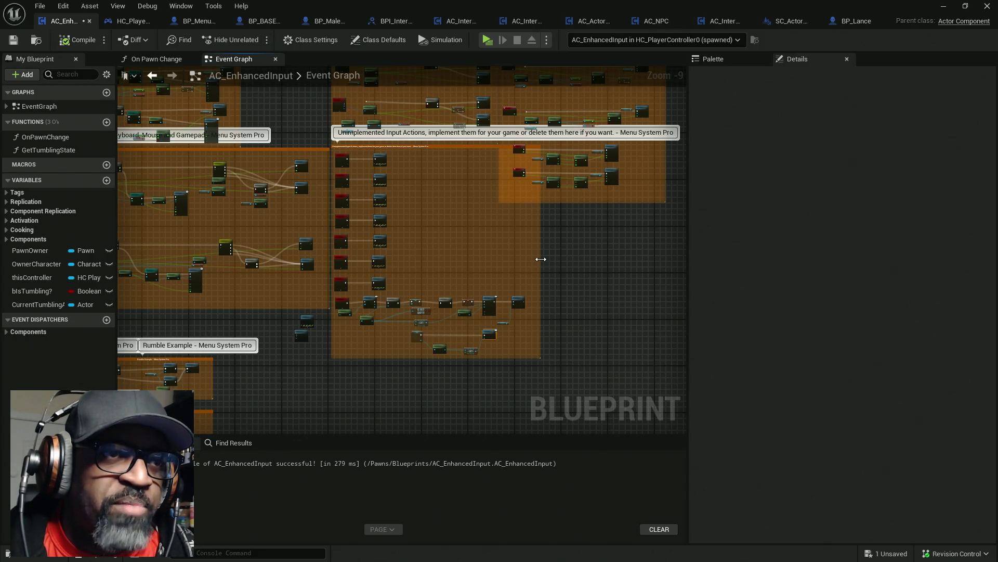
mouse_move(535, 235)
mouse_down()
mouse_move(543, 246)
mouse_move(417, 310)
mouse_up()
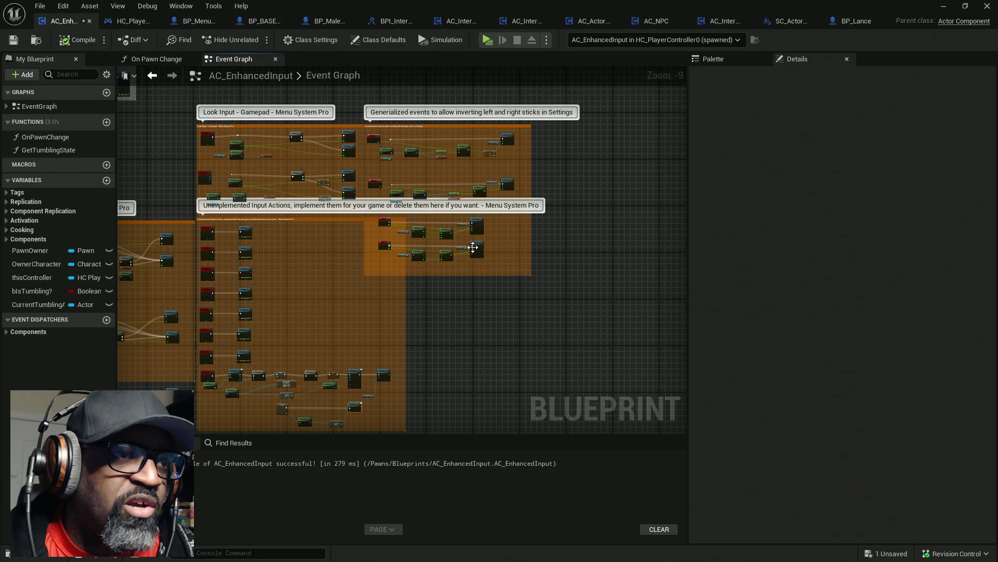
click(396, 228)
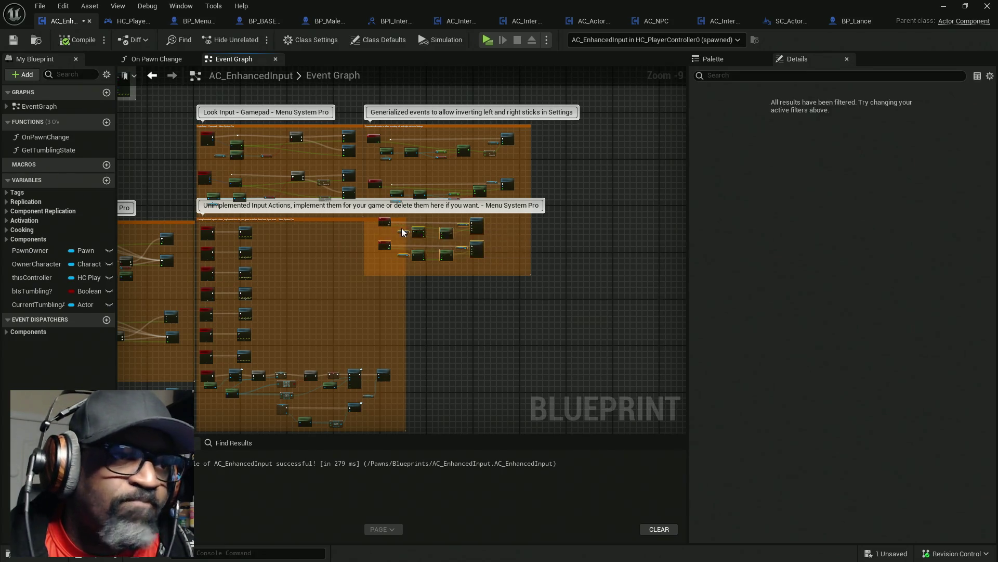
drag(478, 241, 515, 248)
- Nudge the Unimplemented Input Actions comment box down
mouse_move(414, 295)
mouse_down()
mouse_move(455, 276)
mouse_move(481, 222)
mouse_up()
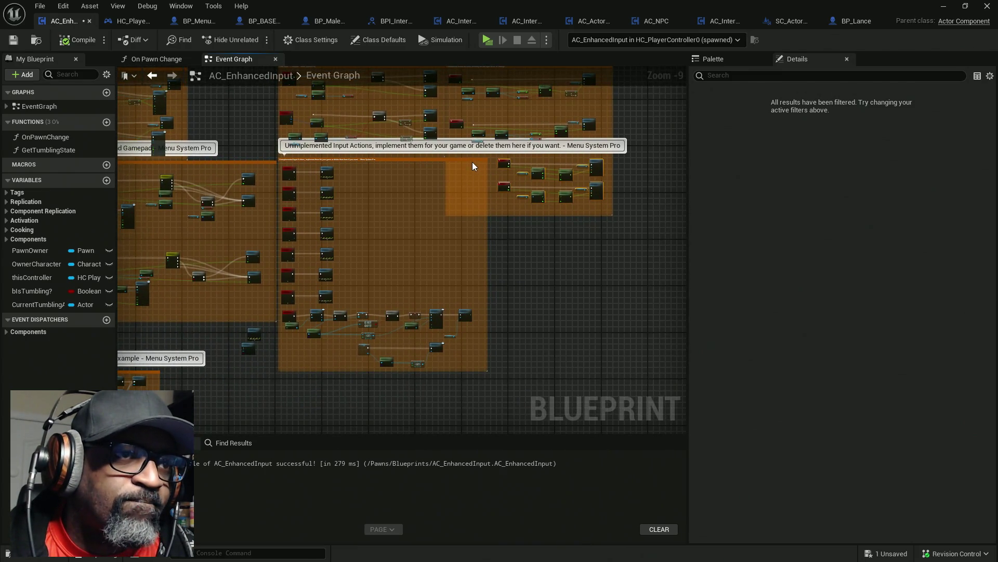
drag(472, 165, 496, 239)
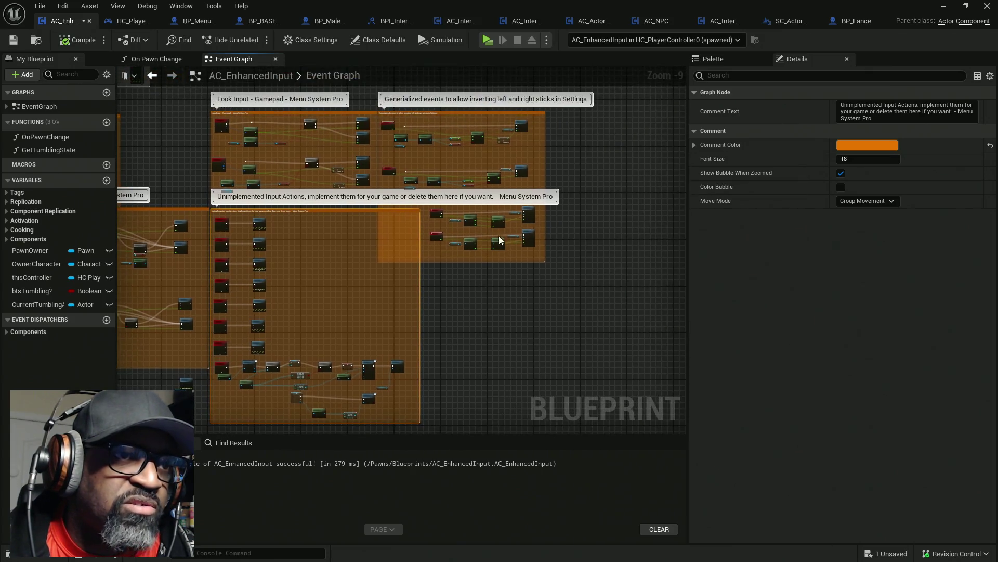
click(551, 266)
scroll(555, 260, up, 3)
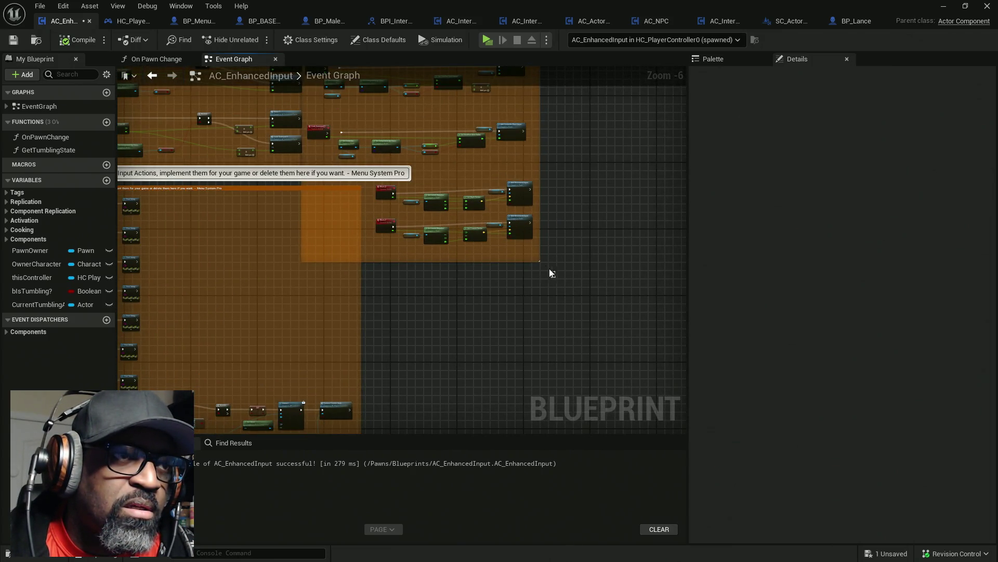
scroll(528, 251, down, 6)
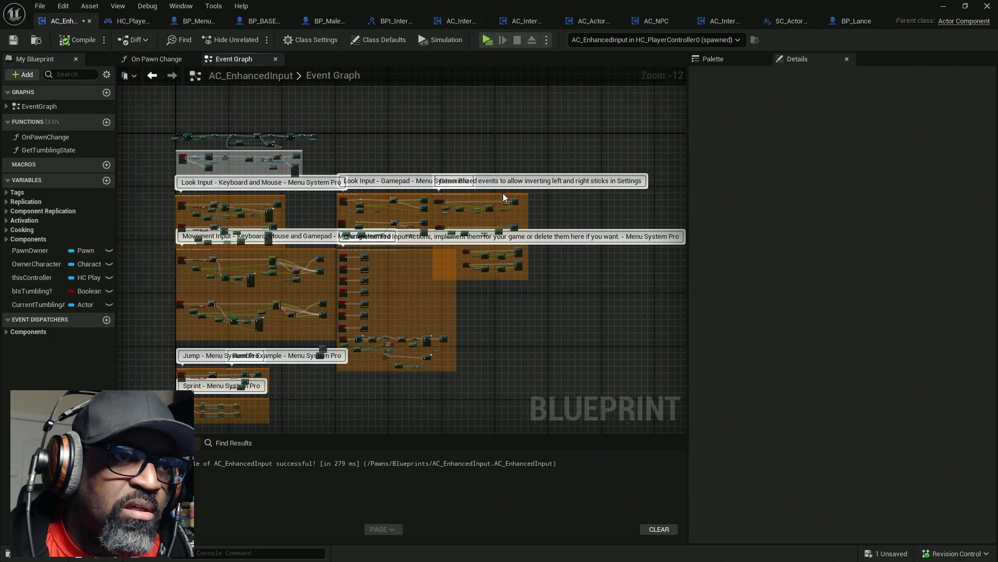
- Move the Generalized events comment right and widen the Unimplemented Input Actions comment
drag(503, 194, 565, 194)
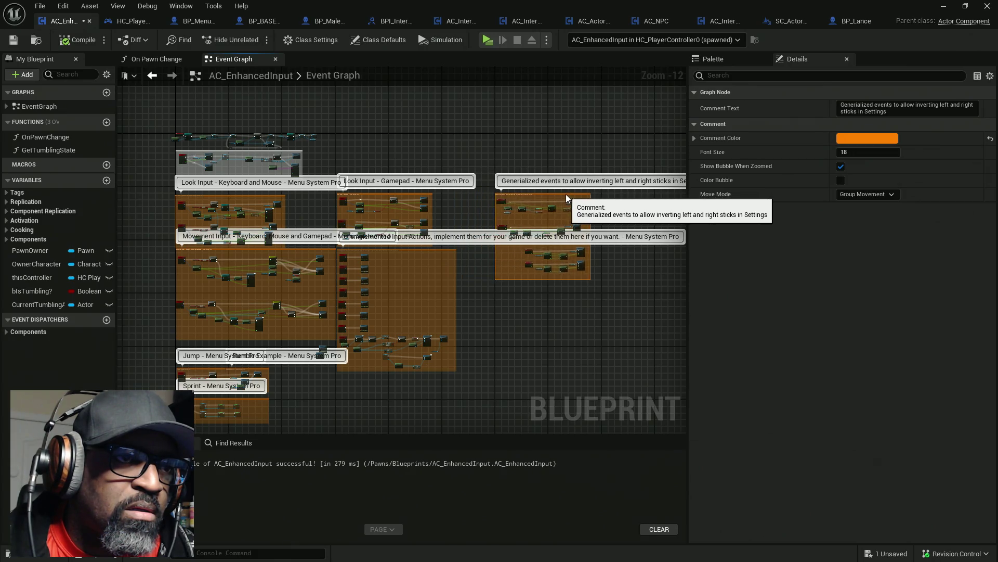
scroll(498, 243, up, 1)
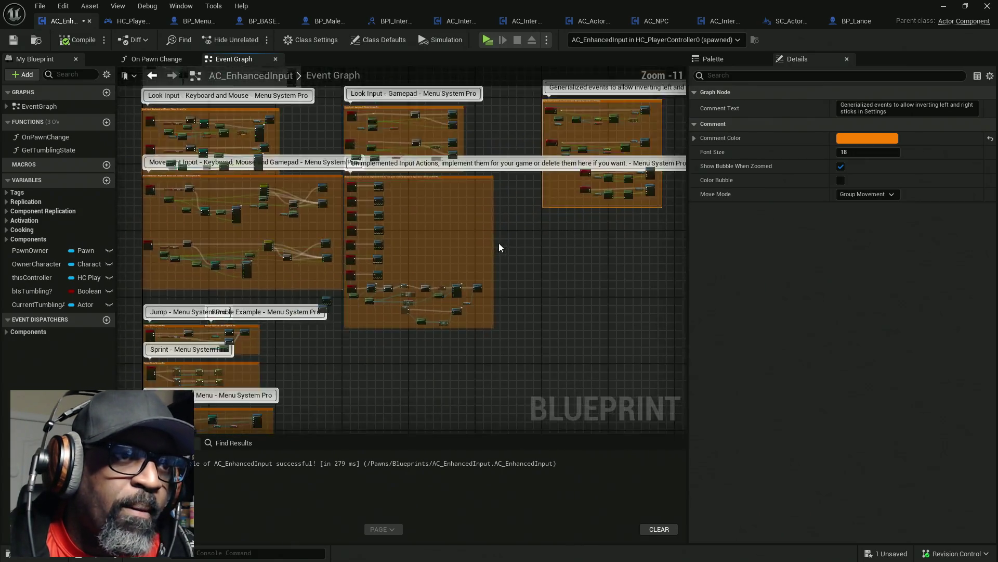
scroll(498, 243, up, 1)
drag(494, 238, 550, 239)
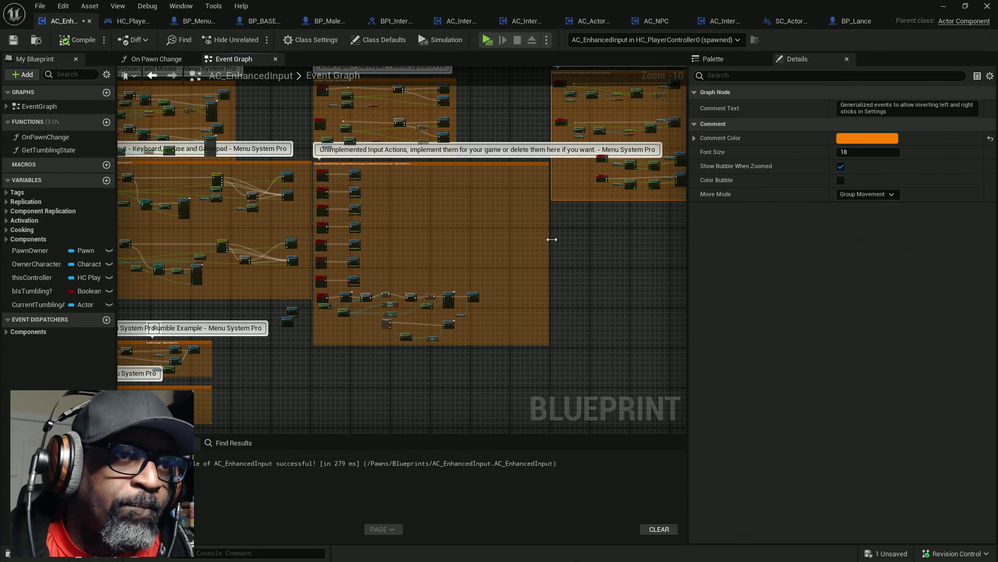
scroll(481, 301, up, 2)
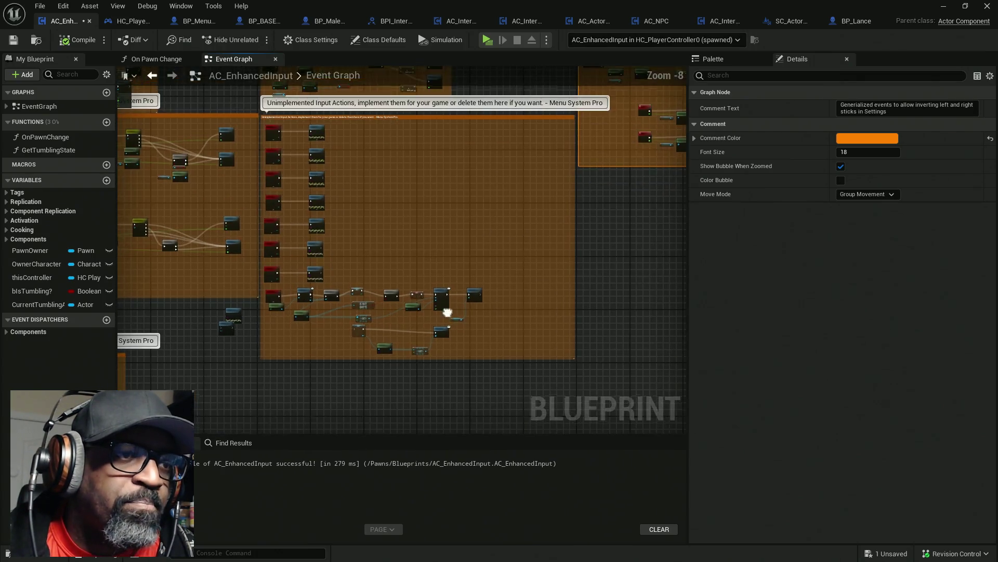
scroll(525, 253, up, 2)
- Marquee-select the IA_Interact logic nodes and shift them right
mouse_move(561, 231)
mouse_down()
mouse_move(416, 301)
mouse_move(311, 313)
mouse_up()
scroll(301, 251, up, 2)
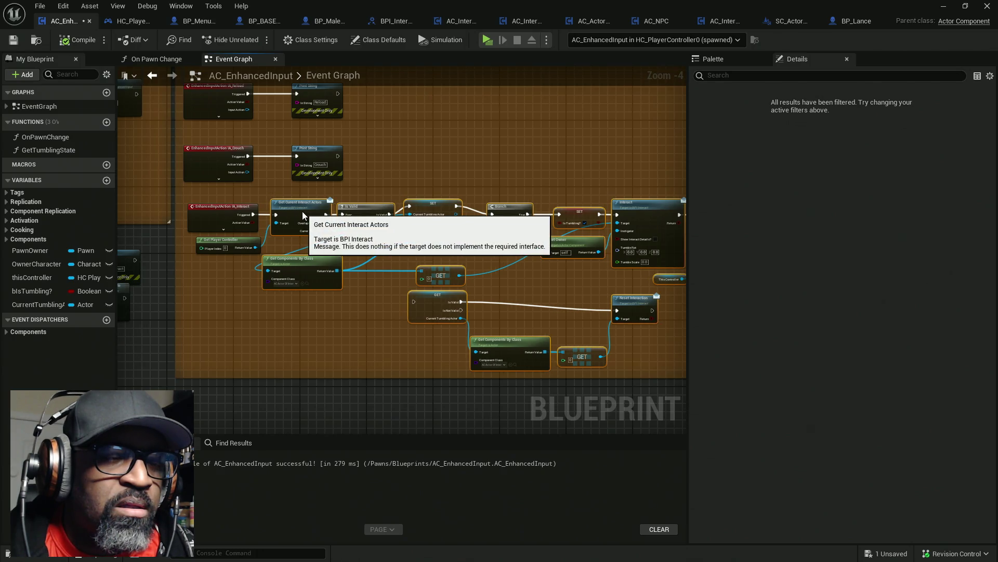
mouse_move(307, 213)
mouse_down()
mouse_move(357, 213)
mouse_move(237, 195)
mouse_move(213, 216)
mouse_move(267, 209)
mouse_move(398, 255)
mouse_move(477, 257)
mouse_up()
scroll(212, 215, down, 1)
scroll(379, 223, up, 3)
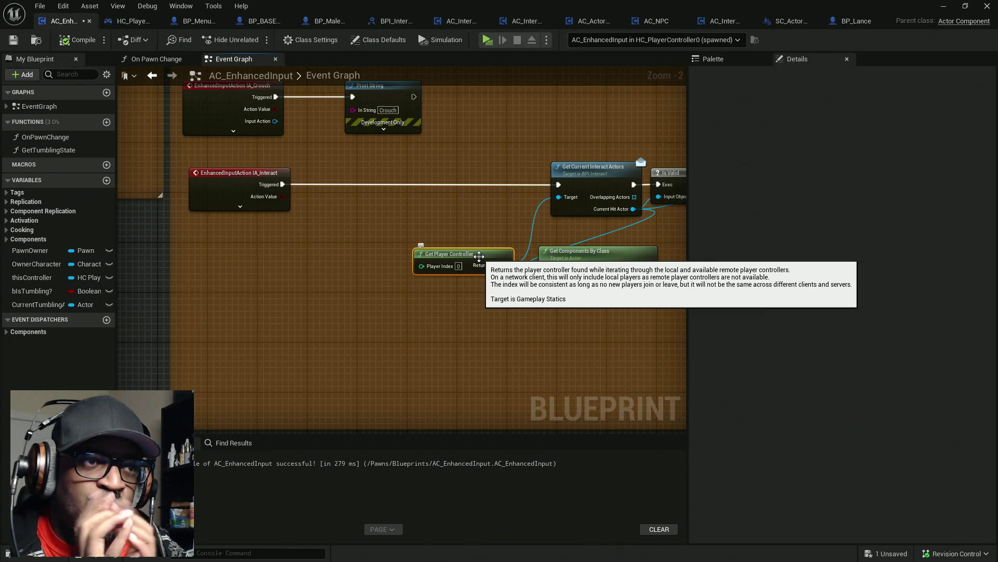
- Add a Flip Flop node and drop it on IA_Interact's exec wire, right after the event
drag(479, 256, 446, 238)
right_click(341, 217)
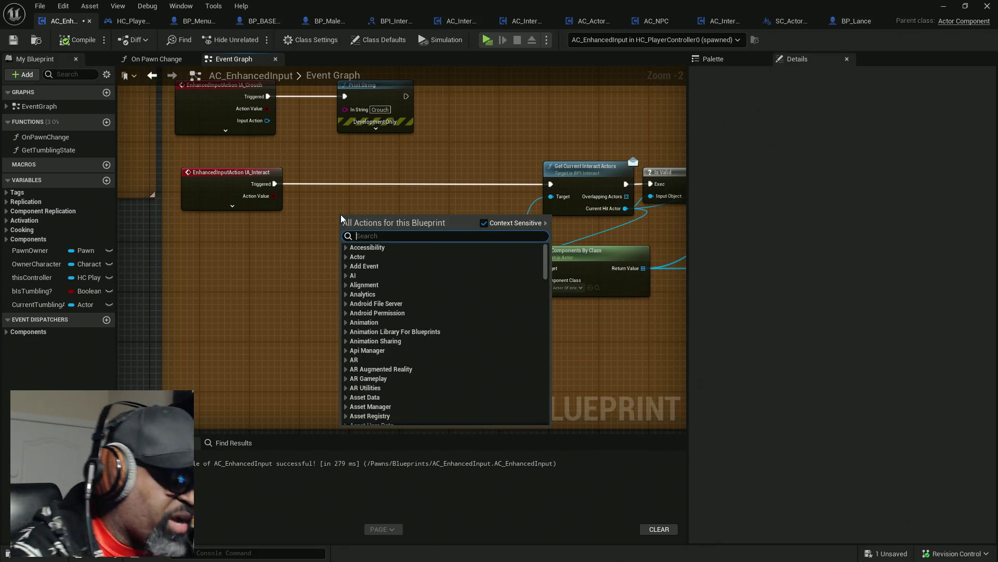
text(flip)
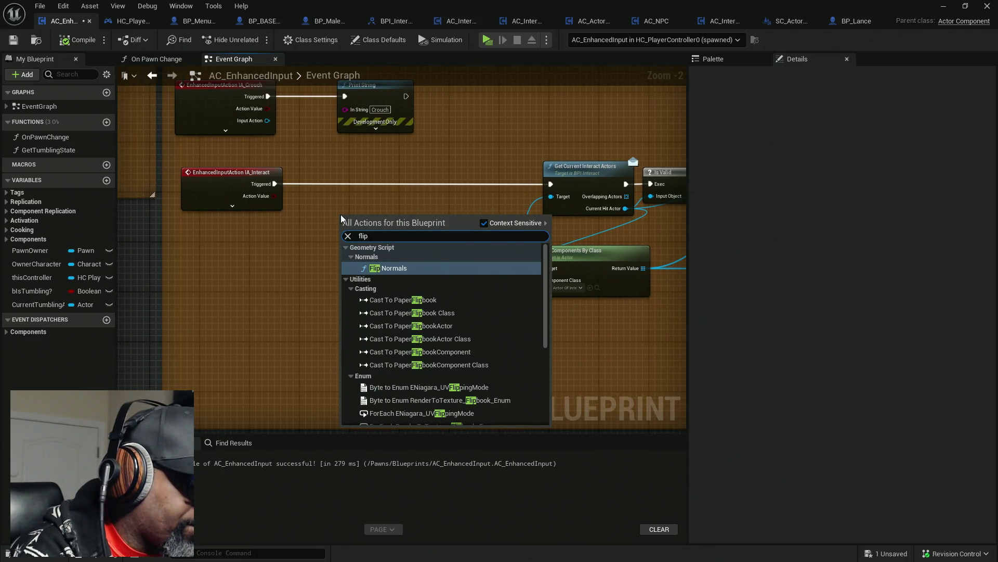
text(flop)
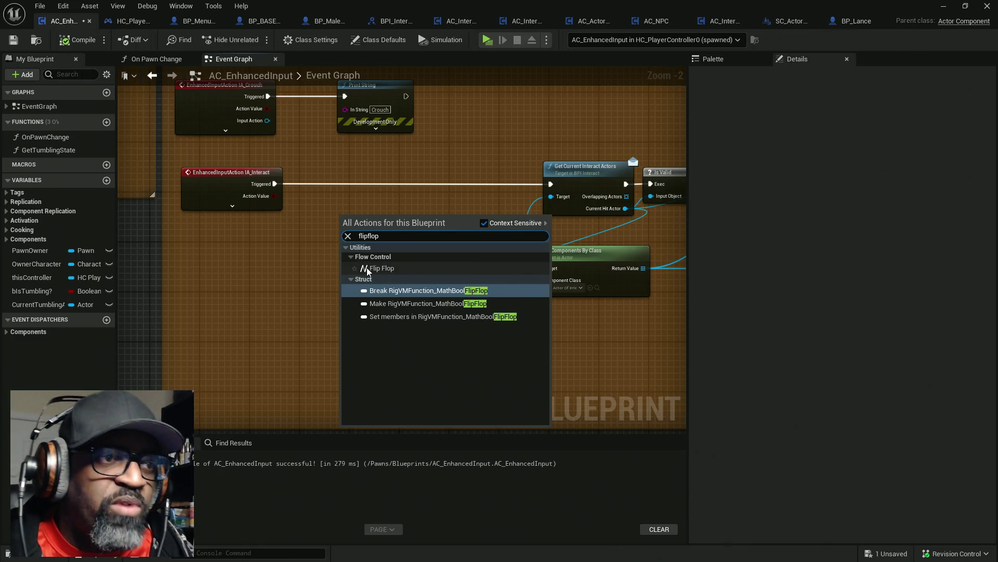
click(377, 268)
mouse_move(357, 225)
mouse_down()
mouse_move(332, 182)
mouse_move(351, 183)
mouse_move(274, 184)
mouse_up()
drag(332, 199, 306, 200)
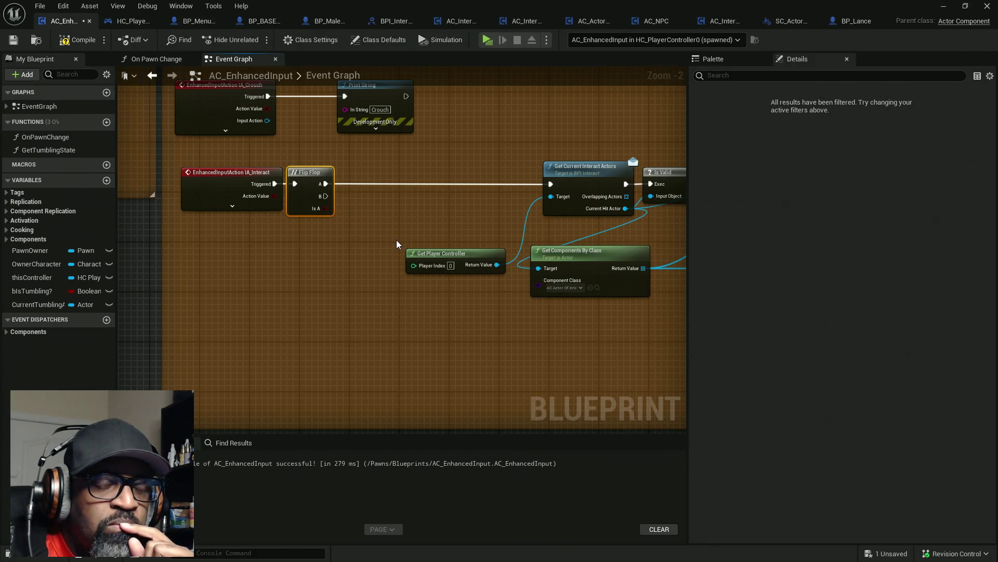
- Tidy the reset nodes and wire Flip Flop's B output into the GET node feeding Reset Interaction
drag(474, 258, 506, 200)
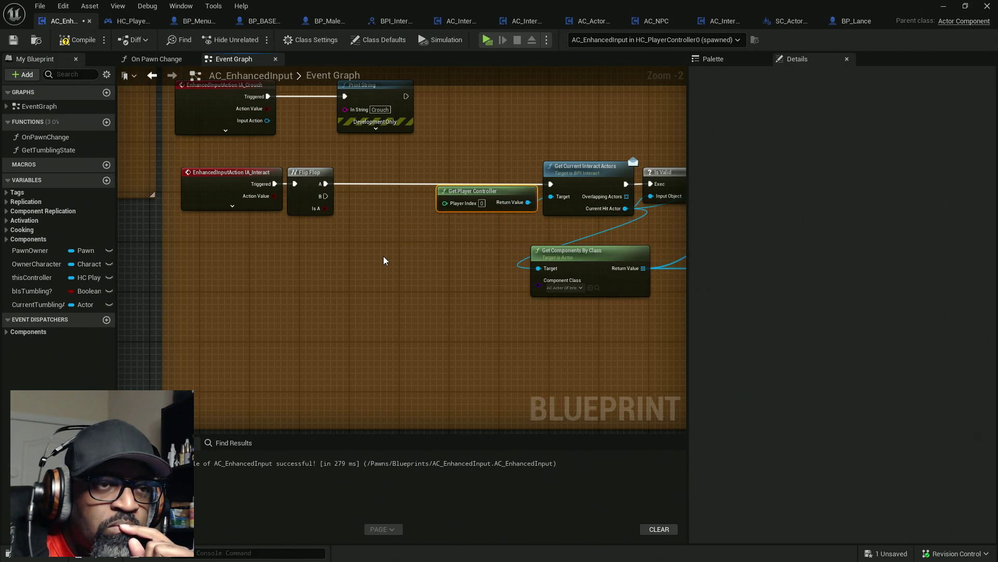
scroll(393, 262, down, 3)
mouse_move(272, 260)
mouse_down()
mouse_move(447, 273)
mouse_move(297, 245)
mouse_move(478, 299)
mouse_up()
mouse_move(551, 332)
mouse_down()
mouse_move(307, 241)
mouse_move(538, 261)
mouse_move(323, 270)
mouse_move(338, 267)
mouse_up()
scroll(388, 279, up, 2)
click(281, 243)
ctrl+click(567, 273)
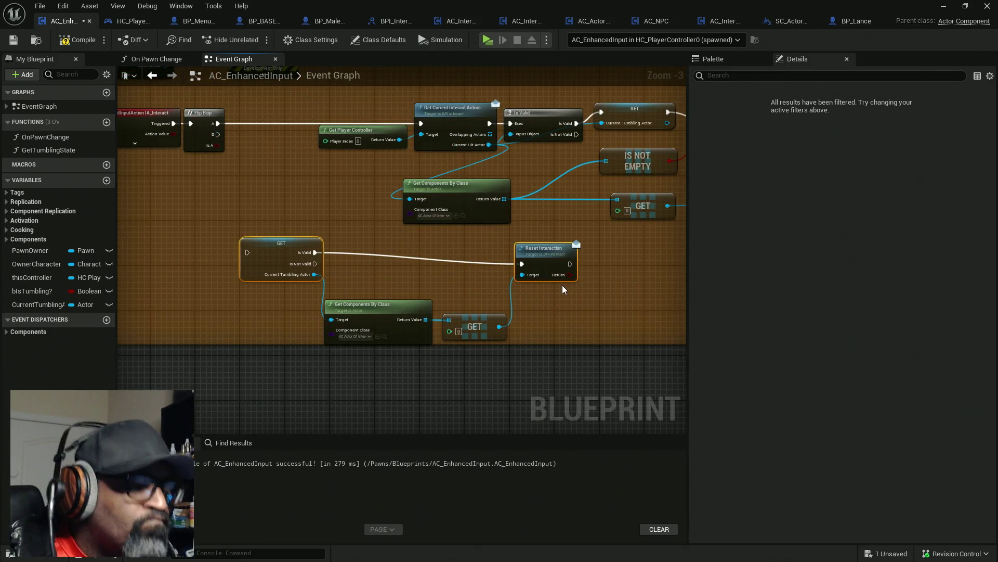
key(q)
drag(218, 134, 247, 253)
- Compile and save the blueprint, then launch a Play session to test
click(77, 39)
key(ctrl+s)
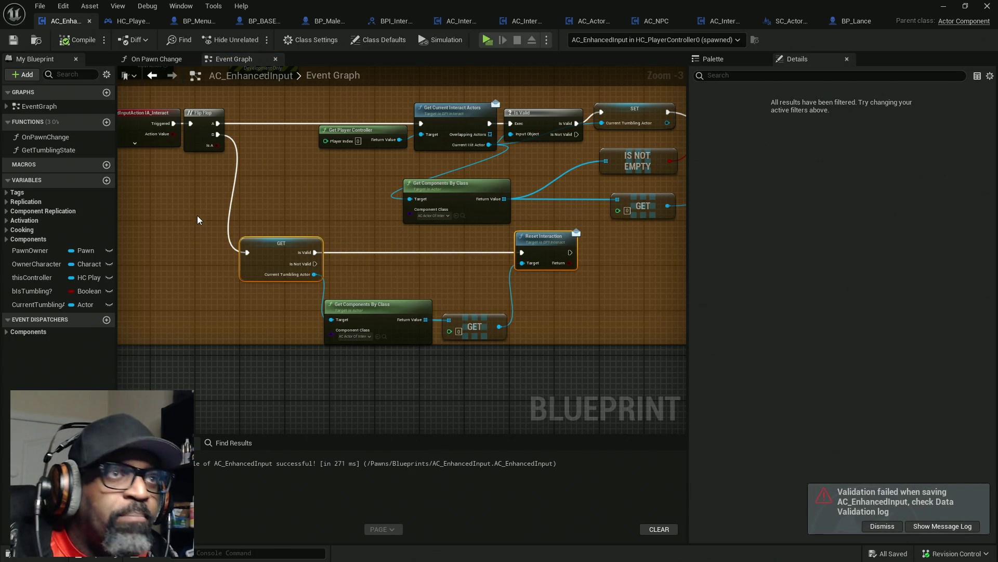
click(485, 41)
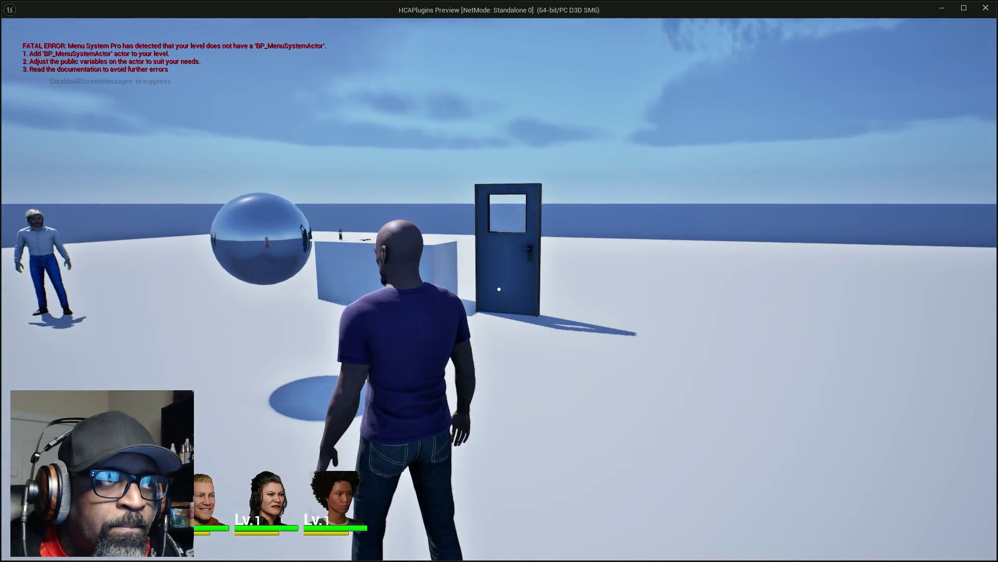
- Stop the running simulation and bring the Blueprint editor back to the front
key(alt+Tab)
key(Escape)
key(alt+Tab)
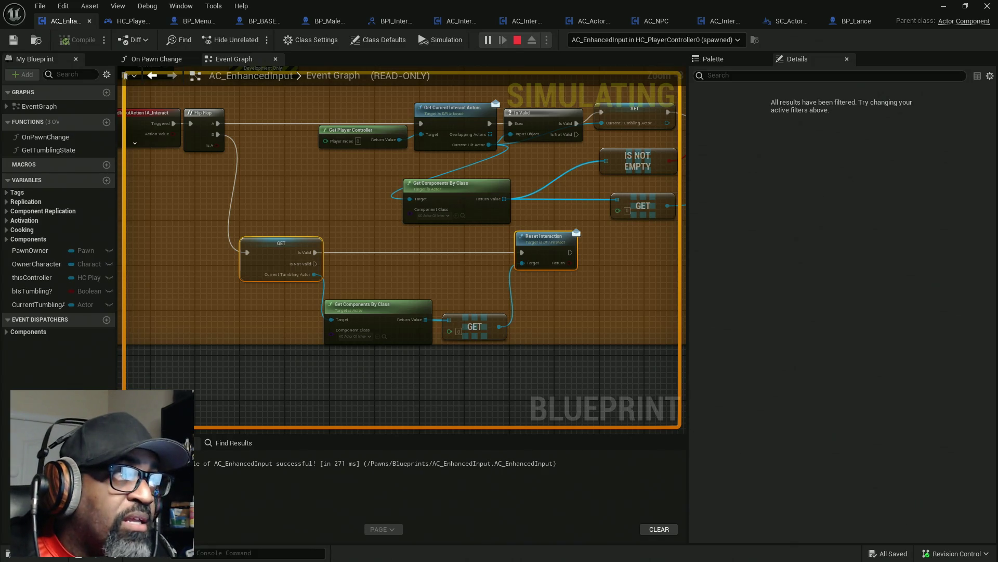
key(Escape)
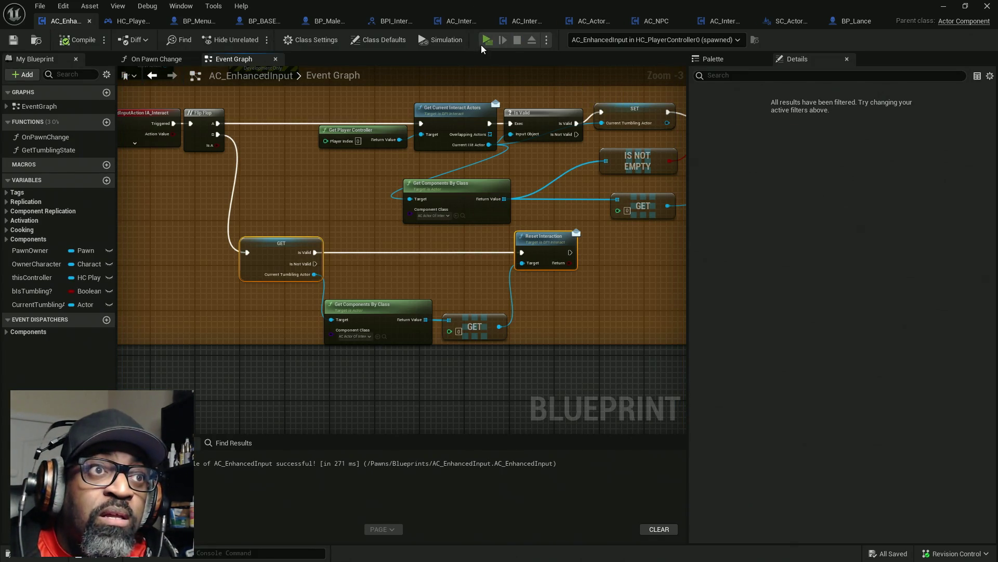
- Replay the game, walk up to the soda bottle, toggle the debug camera, then stop play
click(482, 46)
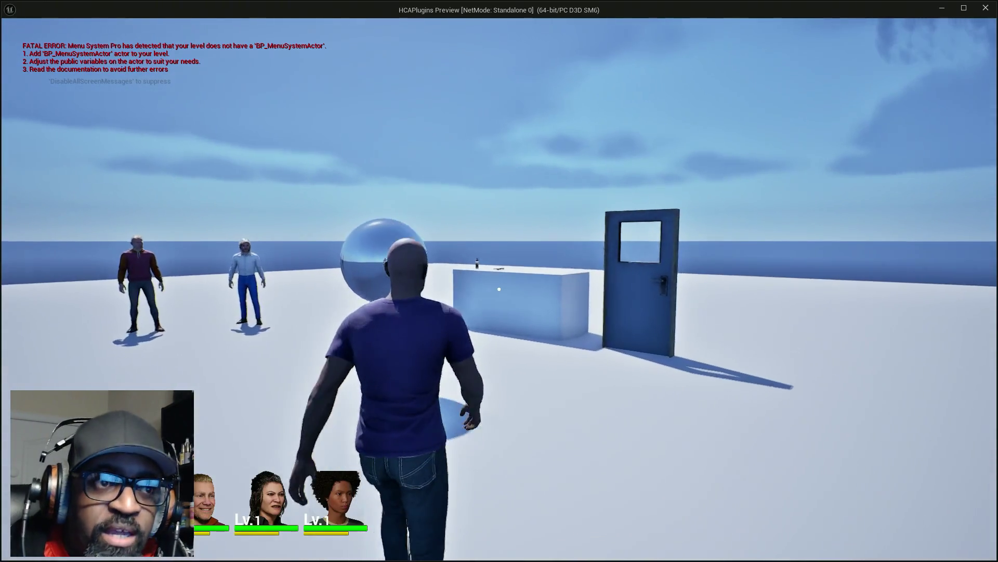
key(w)
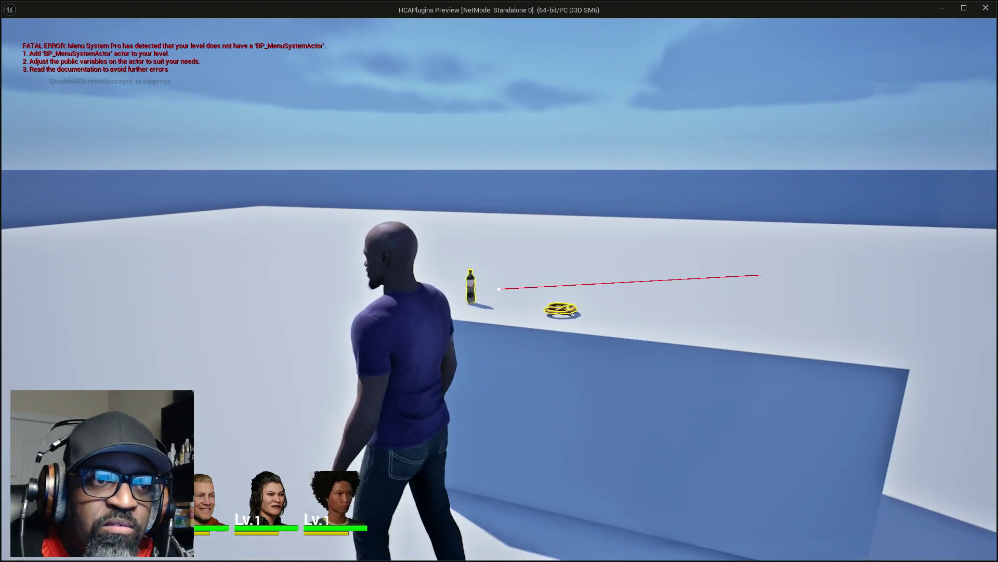
key(w)
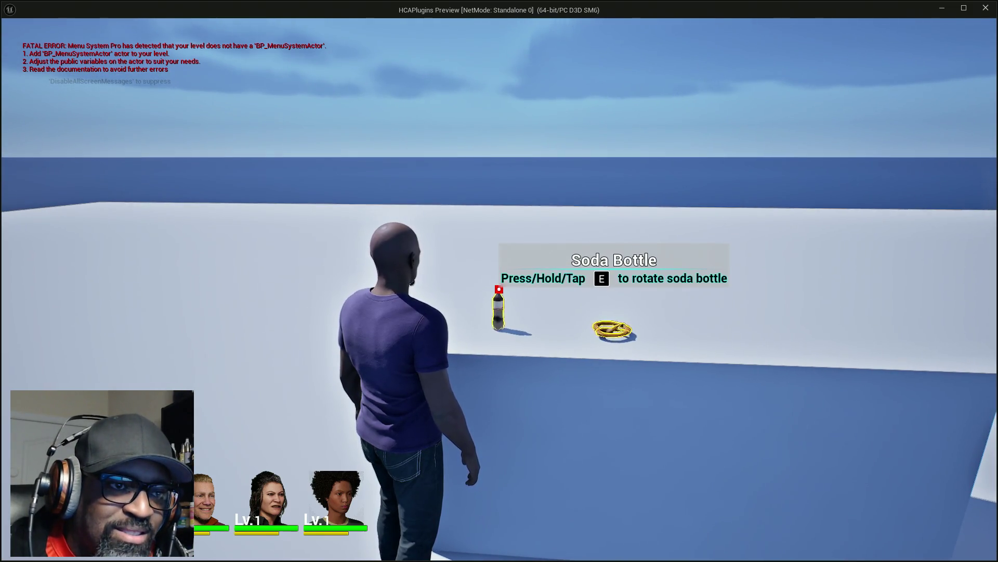
key(e)
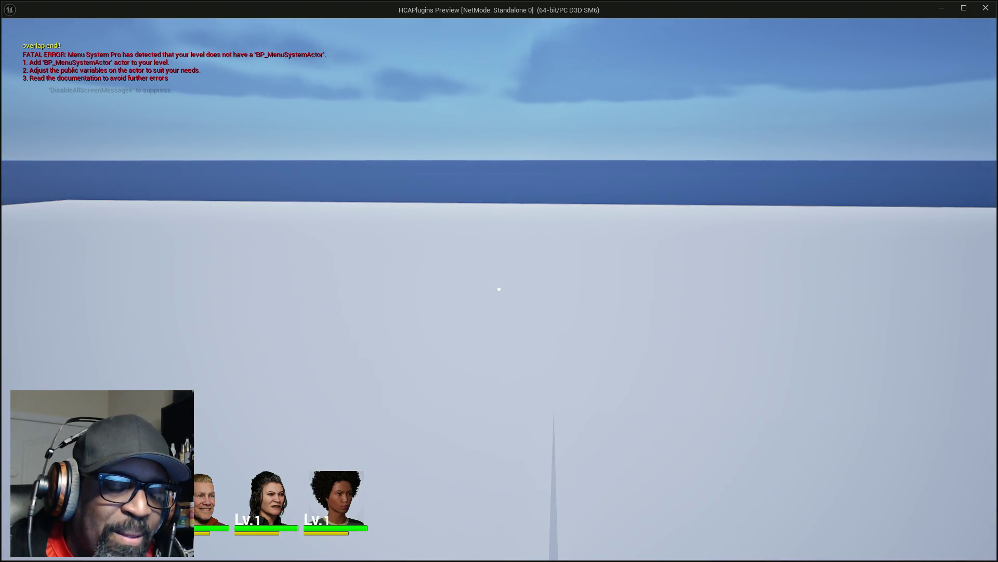
key(semicolon)
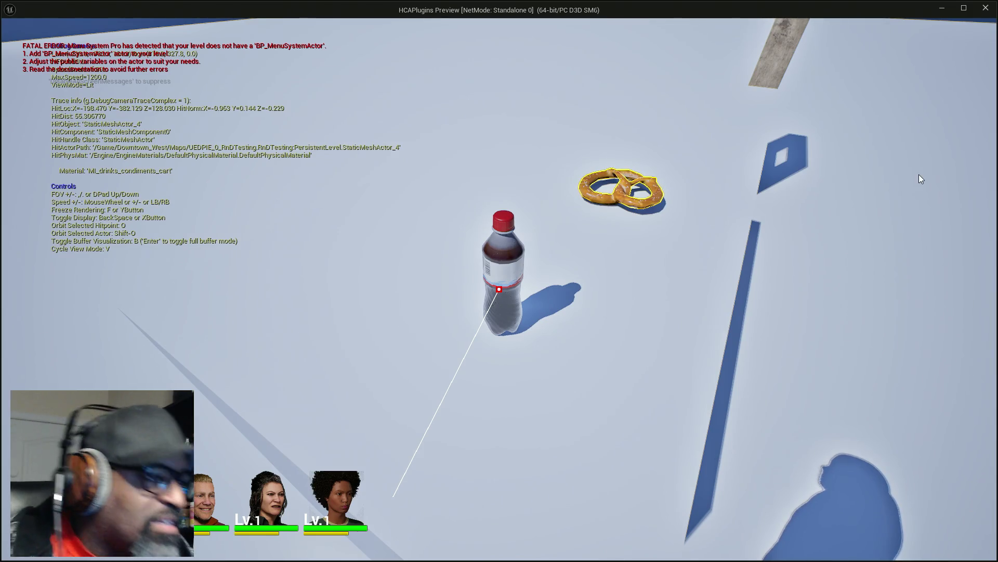
key(Escape)
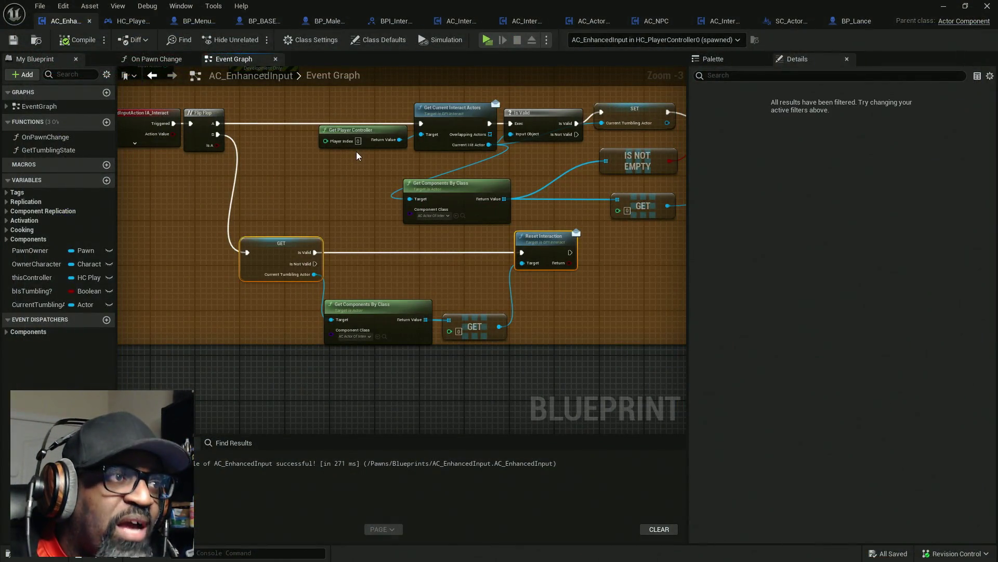
- Move the GET, Get Components By Class and Reset Interaction nodes further right in the graph
drag(183, 179, 312, 169)
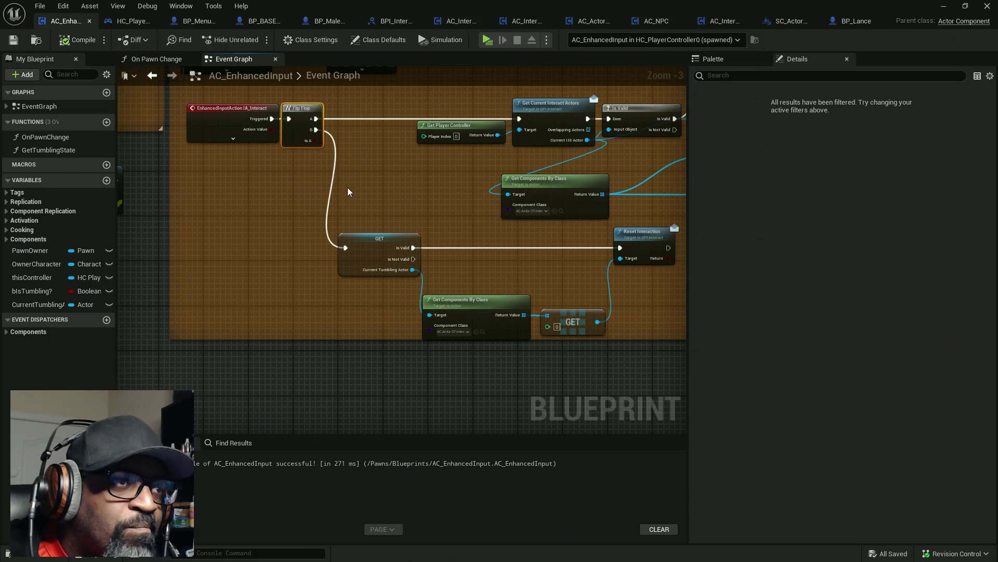
drag(351, 225, 267, 171)
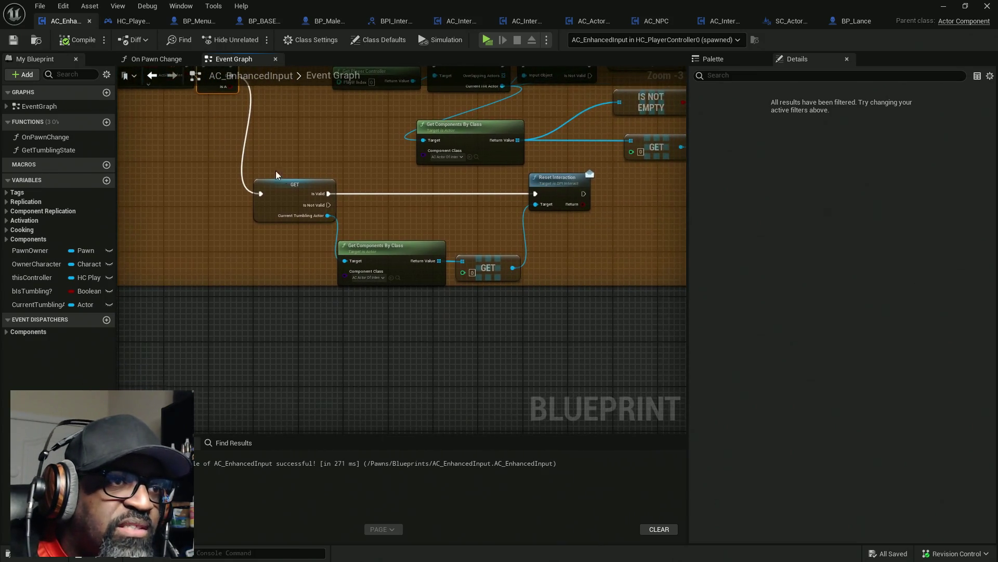
mouse_move(583, 307)
mouse_down()
mouse_move(263, 189)
mouse_move(214, 197)
mouse_move(394, 202)
mouse_move(345, 225)
mouse_move(394, 237)
mouse_move(372, 292)
mouse_up()
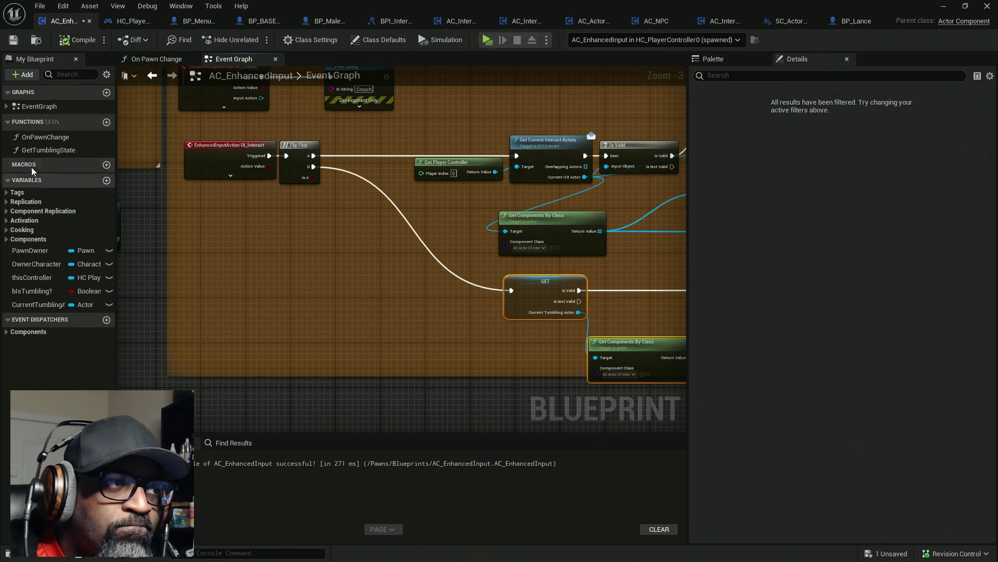
- Implement the Get Tumbling State interface function in HC_PlayerController, then switch to BPI_Interact
click(111, 21)
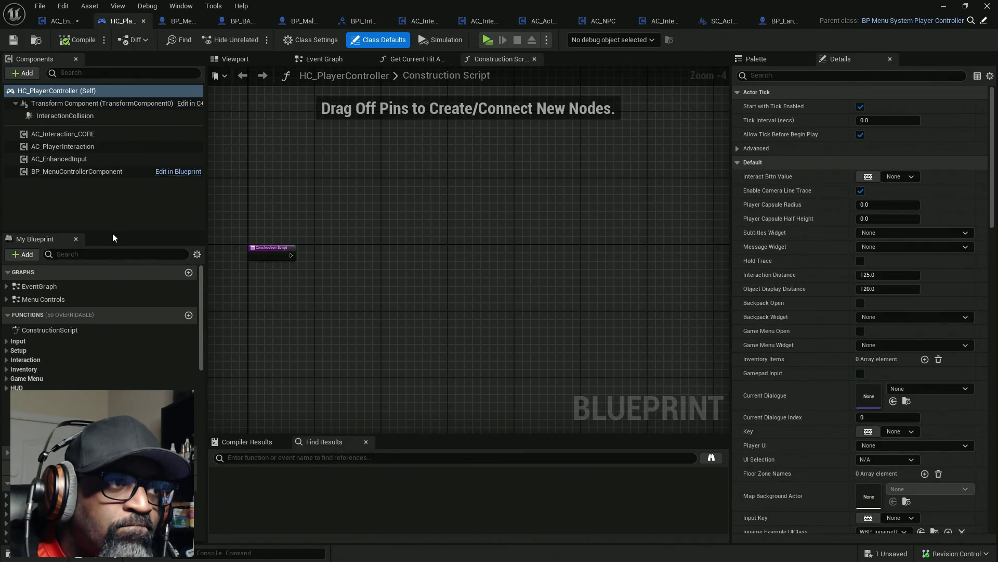
drag(132, 230, 133, 132)
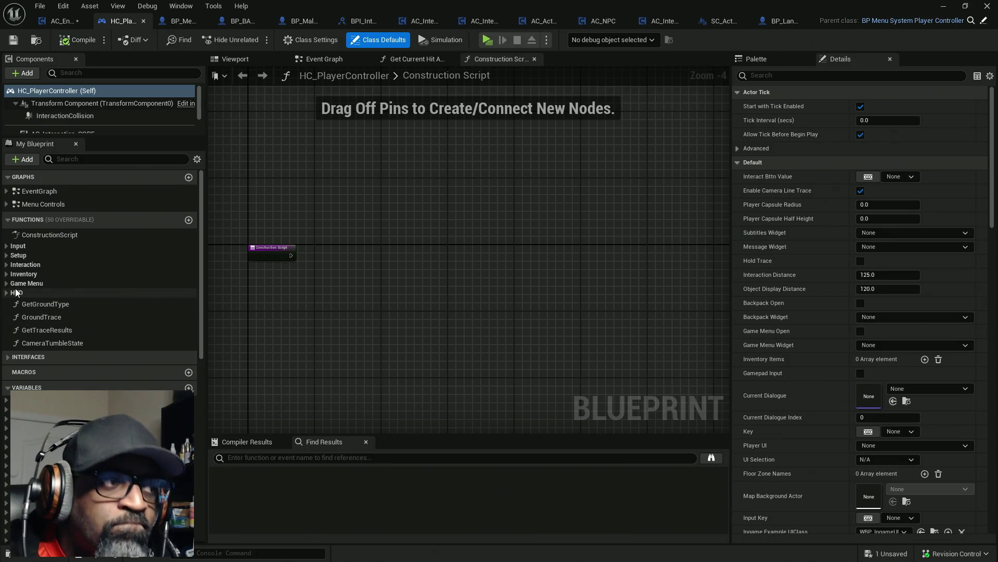
click(7, 265)
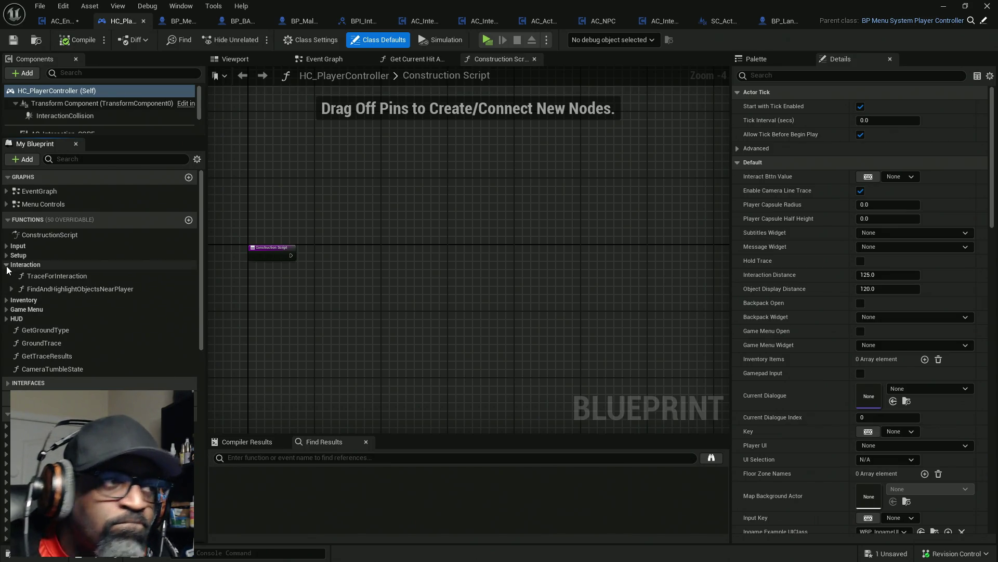
click(7, 265)
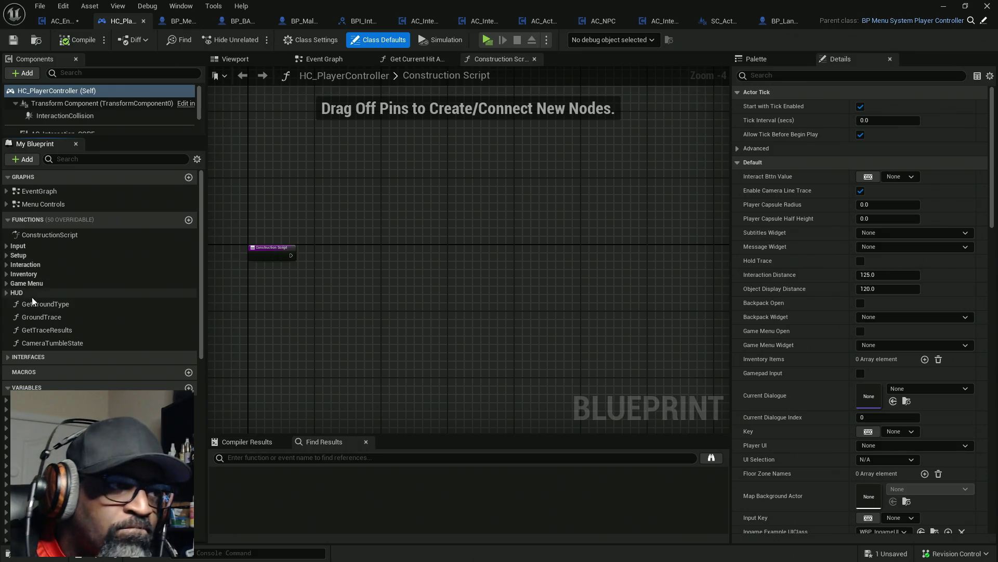
click(13, 361)
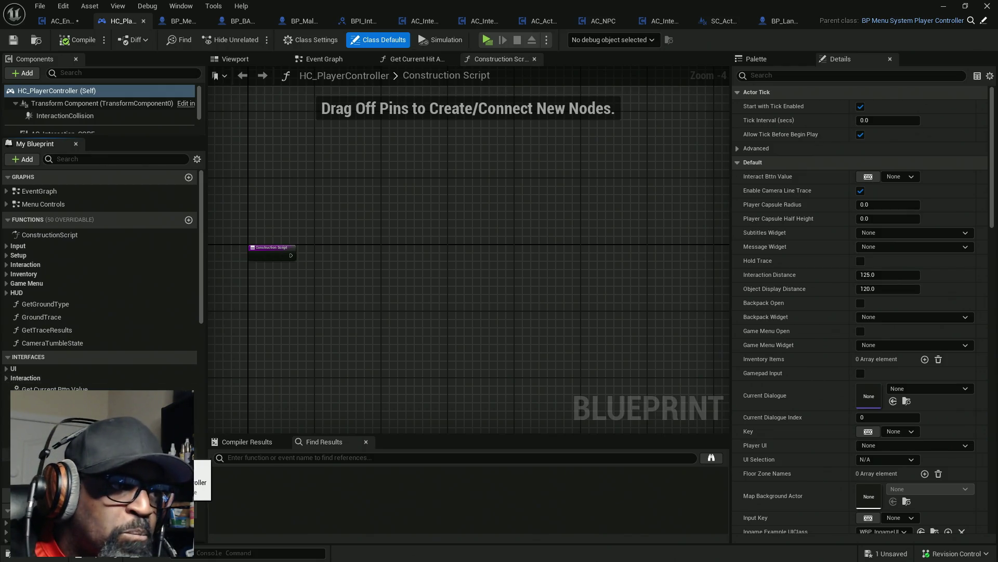
double_click(52, 412)
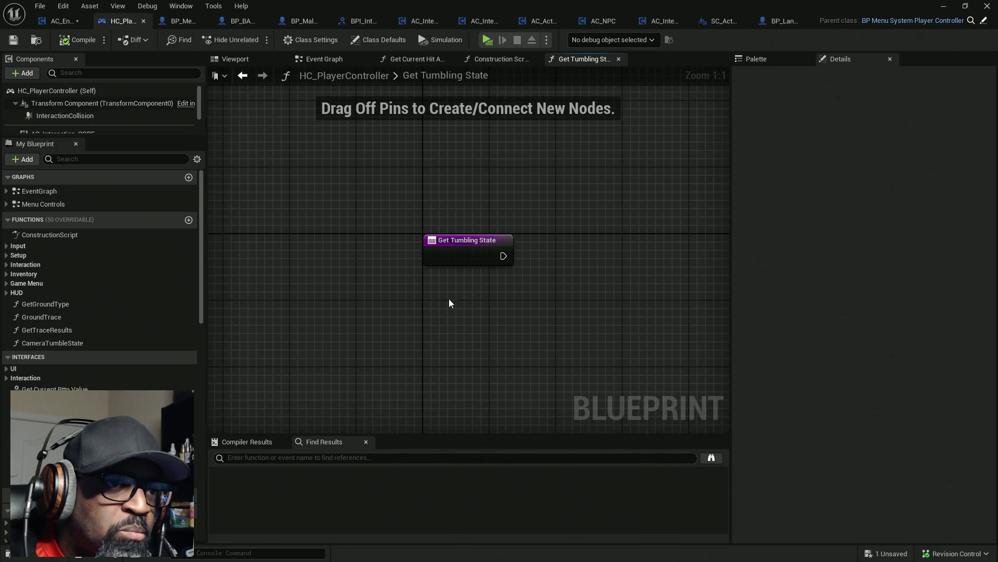
drag(429, 326, 289, 337)
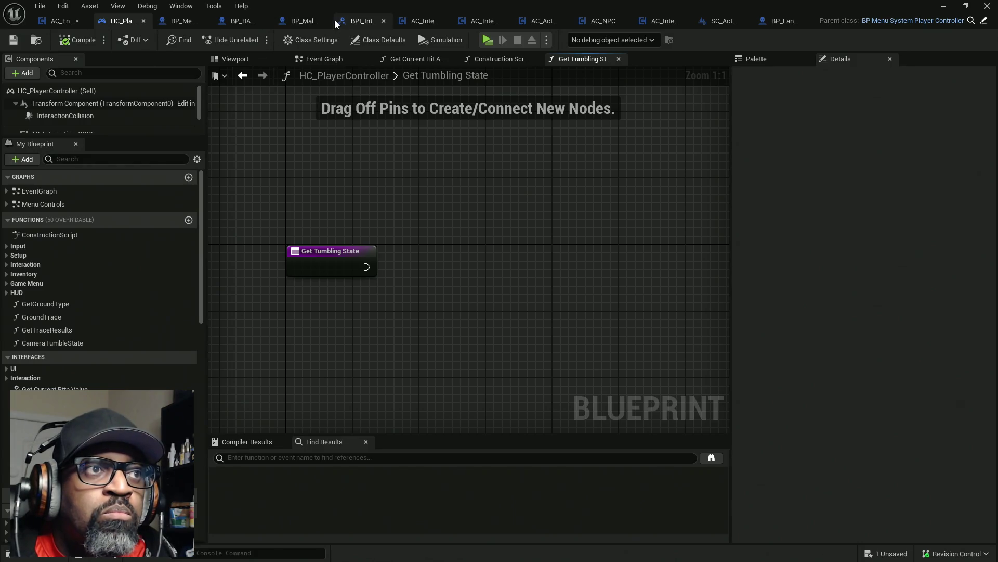
click(351, 21)
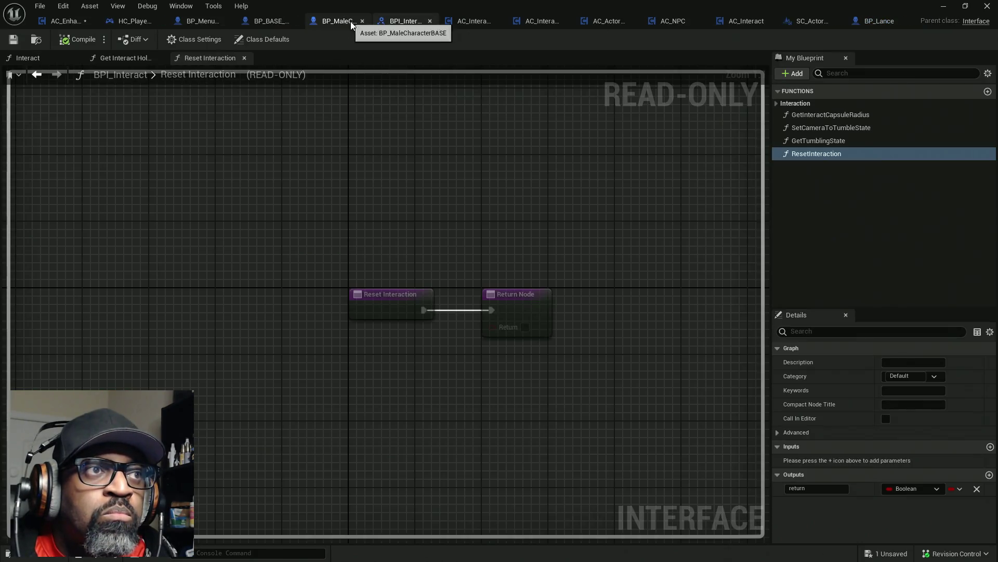
- Check that GetTumblingState outputs Boolean bCurrentlyTumbling?, then save AC_EnhancedInput
click(813, 142)
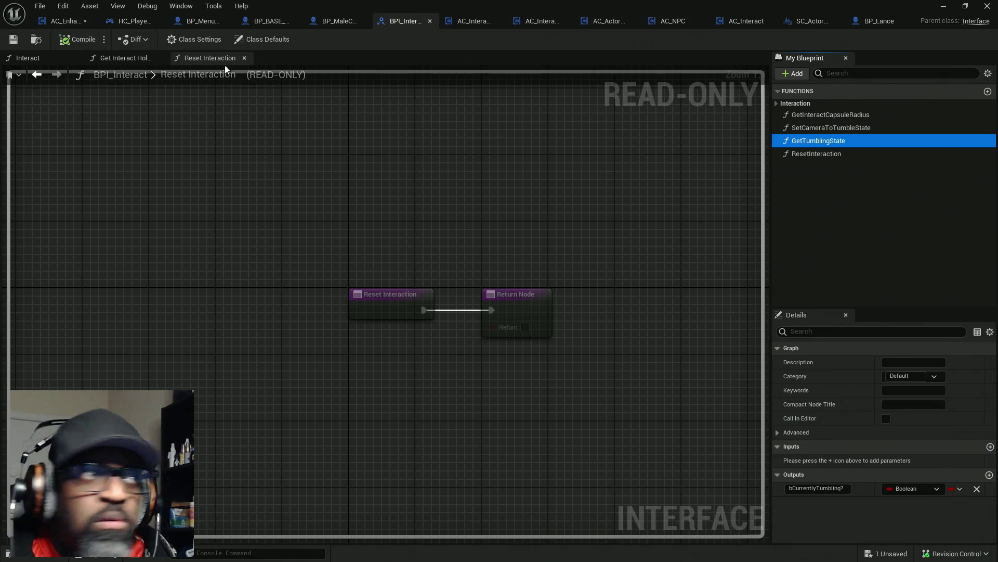
click(65, 22)
key(ctrl+s)
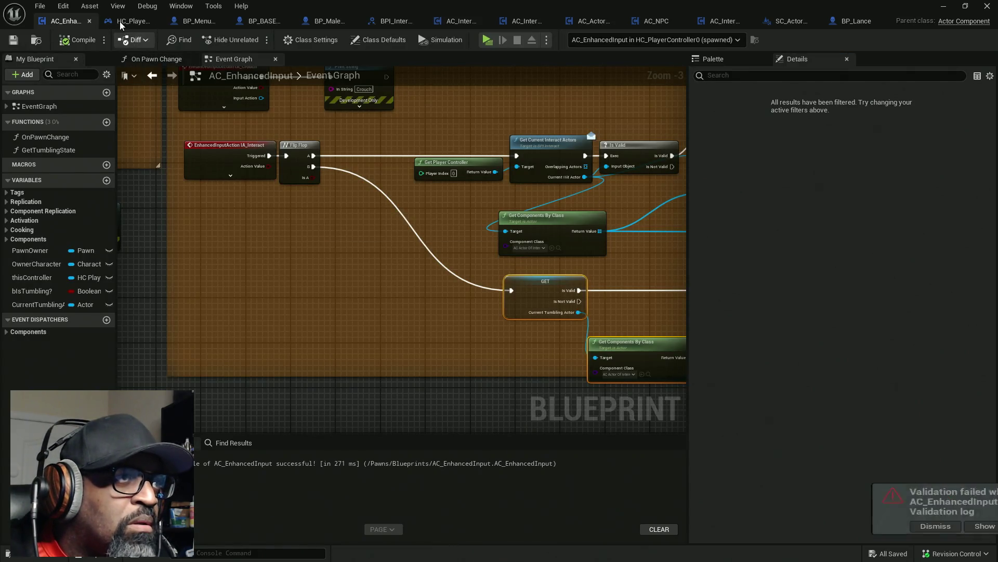
- In HC_PlayerController, cancel deleting CameraTumbleState and look up where it is referenced
click(120, 21)
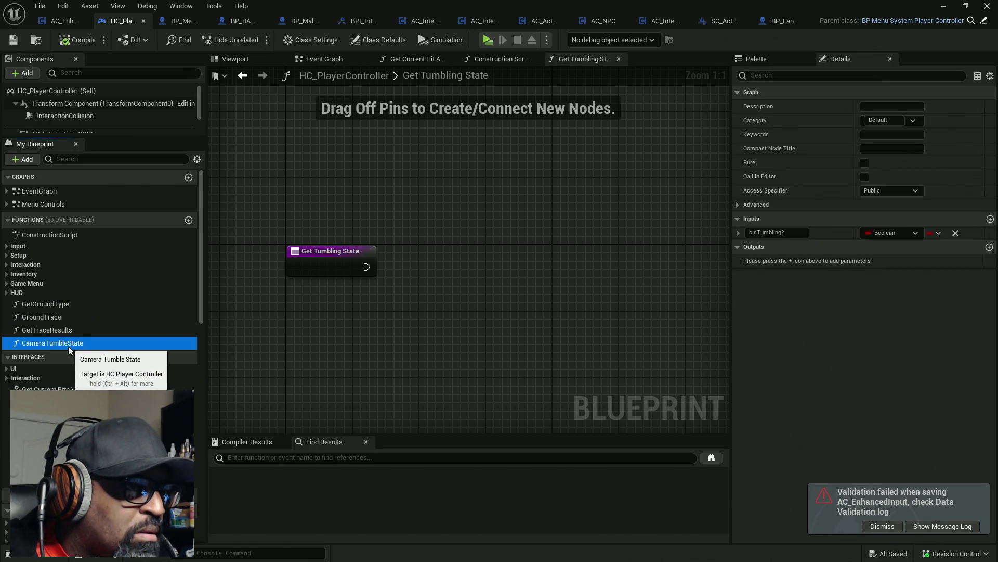
key(Delete)
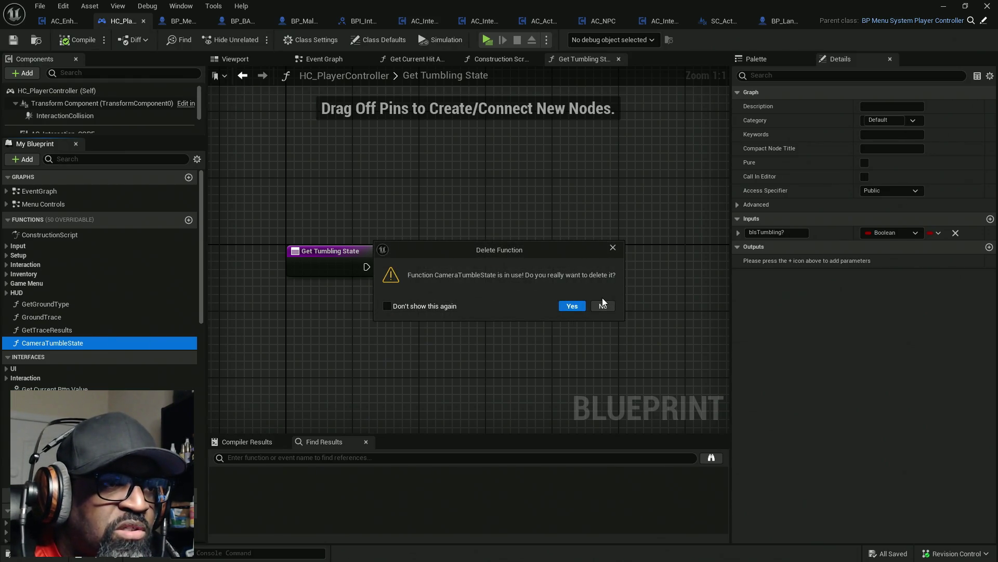
click(614, 248)
right_click(120, 341)
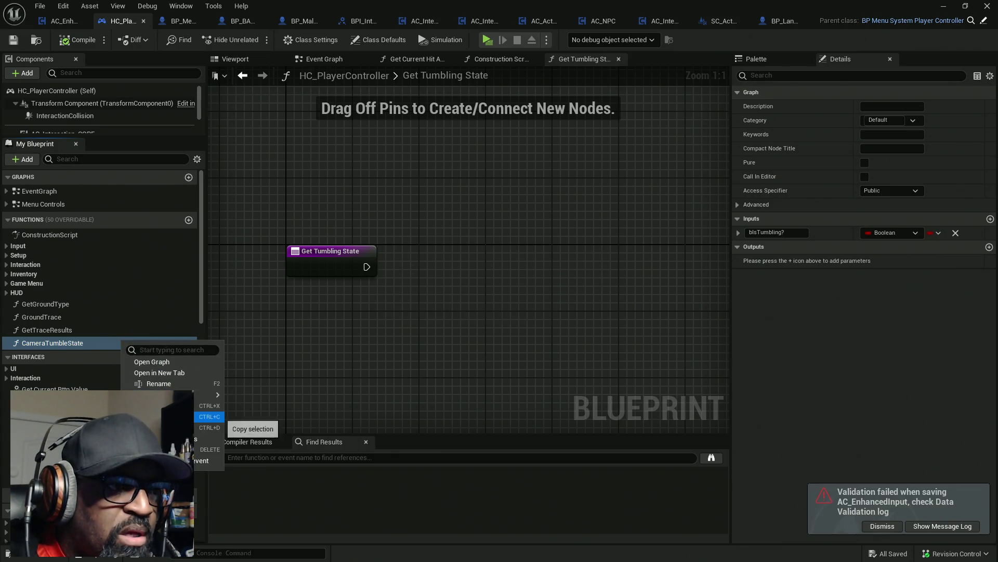
mouse_move(160, 393)
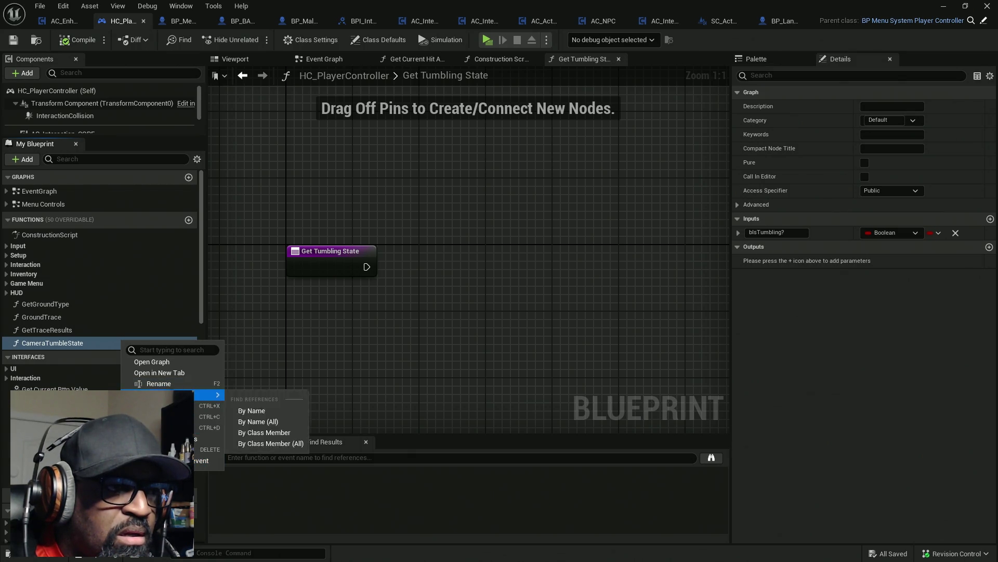
click(260, 410)
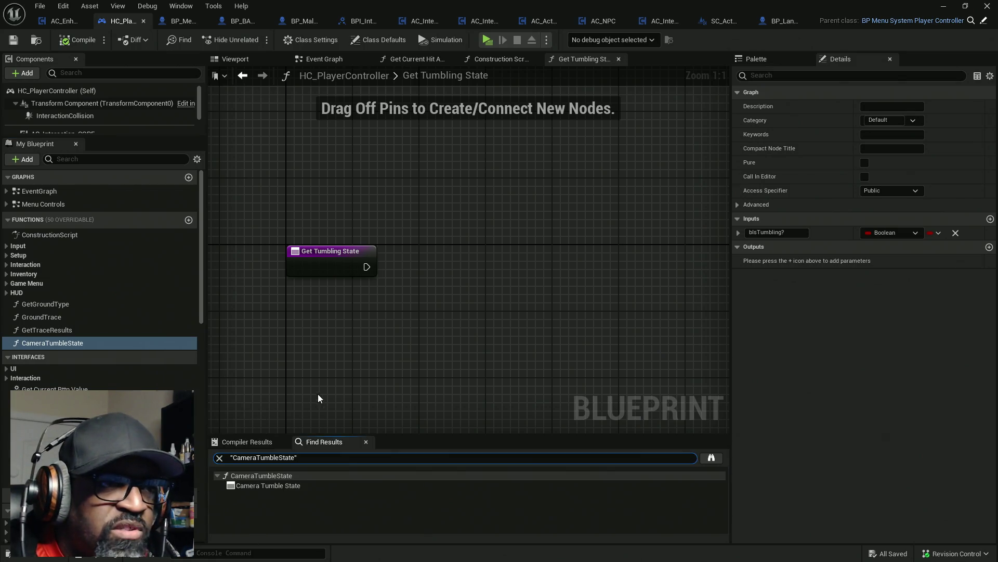
- Open the Camera Tumble State function graph and frame its nodes
click(272, 487)
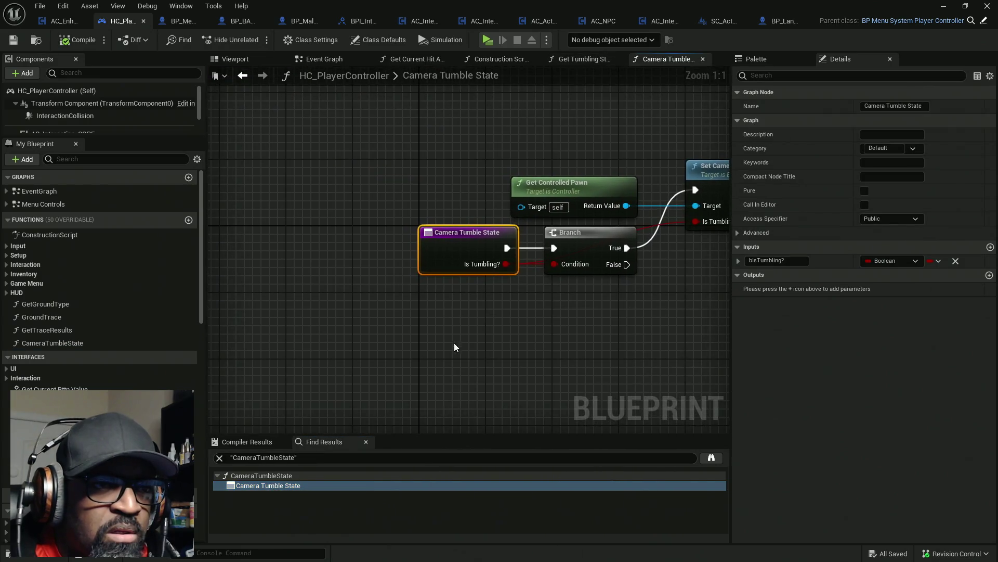
scroll(492, 323, down, 1)
scroll(422, 338, up, 1)
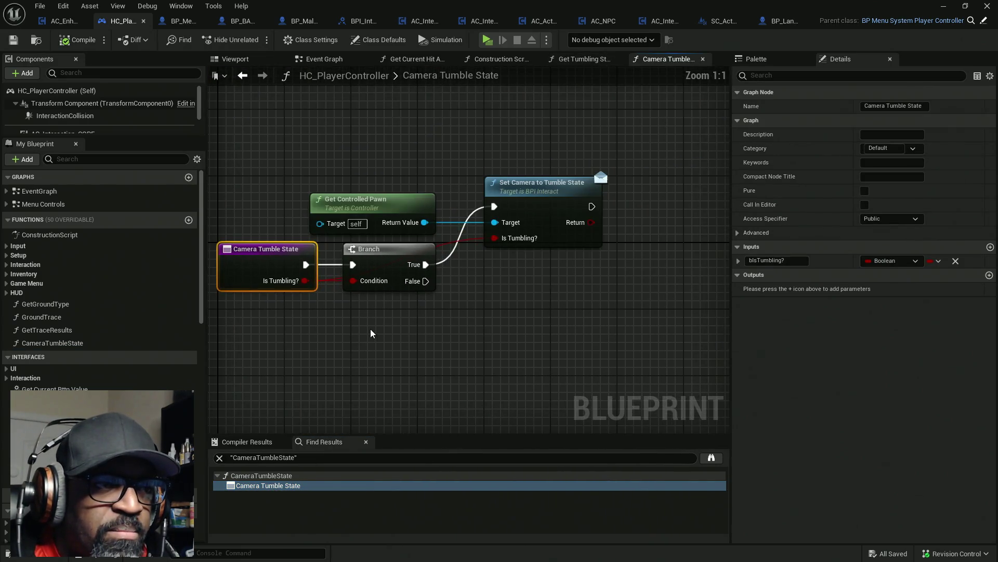
drag(284, 331, 364, 326)
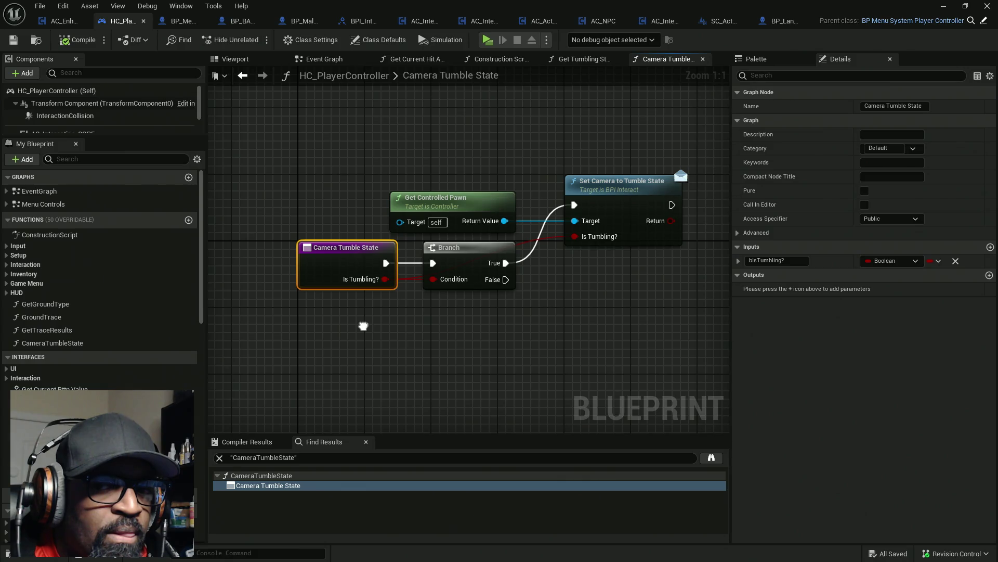
drag(364, 326, 371, 317)
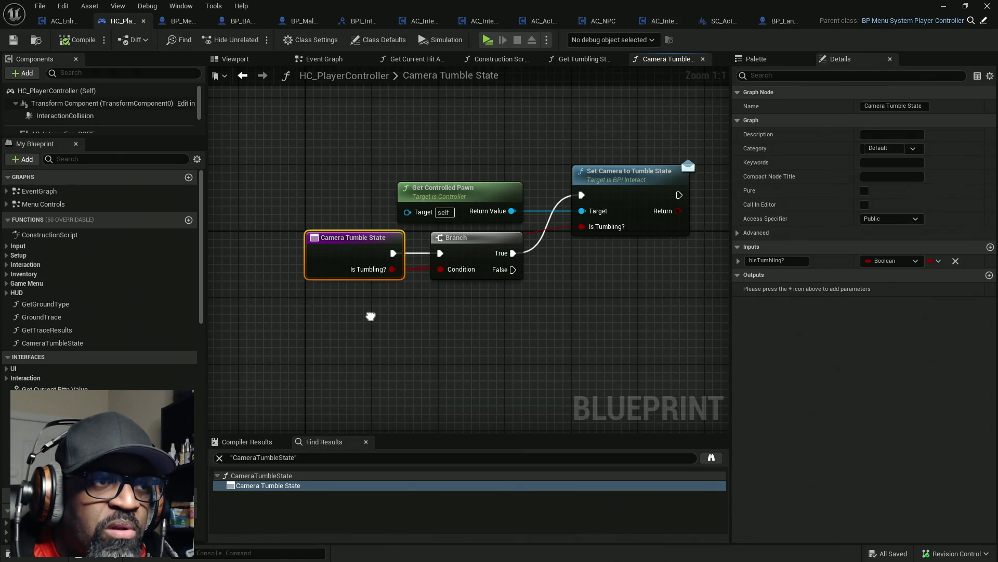
drag(370, 316, 370, 316)
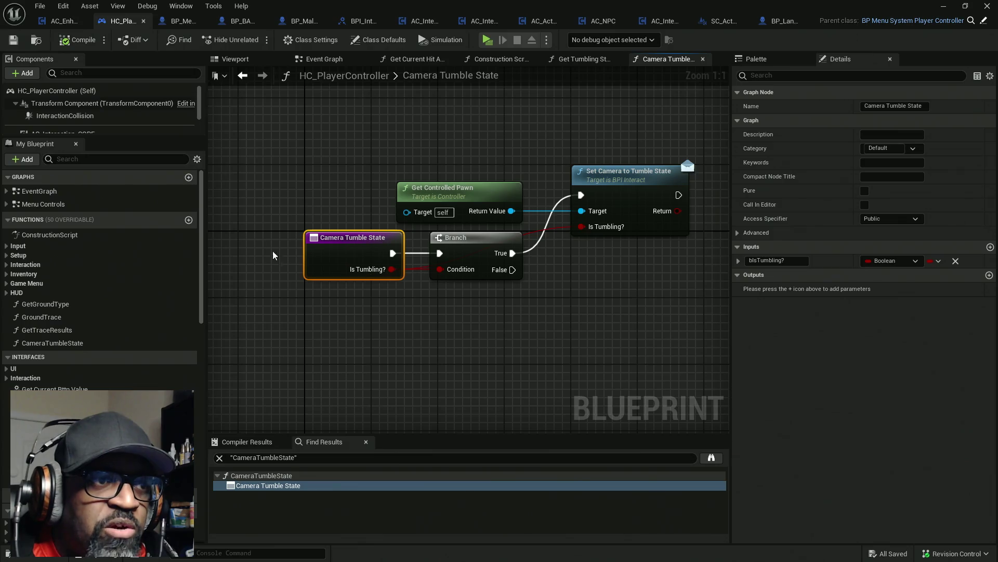
scroll(104, 316, down, 10)
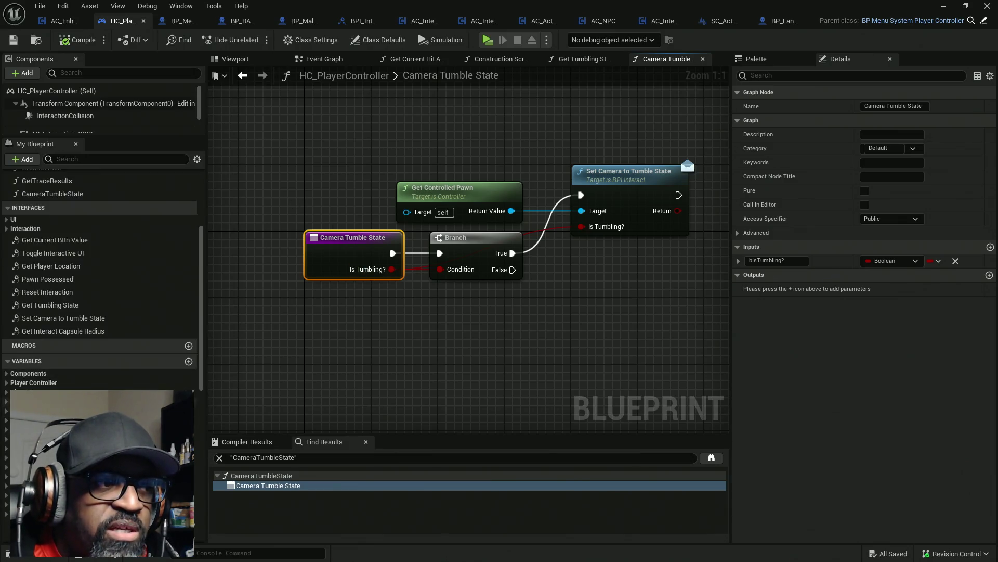
scroll(104, 317, down, 5)
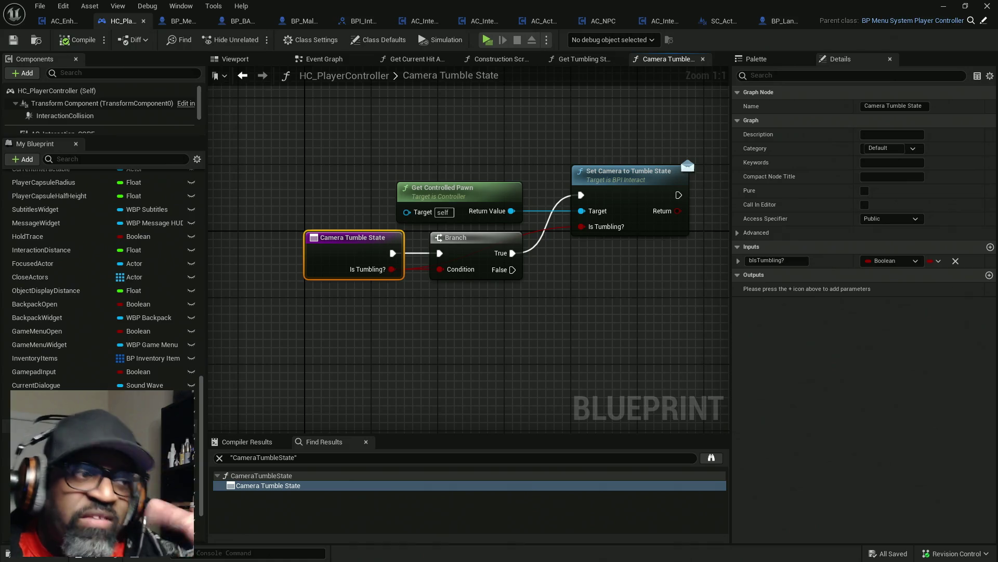
scroll(104, 317, down, 3)
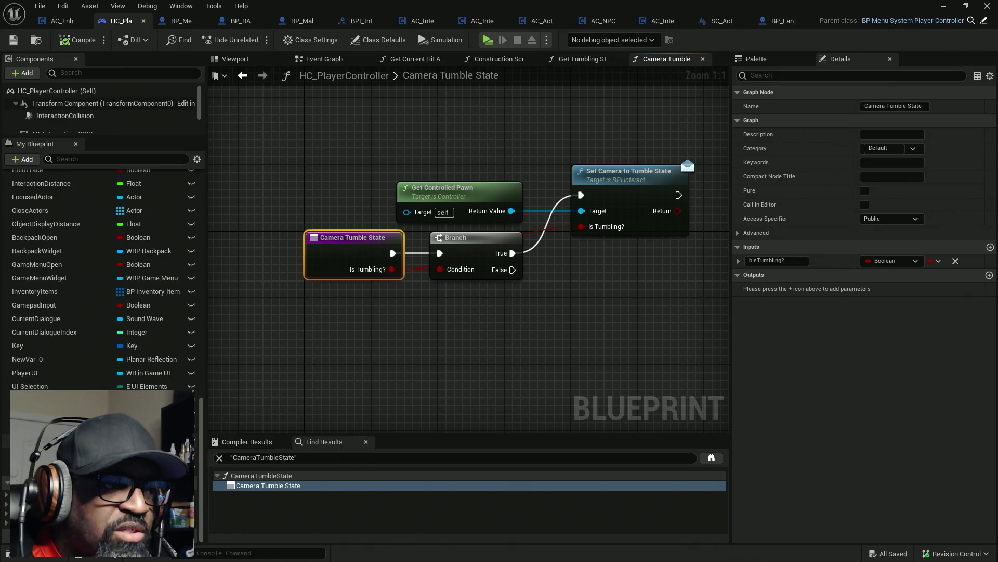
scroll(104, 281, up, 5)
scroll(104, 281, up, 4)
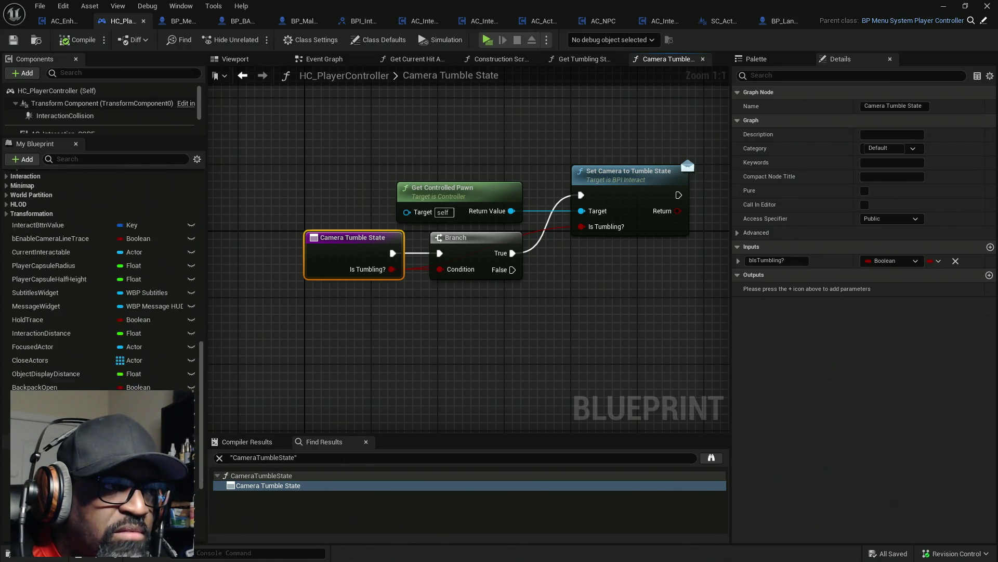
scroll(41, 284, up, 2)
scroll(40, 284, up, 3)
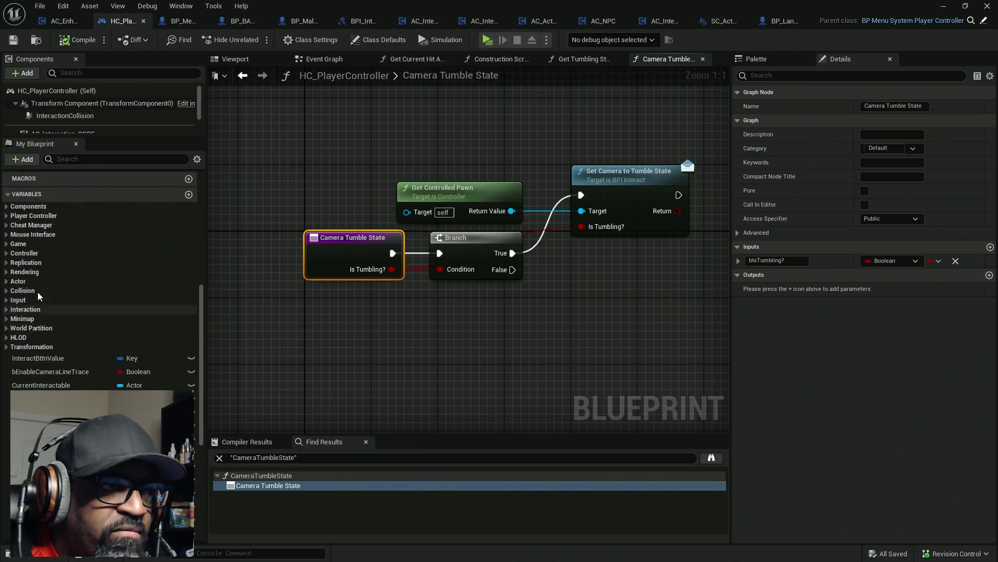
- Toggle the Interaction variable category and focus the My Blueprint search field
click(9, 344)
click(7, 342)
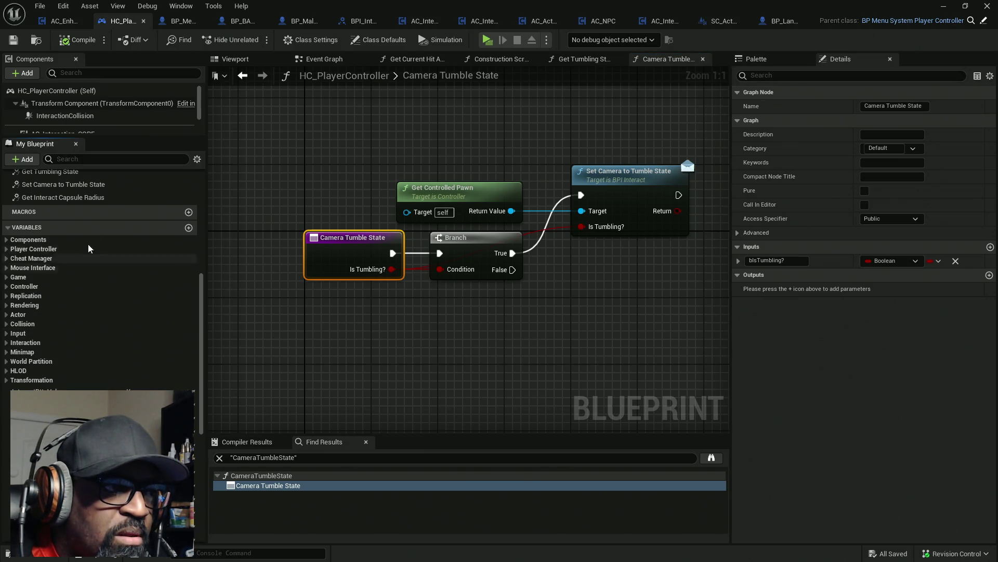
click(135, 157)
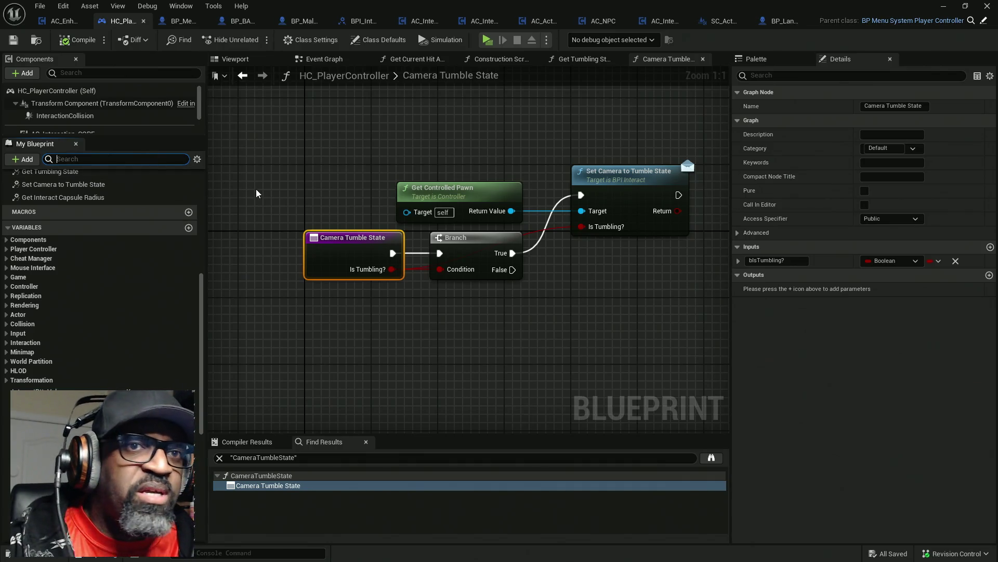
click(264, 201)
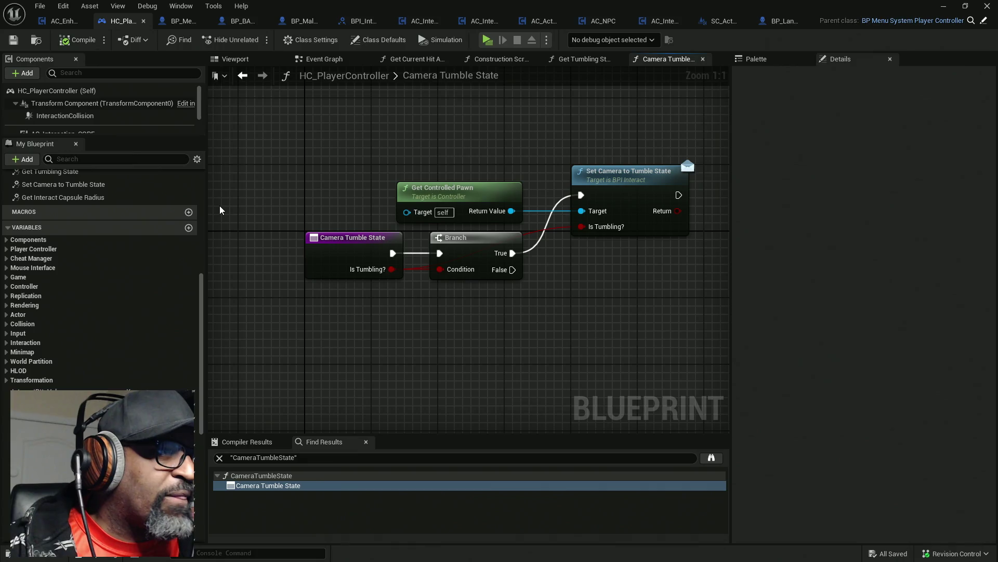
- Select the Get Tumbling State interface function and close the Camera Tumble State graph
scroll(147, 218, up, 4)
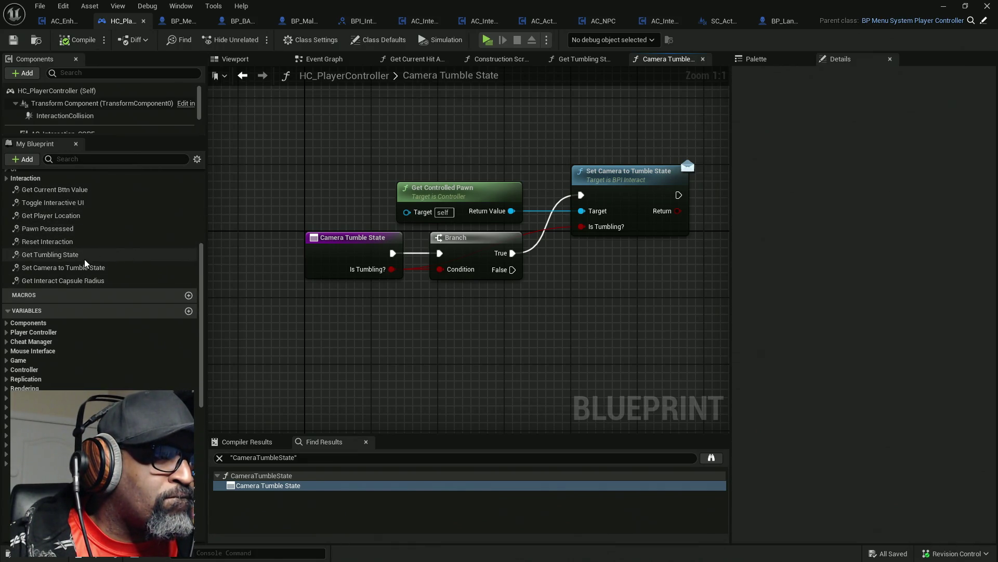
scroll(101, 240, up, 3)
scroll(102, 240, up, 1)
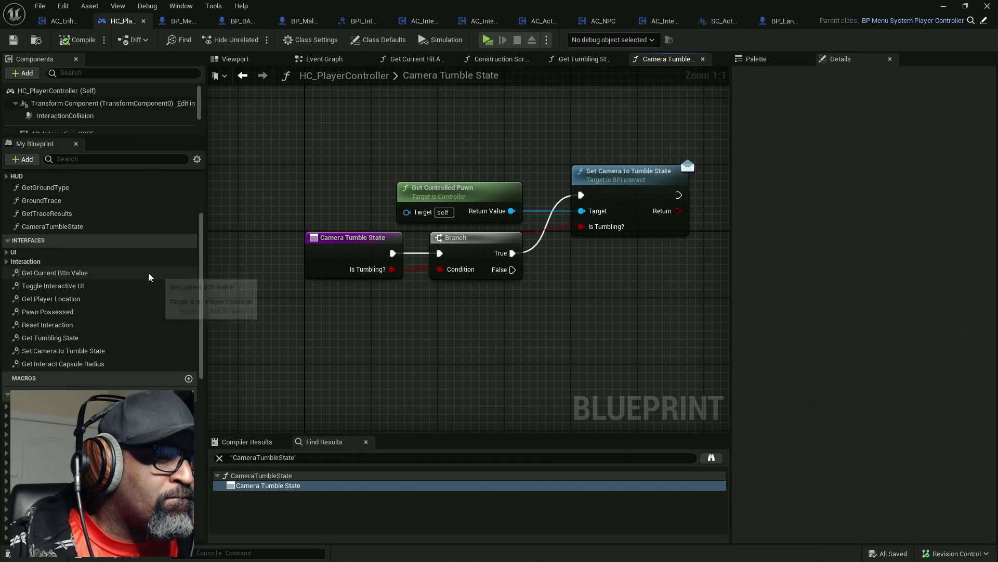
click(90, 228)
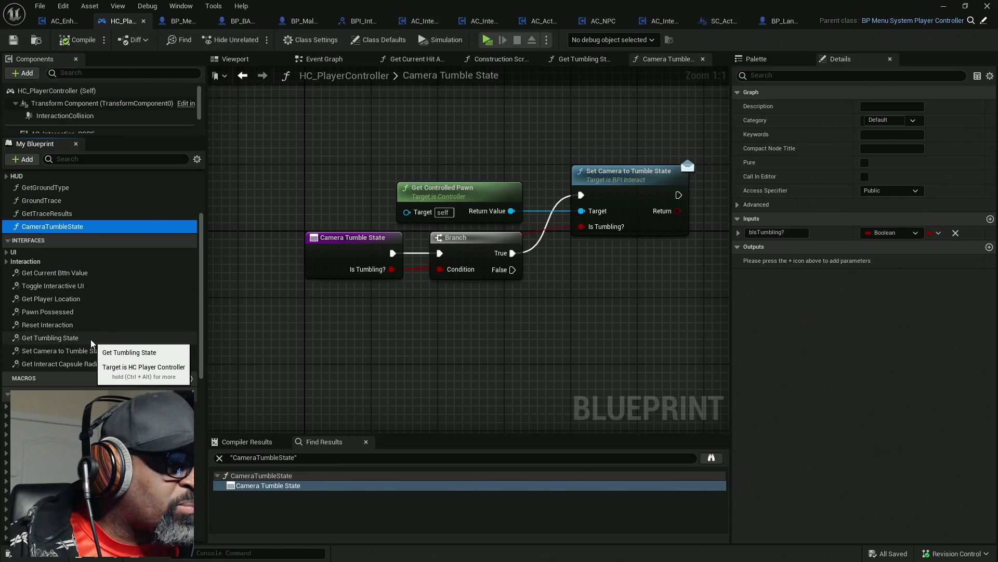
click(91, 339)
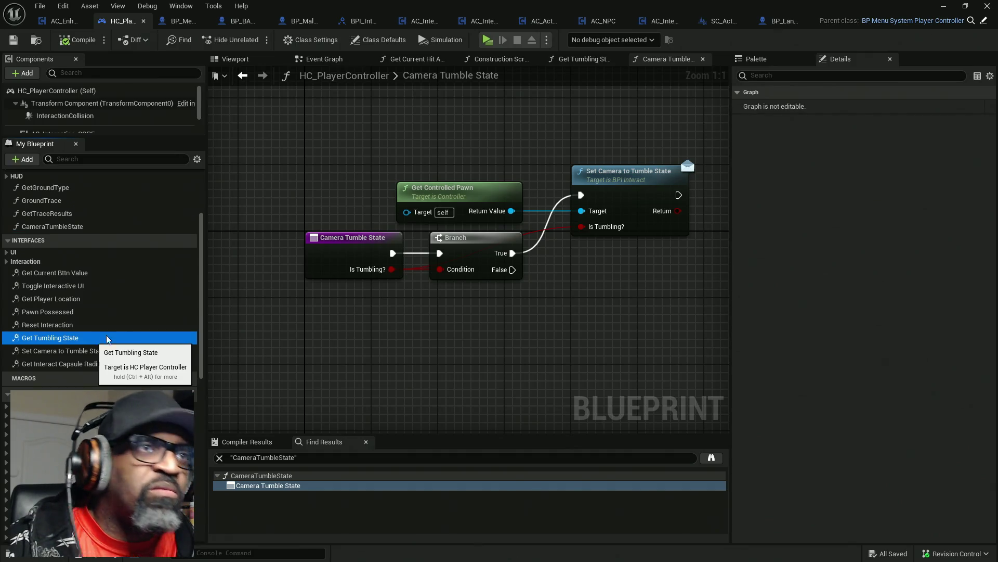
click(703, 59)
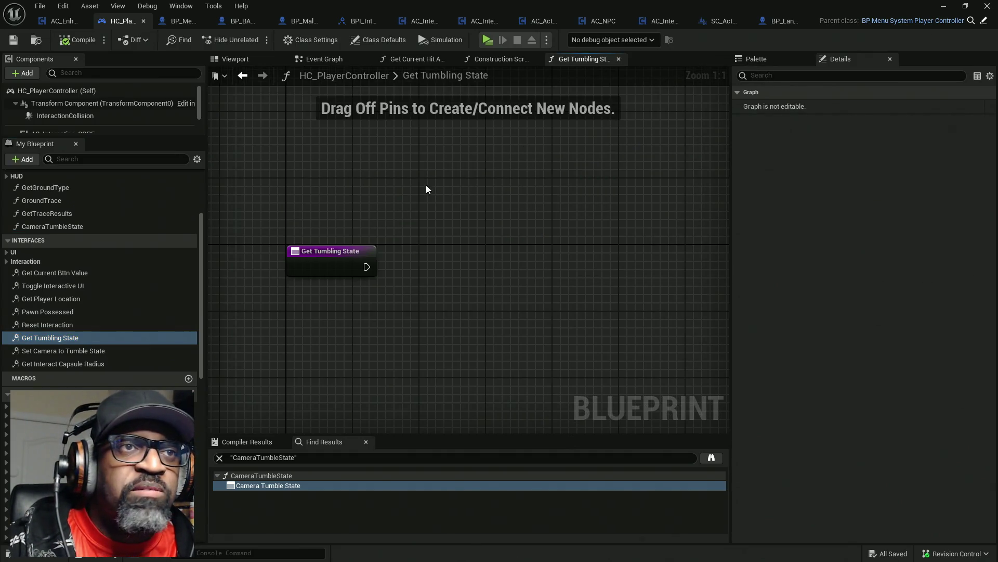
ctrl+click(66, 339)
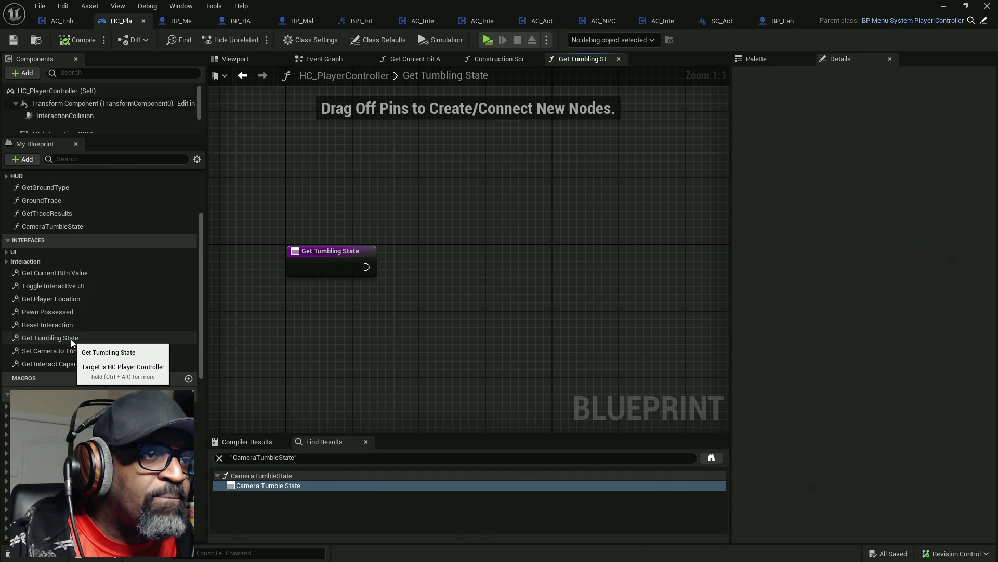
- Search the node list for 'output' and dismiss it without adding a node
right_click(466, 260)
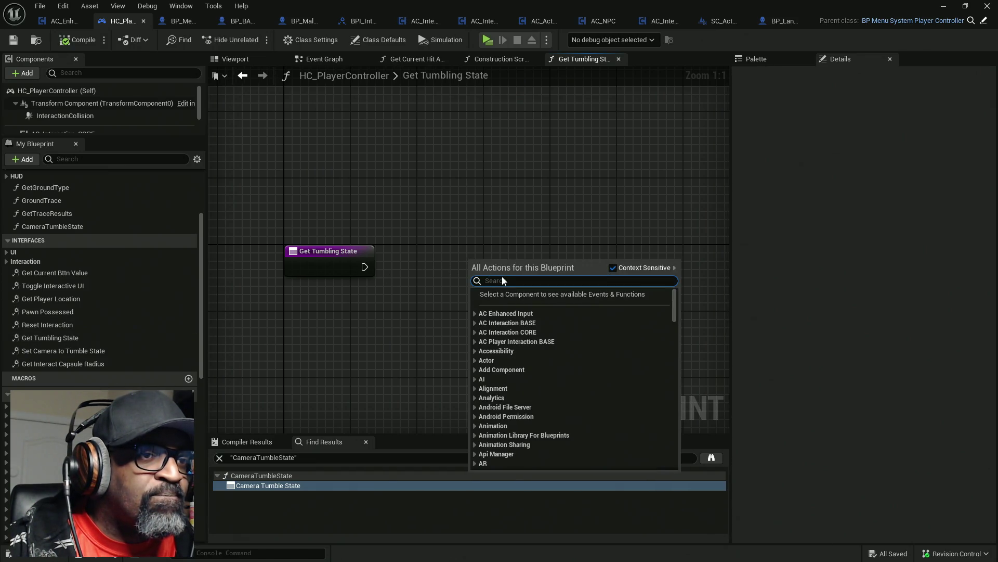
text(ou)
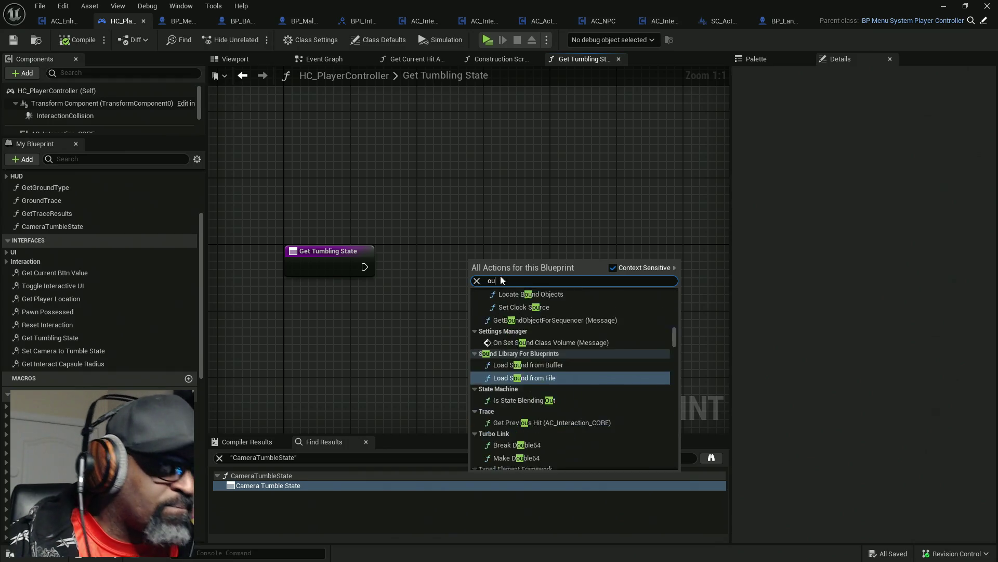
text(tput)
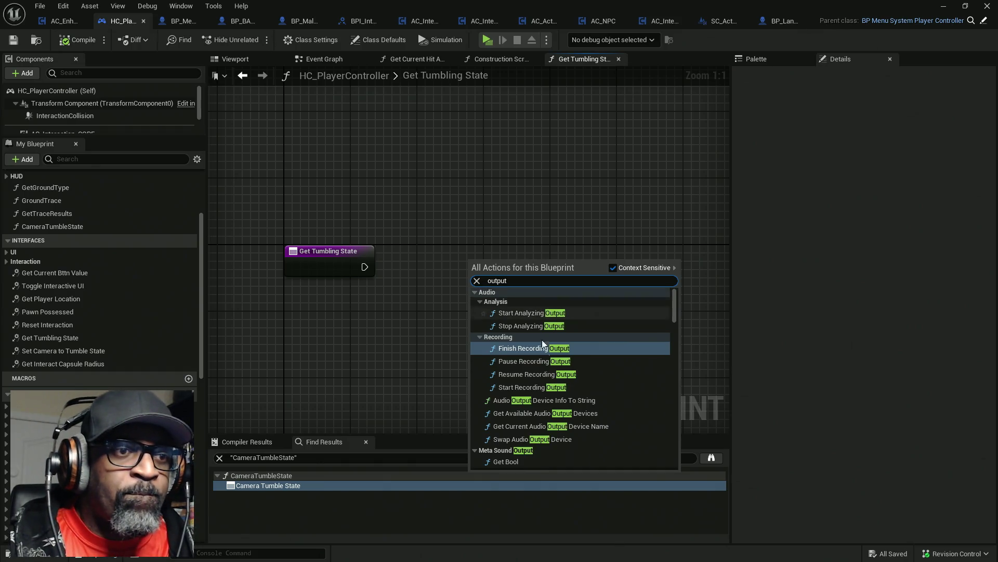
scroll(553, 385, down, 5)
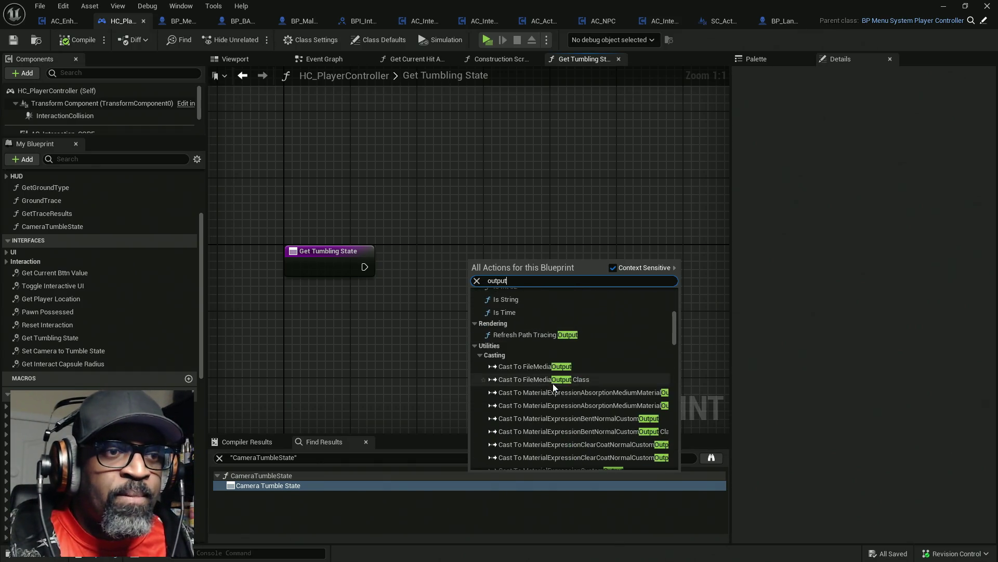
scroll(553, 381, down, 3)
scroll(547, 371, up, 3)
click(413, 323)
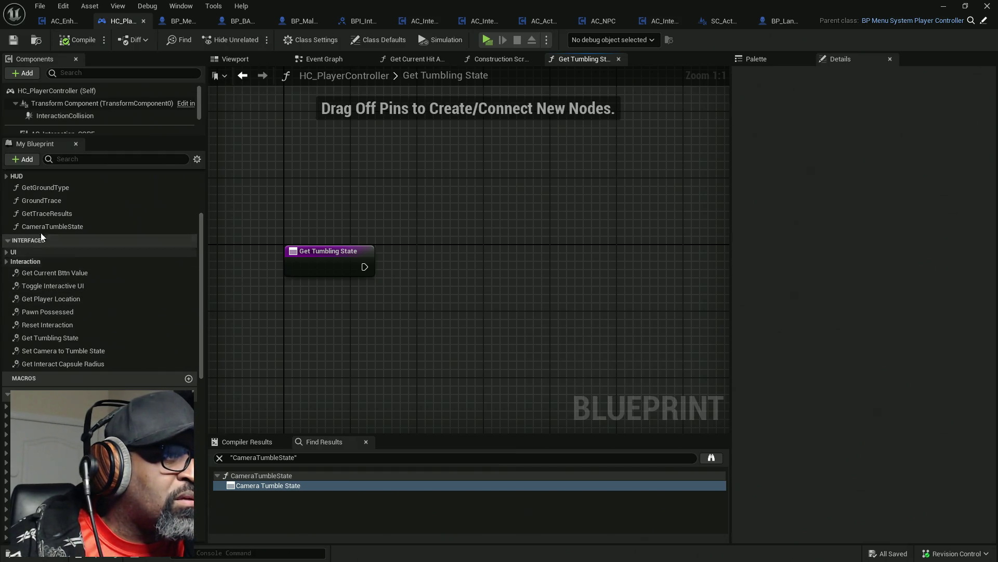
- Check Get Tumbling State's options, then show Class Settings with its implemented interfaces
click(55, 338)
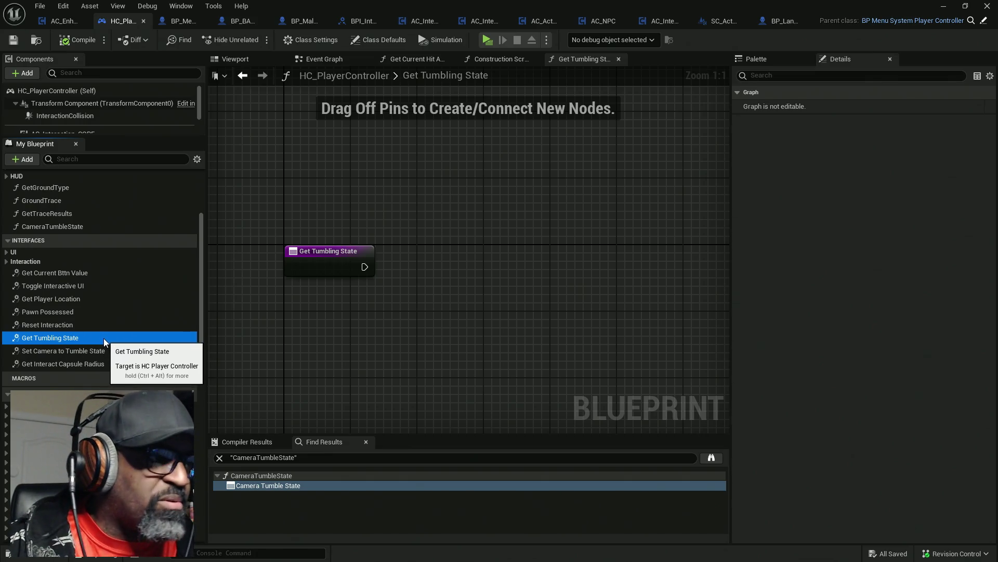
right_click(86, 341)
right_click(86, 341)
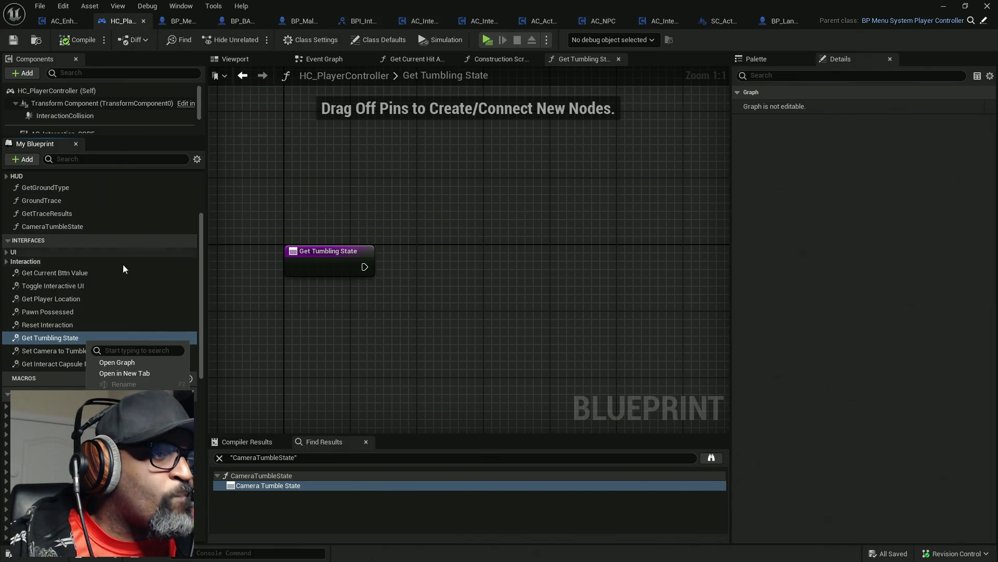
click(77, 40)
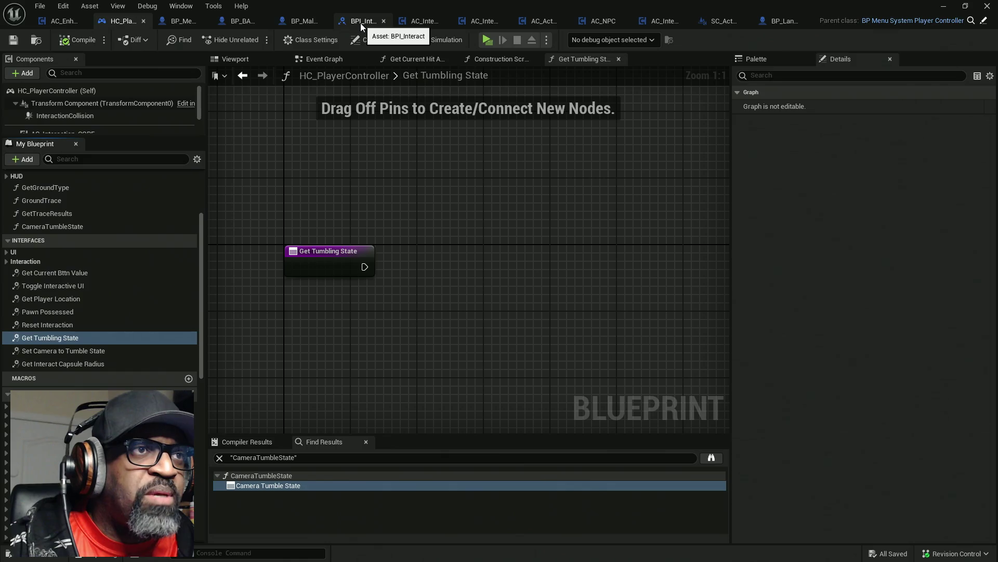
click(447, 78)
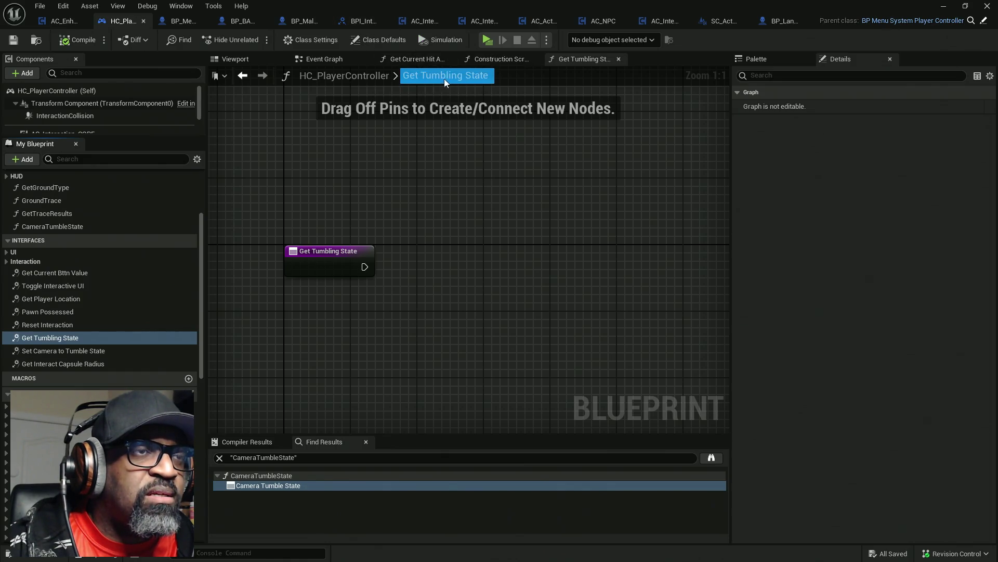
click(311, 40)
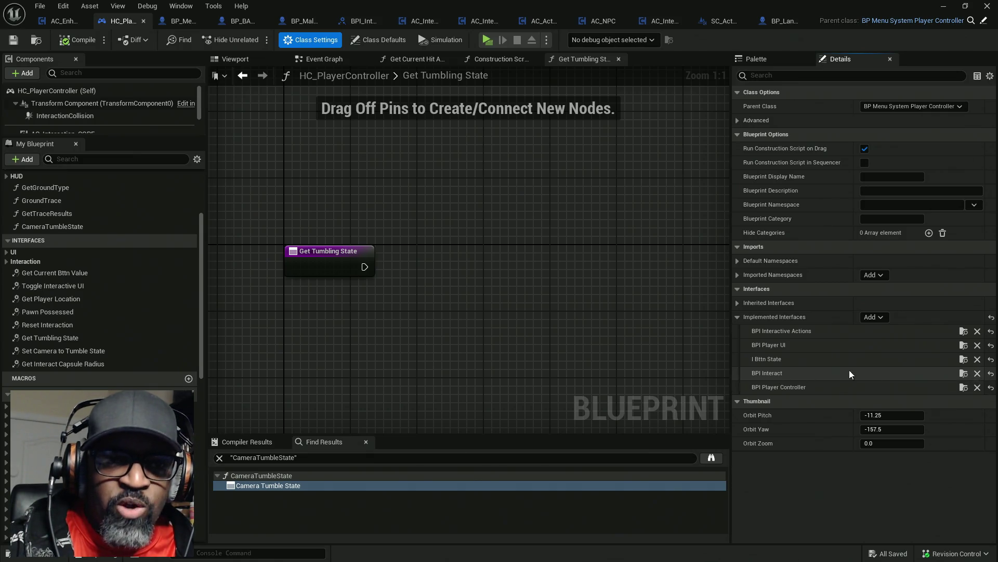
- Close and reopen HC_PlayerController, maximizing its blueprint editor window
mouse_move(309, 329)
mouse_down()
mouse_move(334, 305)
mouse_move(310, 303)
mouse_up()
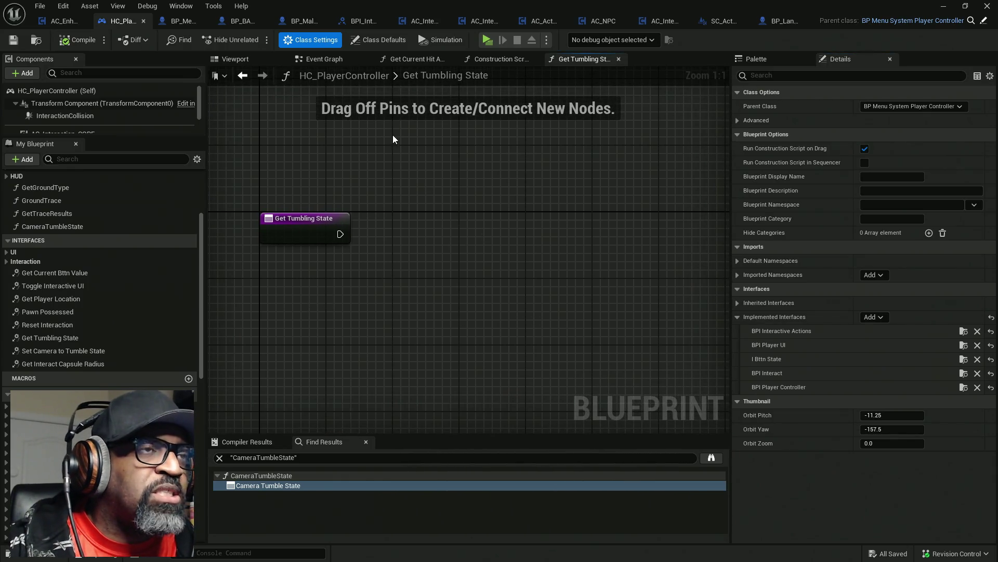
click(373, 43)
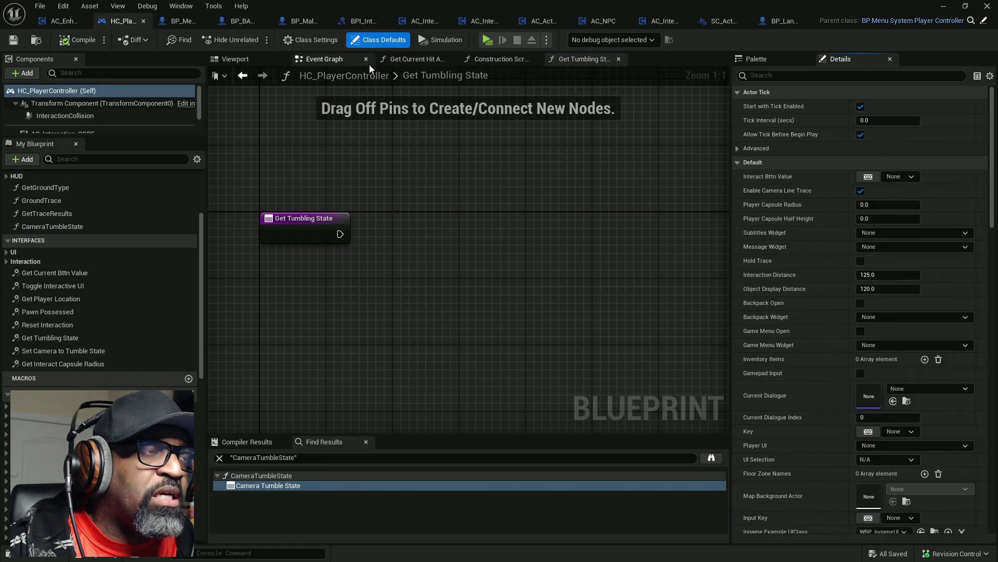
click(143, 20)
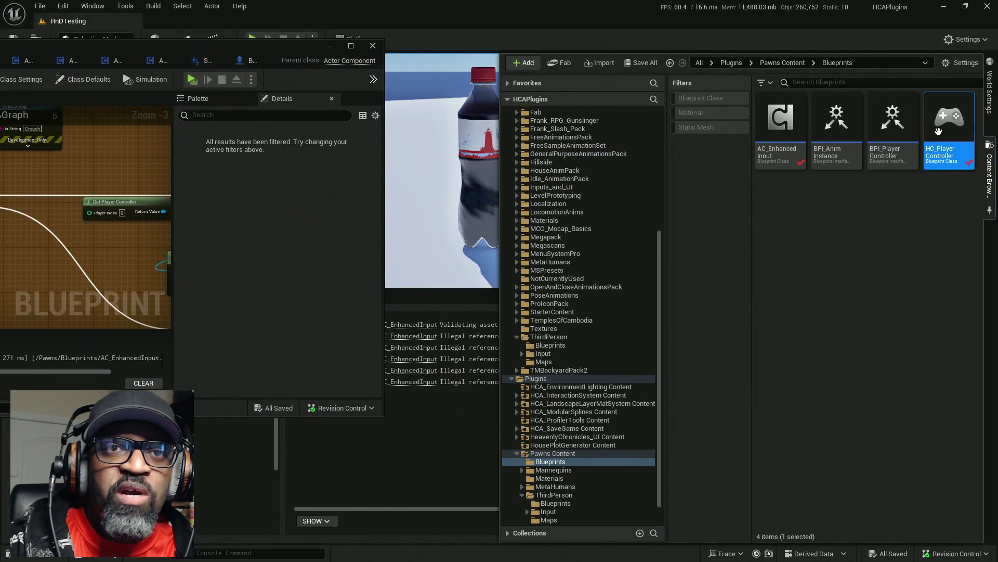
double_click(949, 119)
double_click(267, 50)
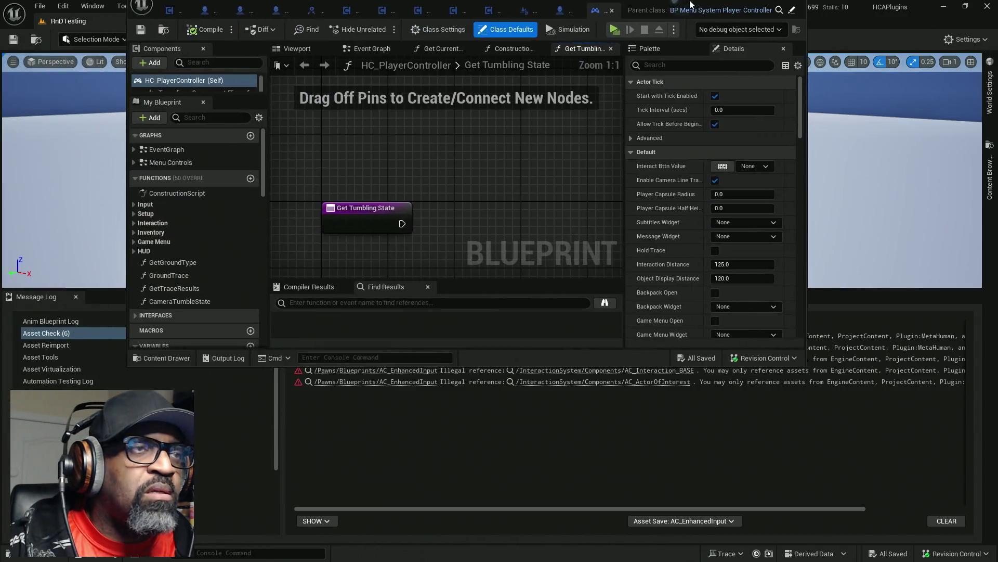
mouse_move(779, 21)
mouse_down()
mouse_move(233, 52)
mouse_move(125, 24)
mouse_up()
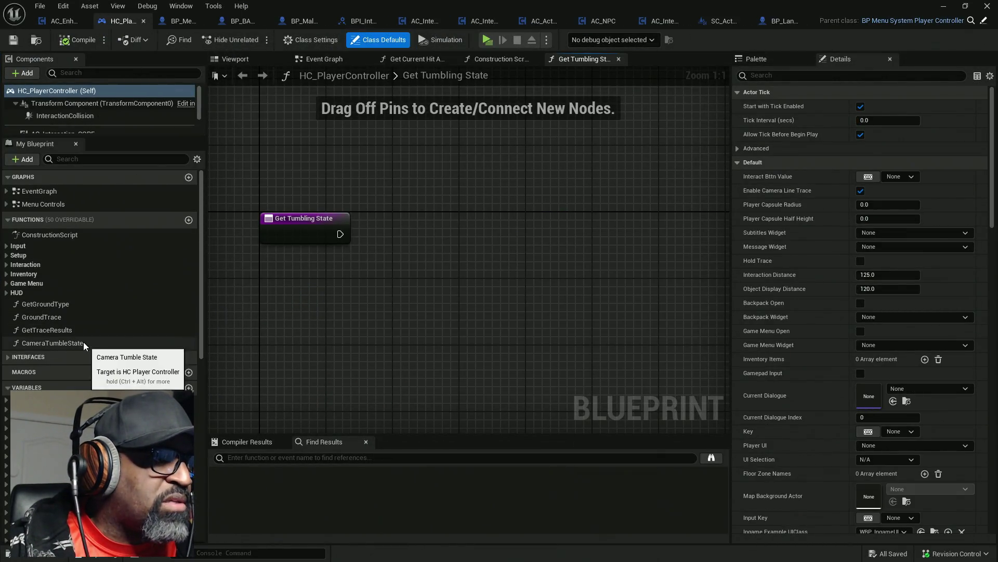
- Reopen the Get Tumbling State graph from Interfaces, then switch to BPI_Interact
click(8, 219)
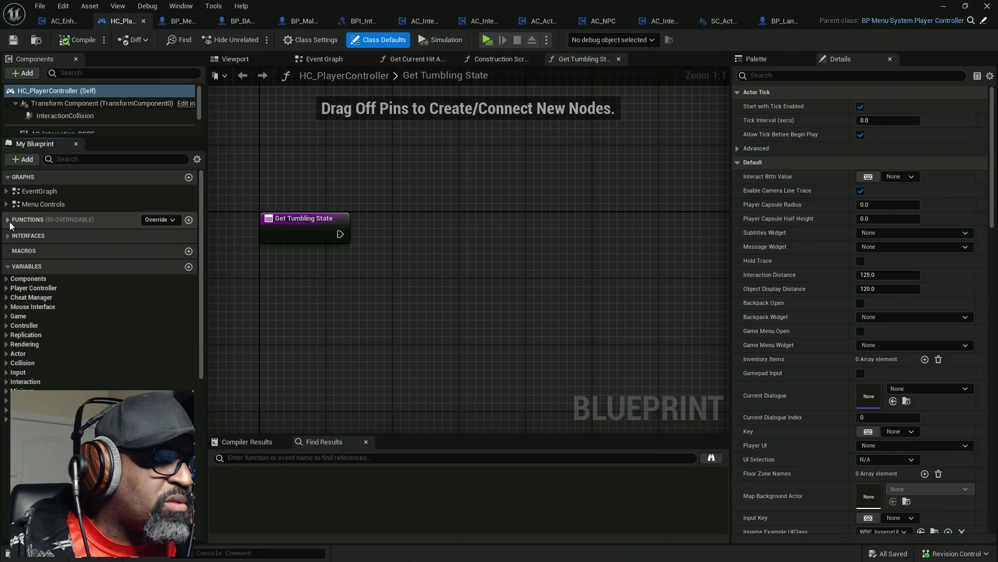
click(8, 236)
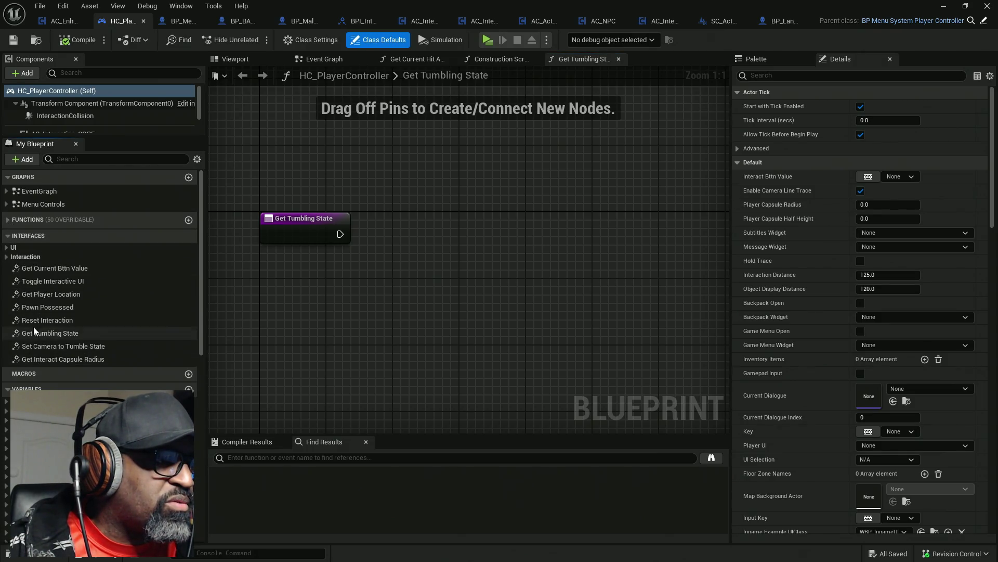
click(56, 334)
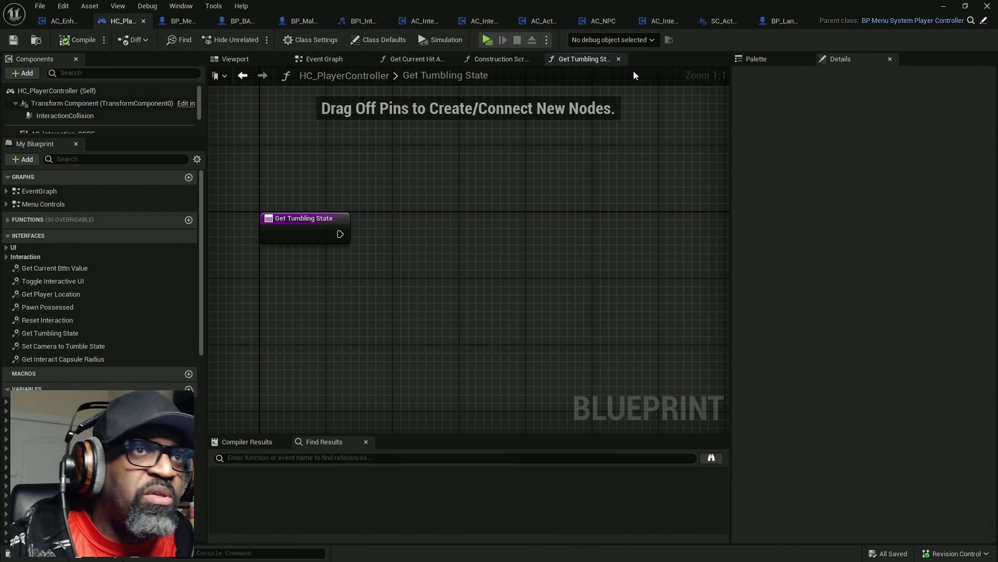
click(619, 59)
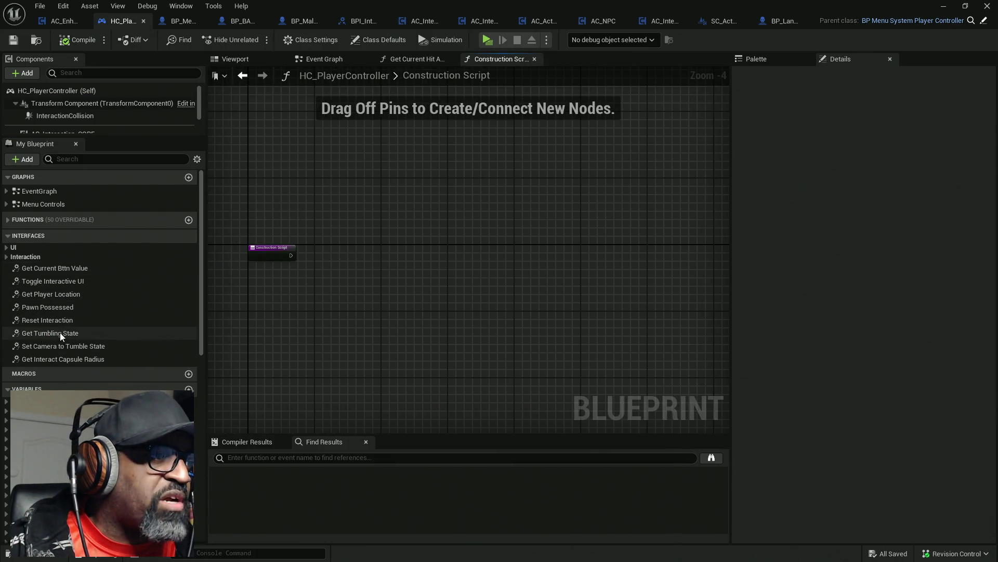
double_click(58, 334)
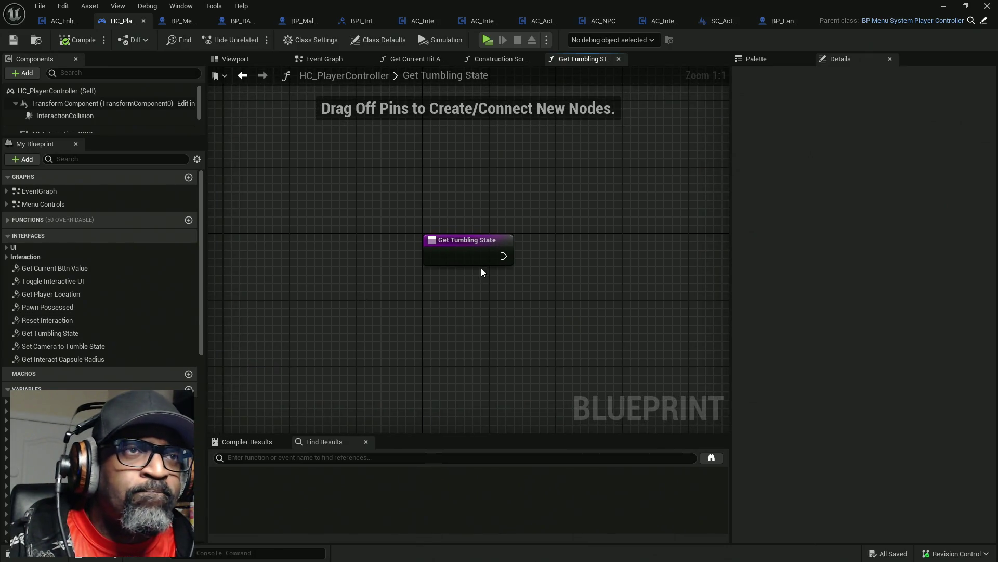
click(361, 25)
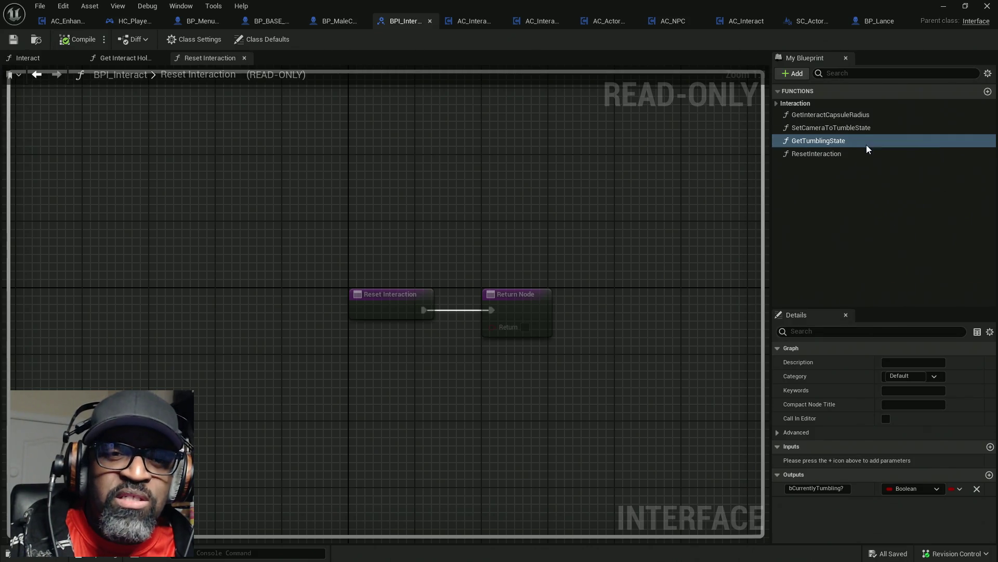
- Add a Boolean input to GetTumblingState, save all, and check HC_PlayerController's graph
click(831, 142)
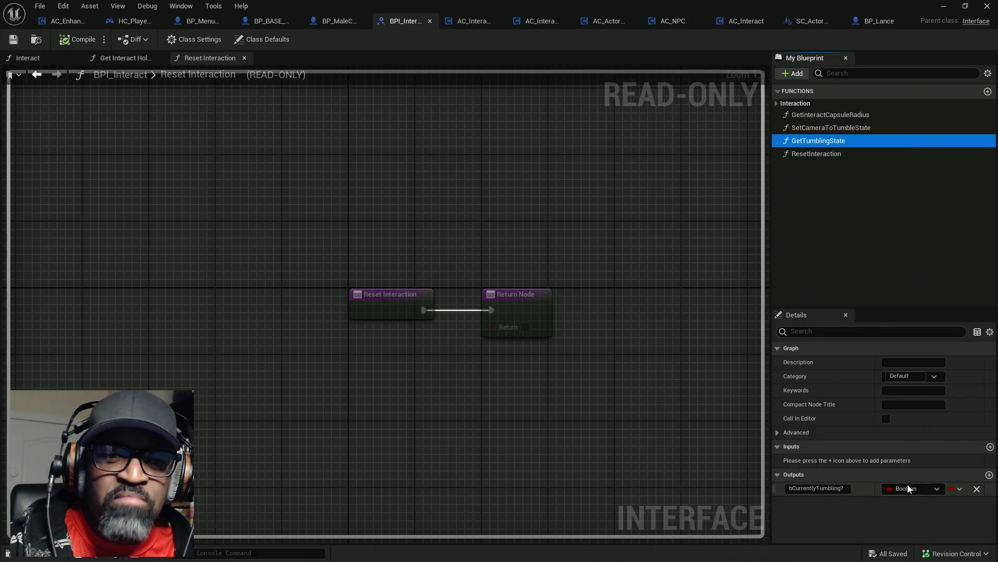
click(990, 447)
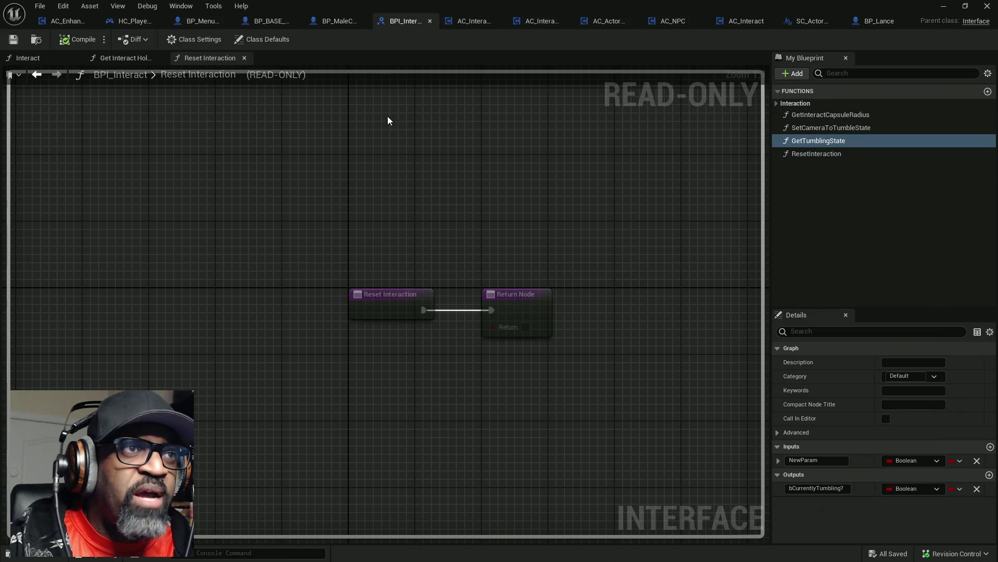
key(ctrl+shift+s)
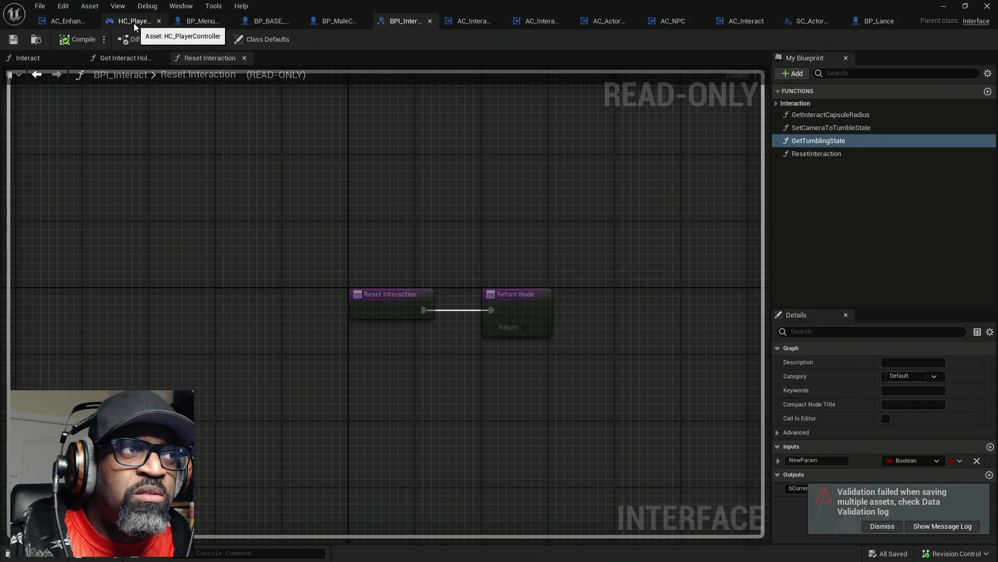
click(134, 21)
mouse_move(487, 255)
mouse_down()
mouse_move(435, 260)
mouse_move(384, 285)
mouse_move(504, 255)
mouse_up()
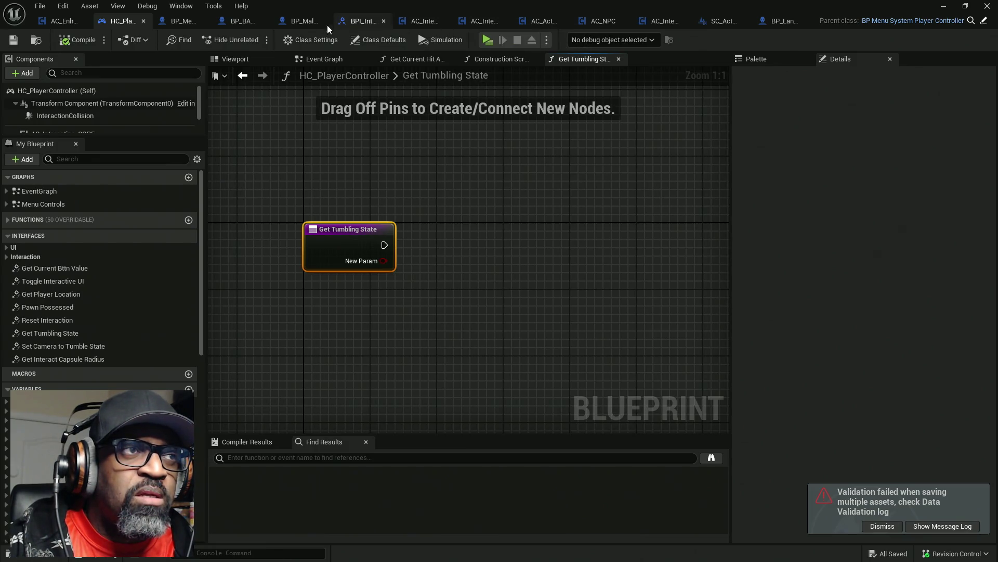
click(364, 22)
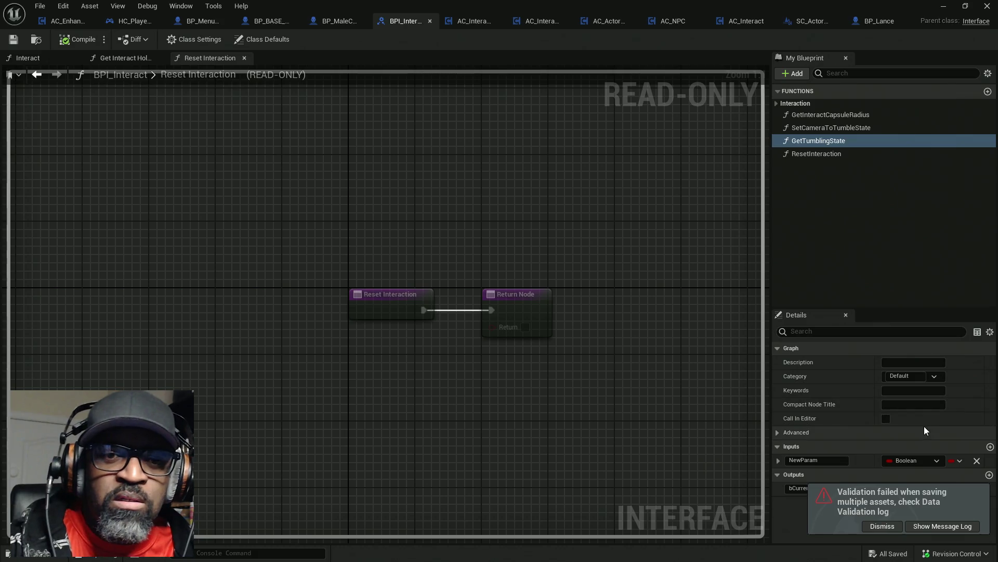
- Remove the NewParam input and bCurrentlyTumbling? output, then compile and save all
click(898, 522)
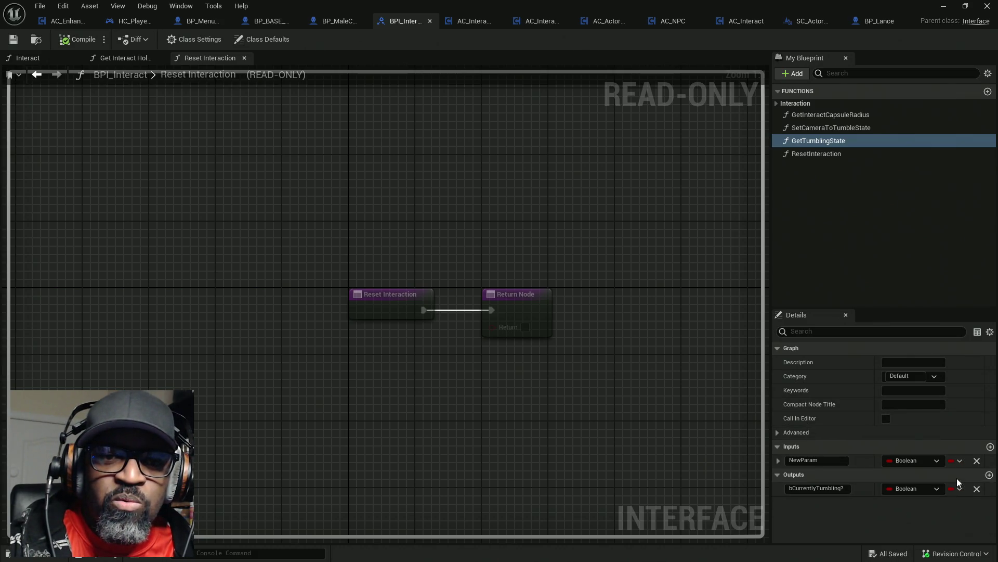
click(976, 460)
double_click(810, 489)
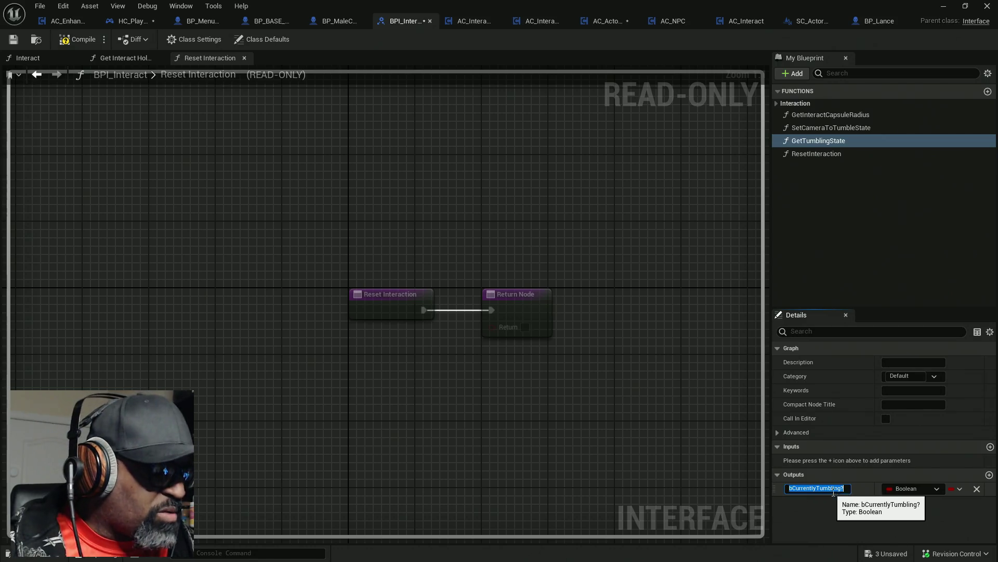
click(977, 488)
click(77, 39)
key(ctrl+shift+s)
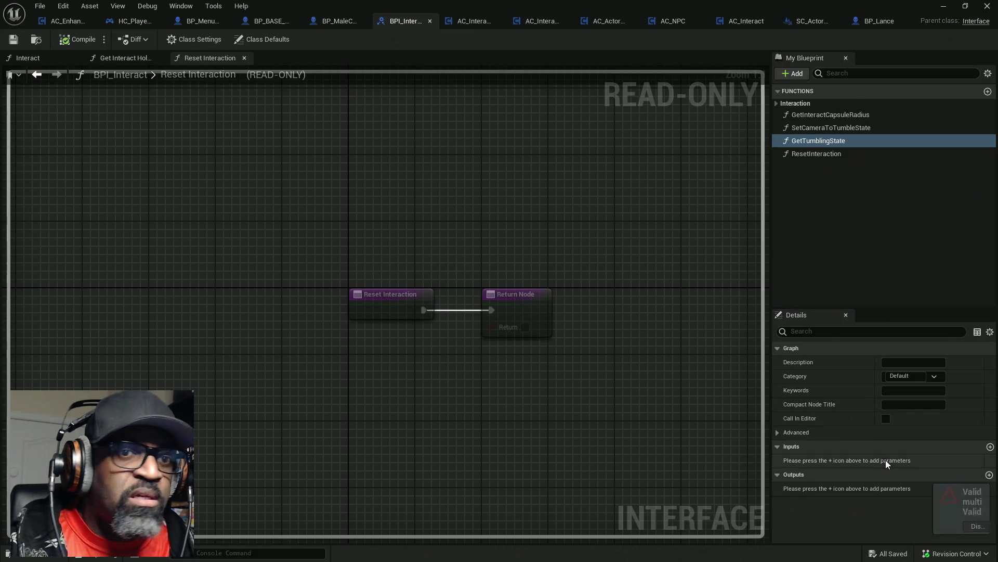
click(900, 524)
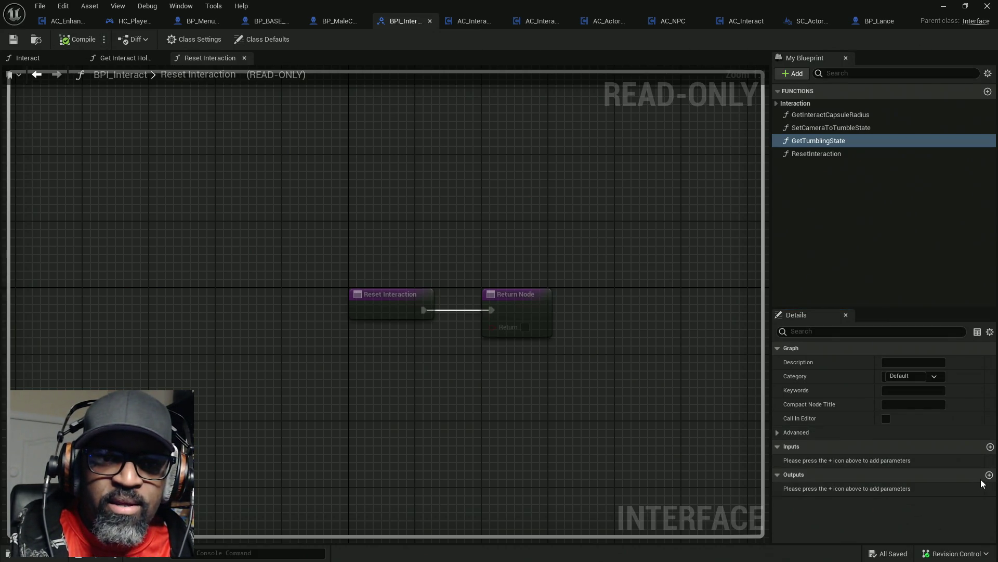
- Clear the recorded Undo History
click(63, 6)
click(89, 56)
click(347, 430)
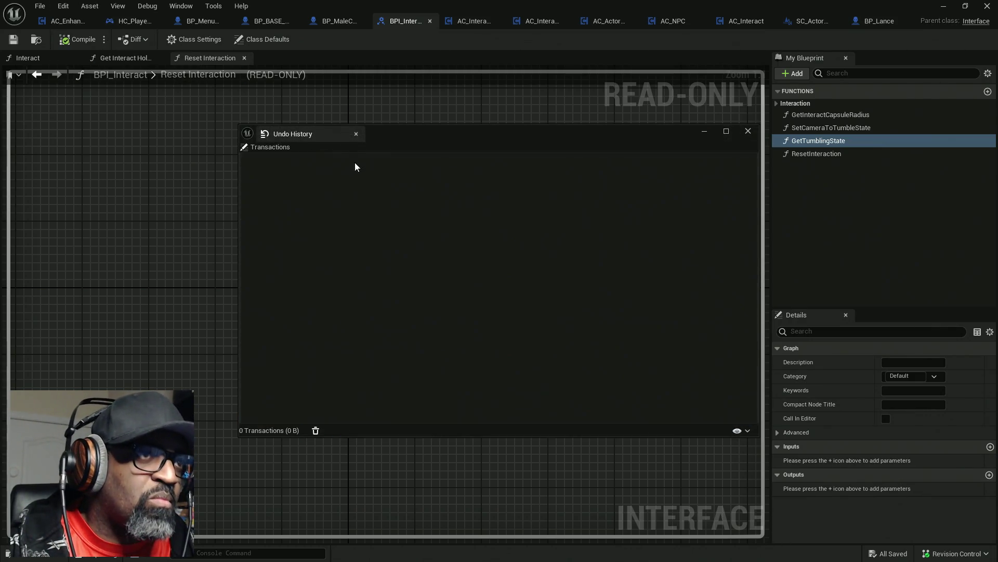
click(356, 134)
- Add a Boolean output named bActivelyTumbling?, then compile and save the interface
click(989, 475)
text(bCurrentlyTumbling?)
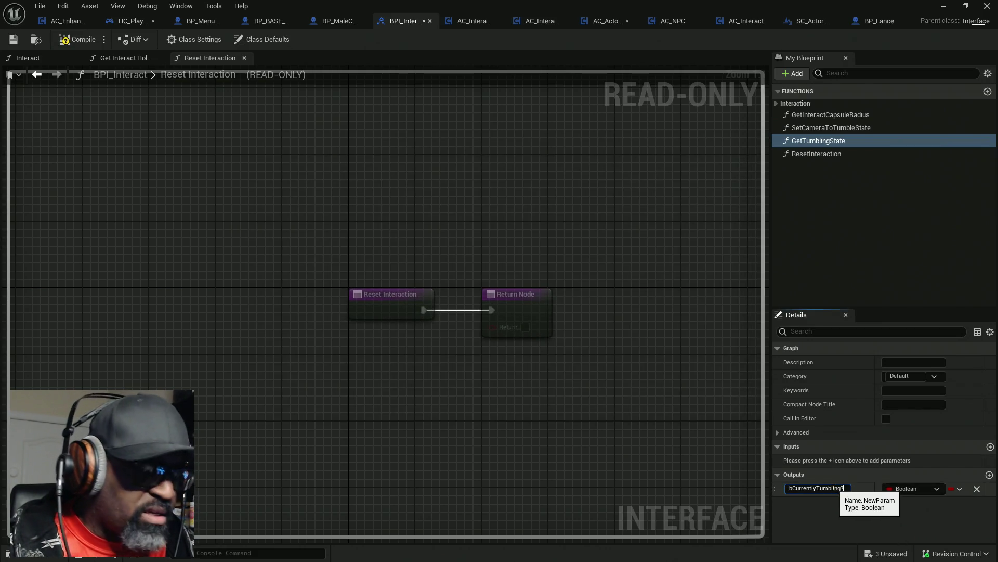
key(Return)
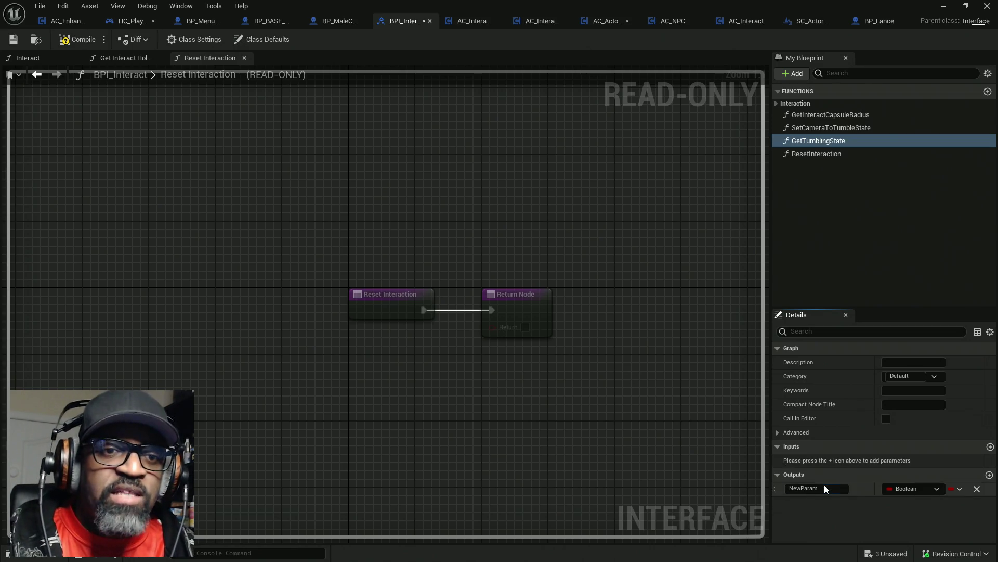
click(841, 488)
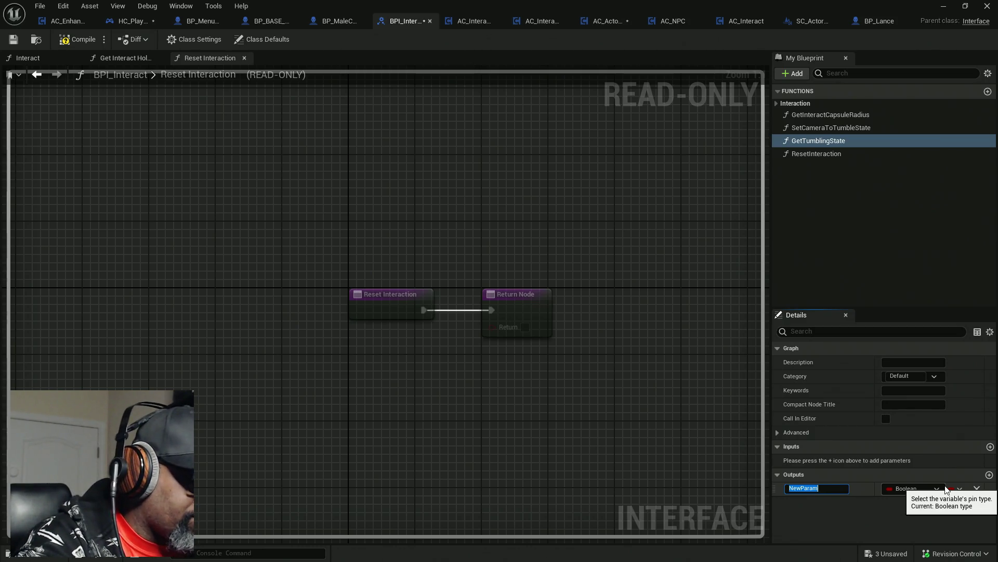
text(bCurrentlyTumbli)
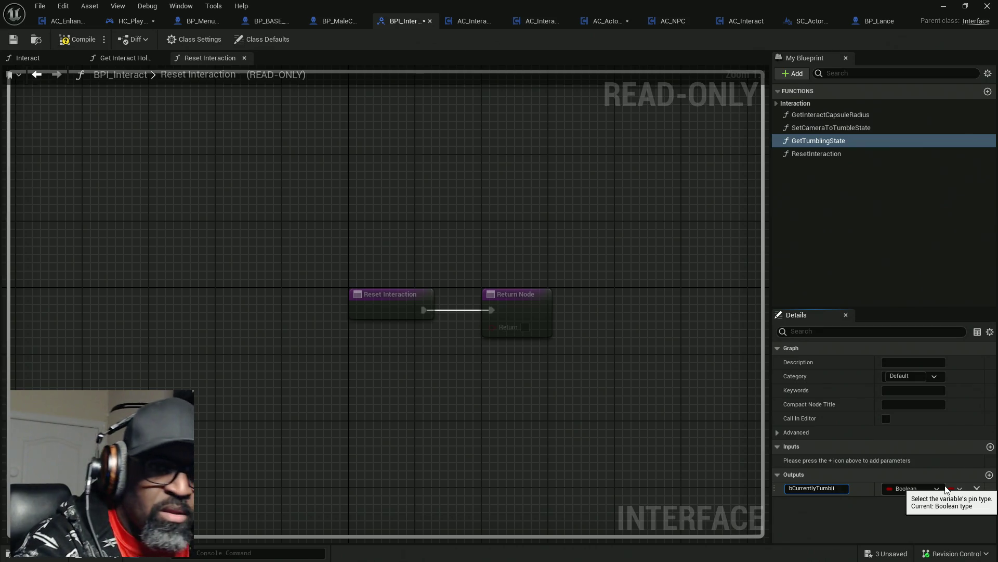
key(Escape)
click(832, 489)
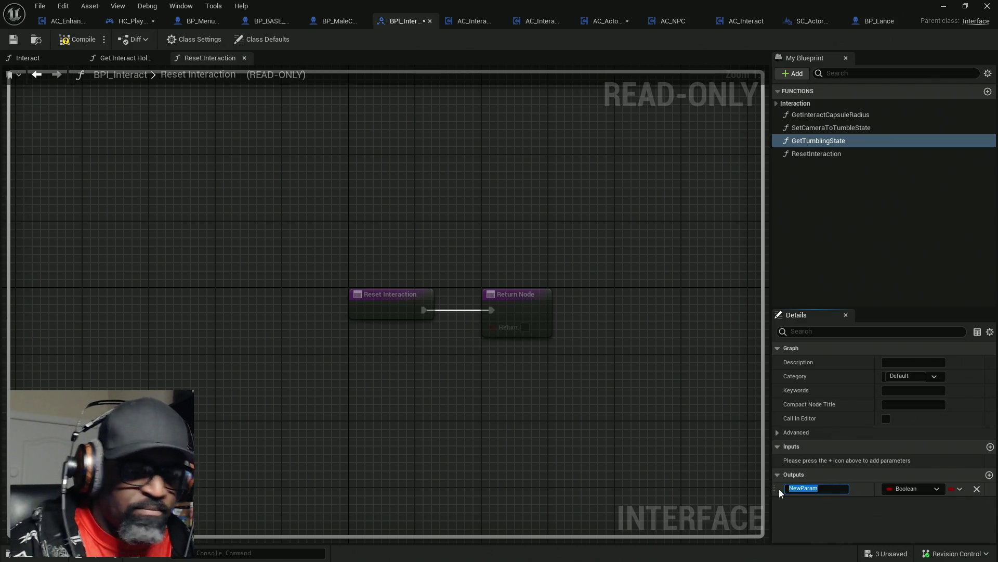
text(bActive)
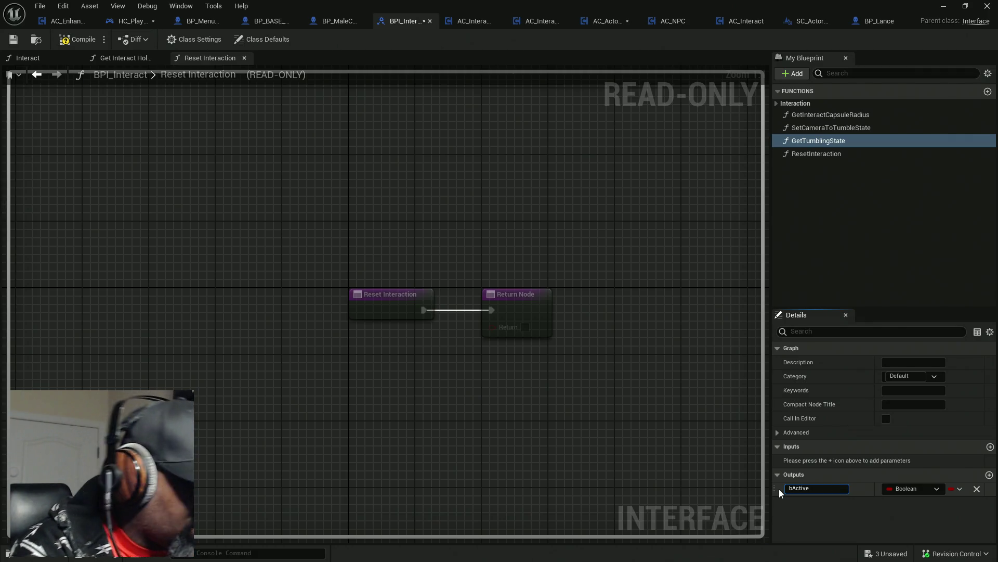
text(lyTumb)
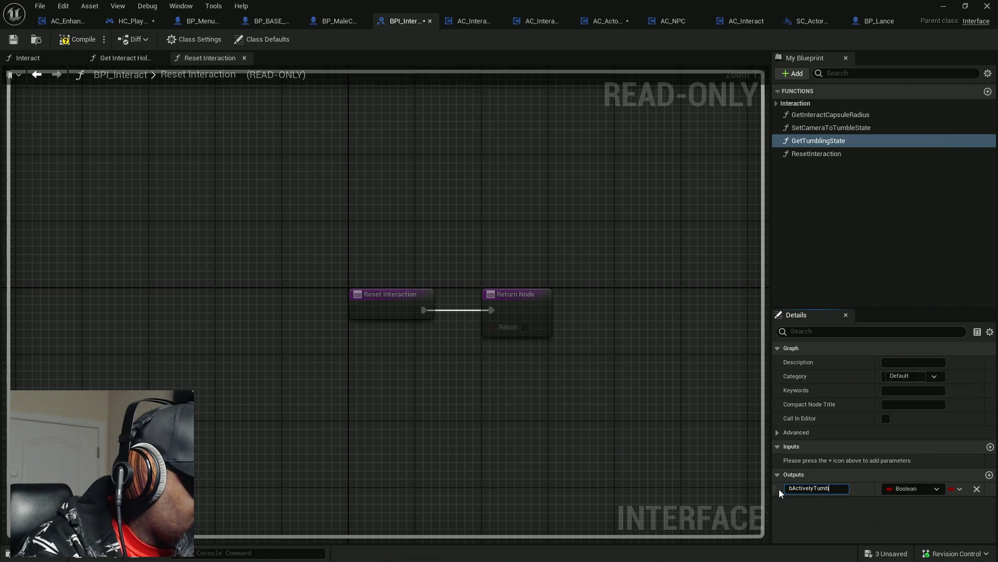
text(ling?)
key(Return)
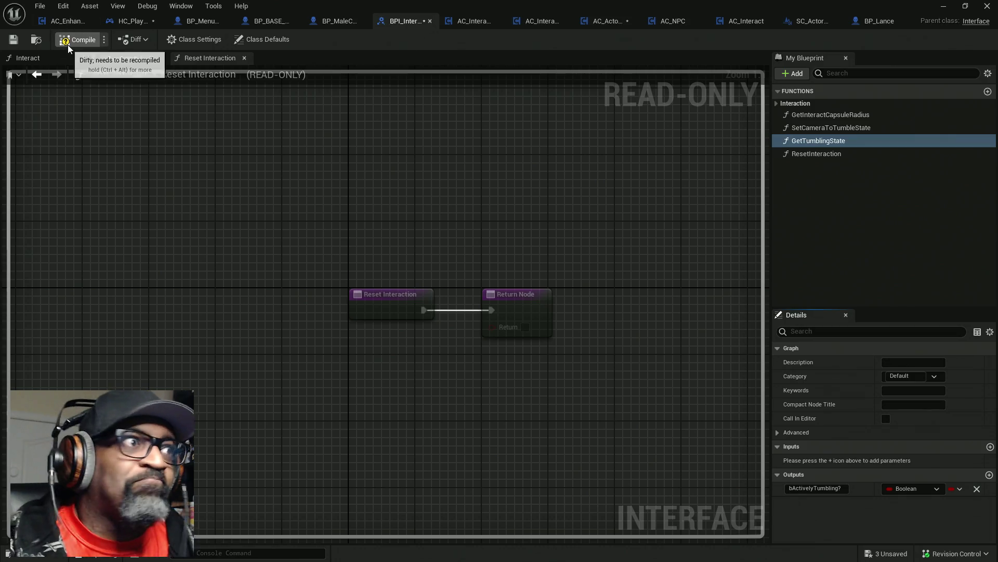
click(68, 41)
key(ctrl+s)
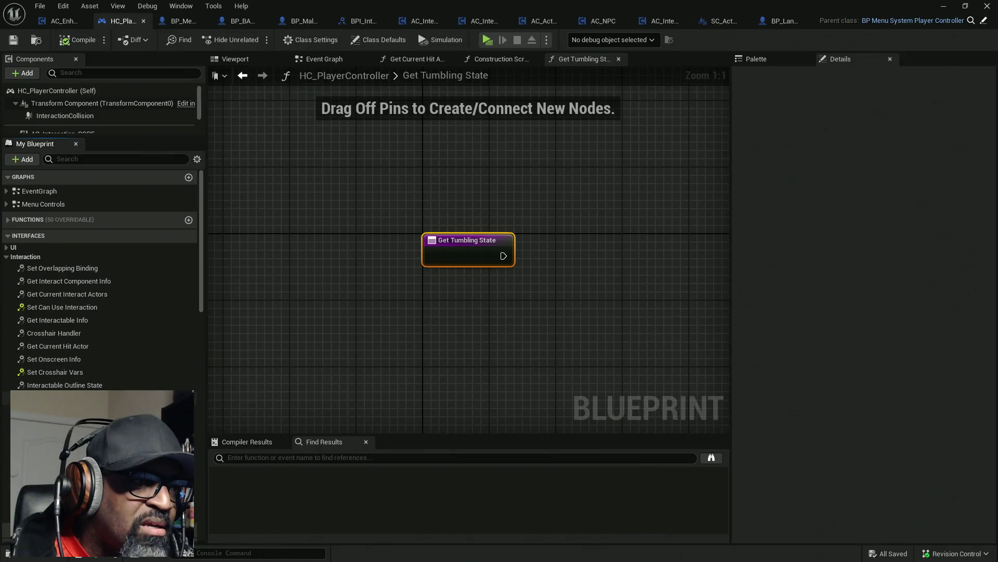
click(151, 159)
text(state)
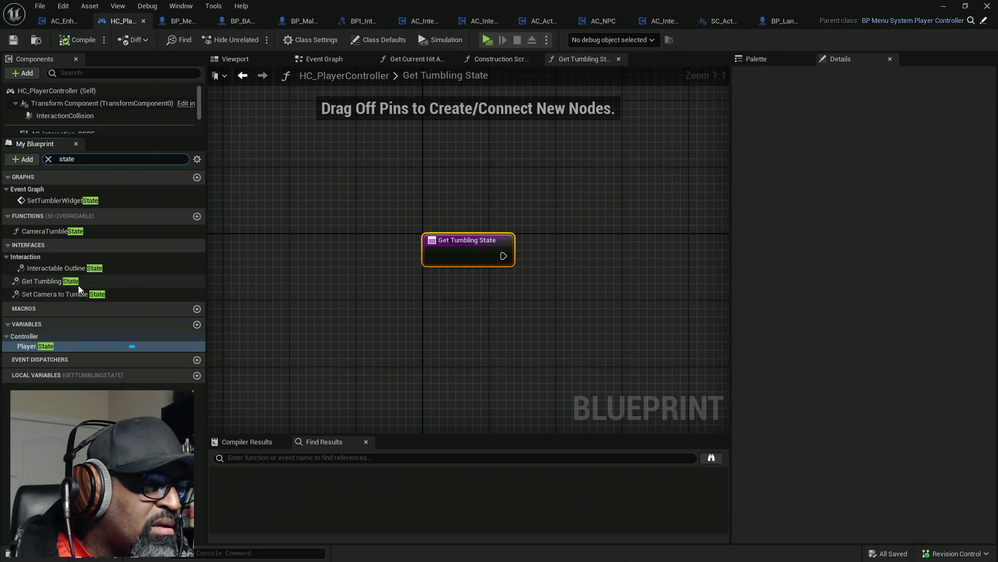
key(Return)
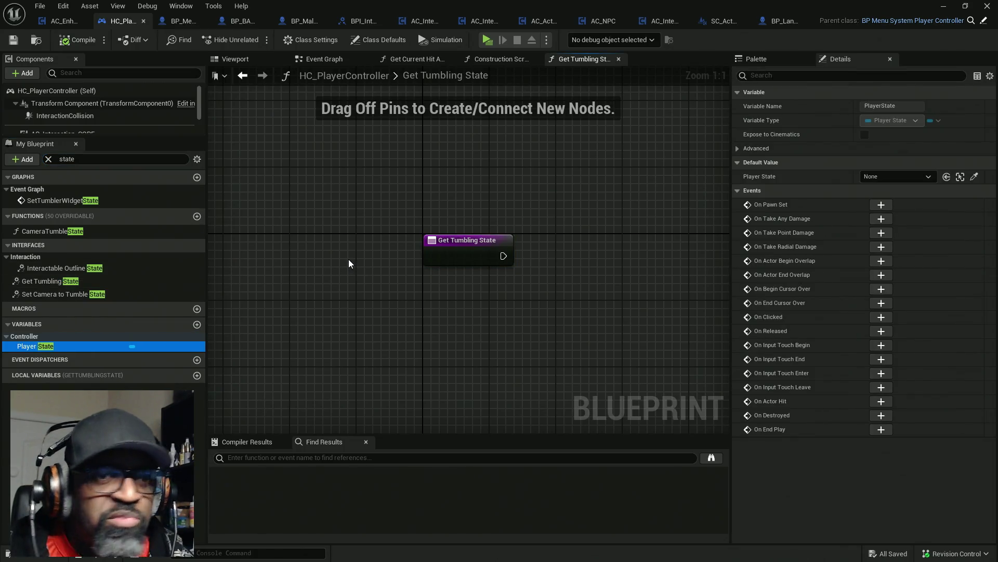
drag(341, 202, 624, 352)
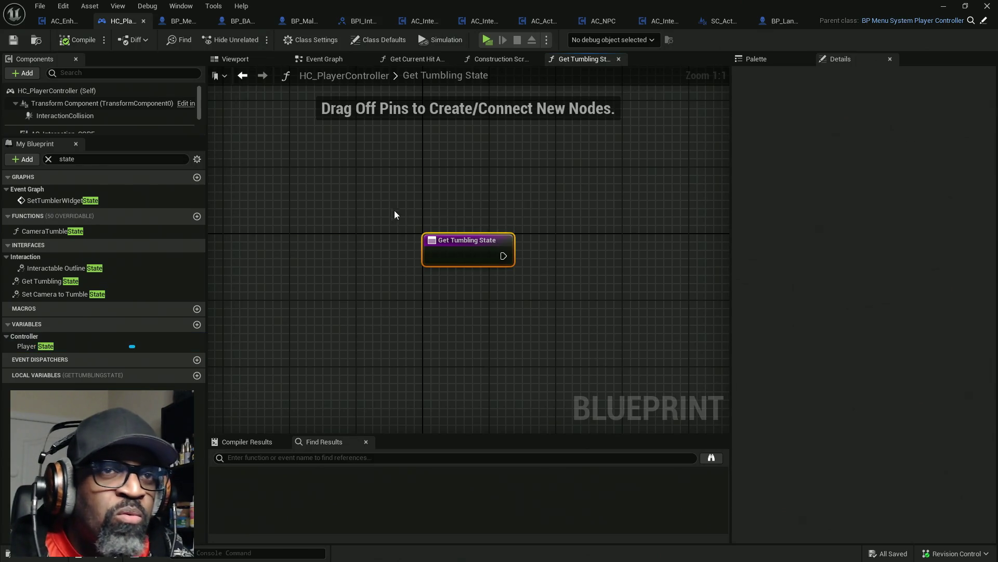
mouse_move(380, 203)
mouse_down()
mouse_move(460, 229)
mouse_move(640, 327)
mouse_move(365, 185)
mouse_move(676, 333)
mouse_up()
drag(367, 178, 671, 331)
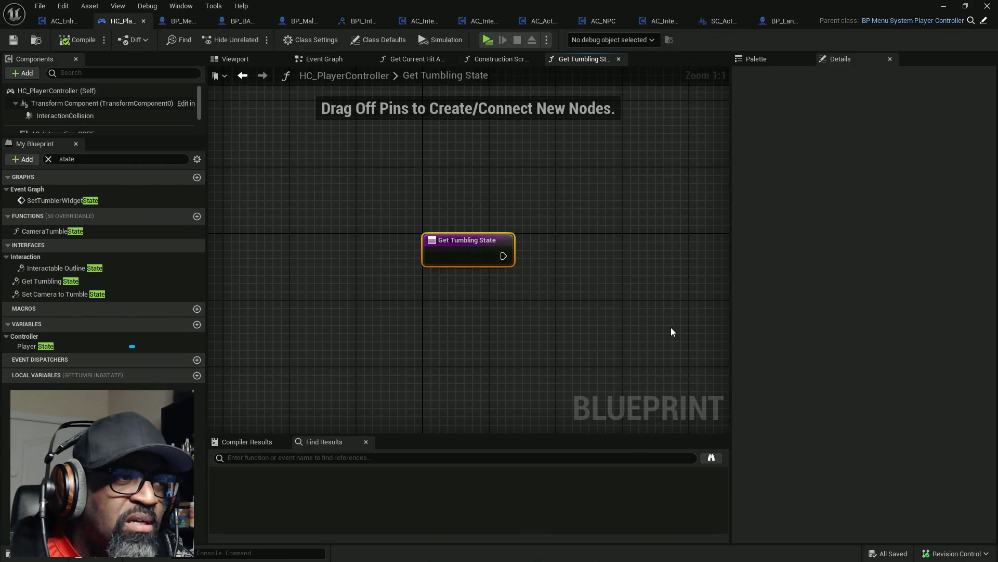
drag(401, 211, 631, 331)
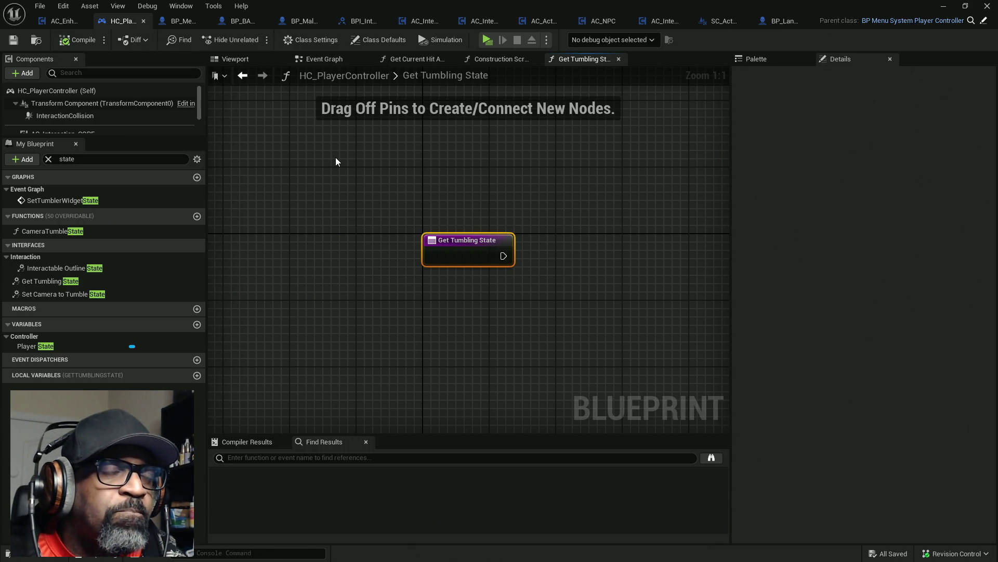
click(361, 22)
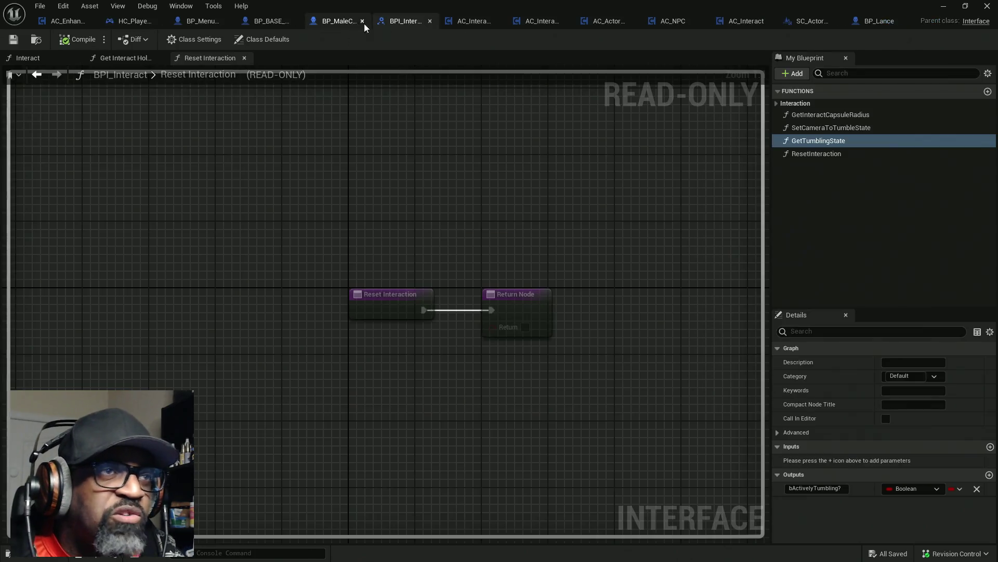
- Delete GetTumblingState from BPI_Interact, compile, and save all assets
right_click(822, 142)
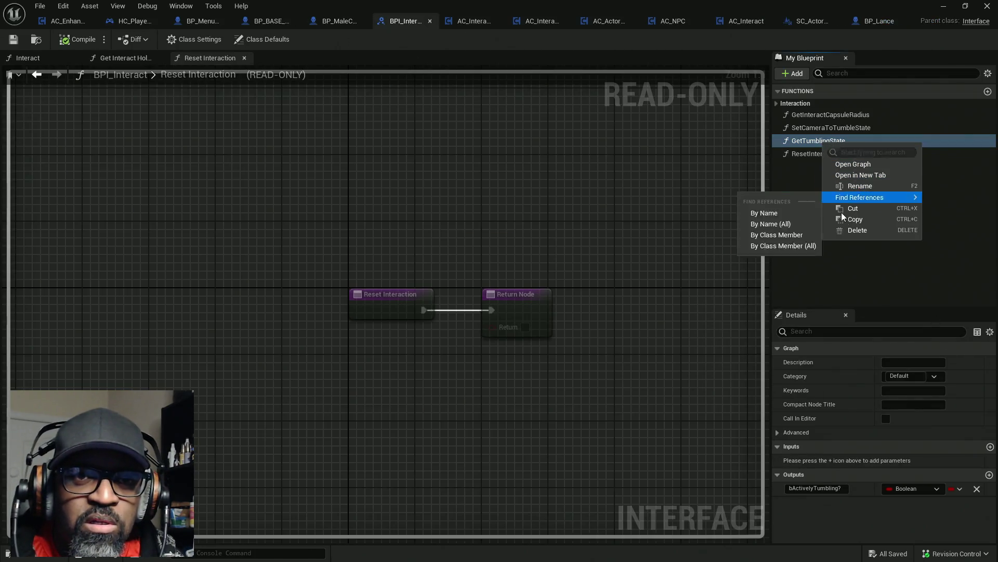
click(853, 229)
click(572, 306)
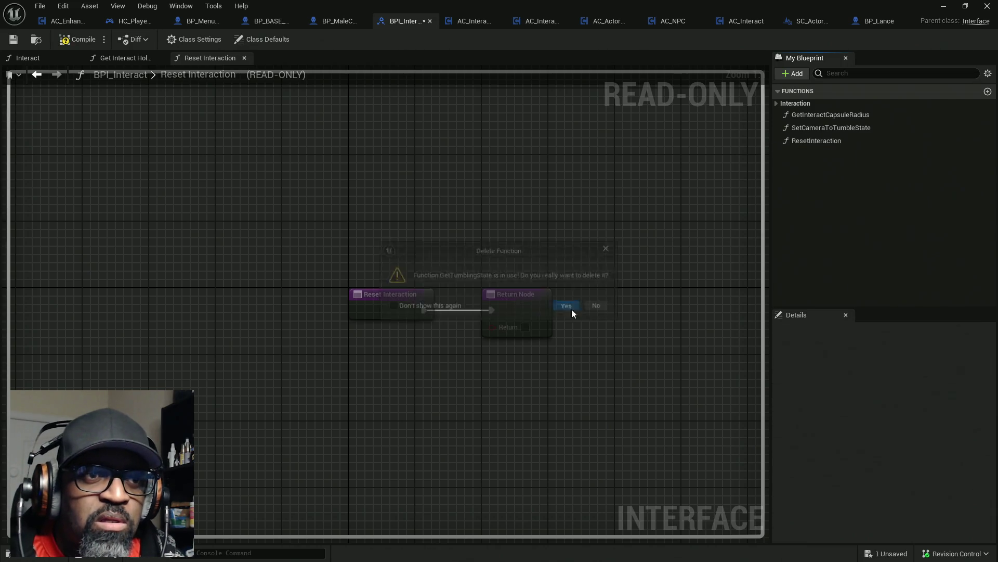
click(76, 41)
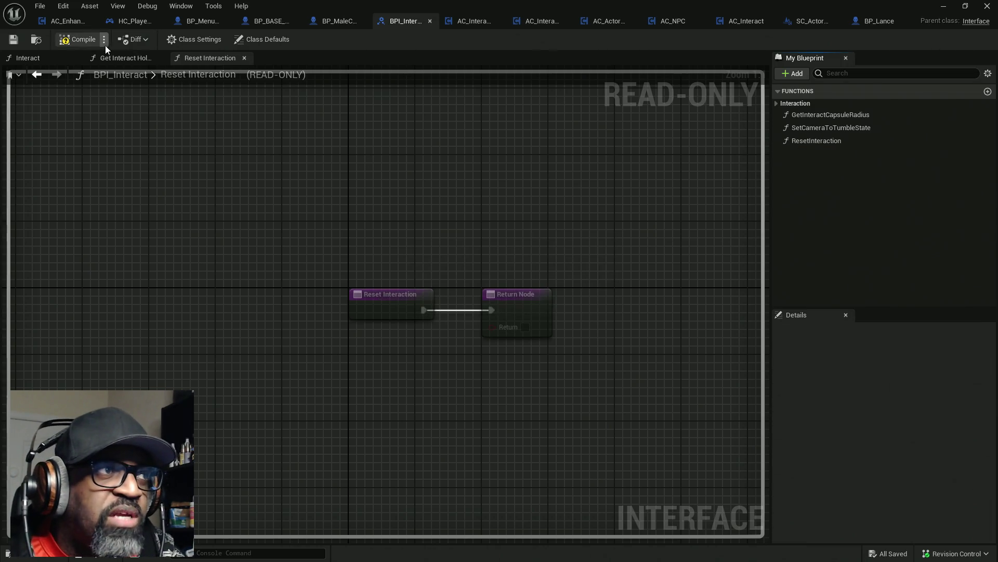
key(ctrl+shift+s)
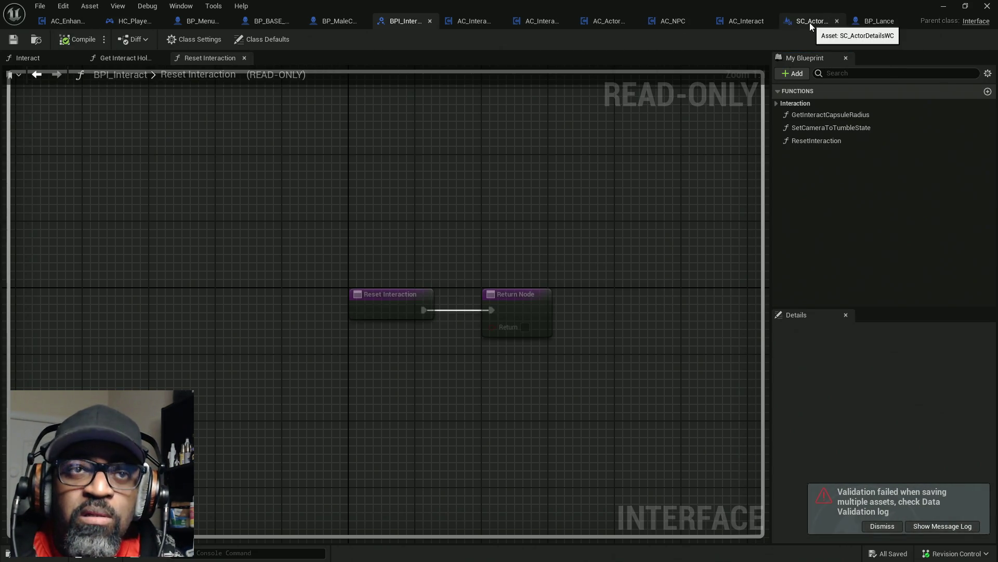
- Clear the Edit > Undo History
click(63, 6)
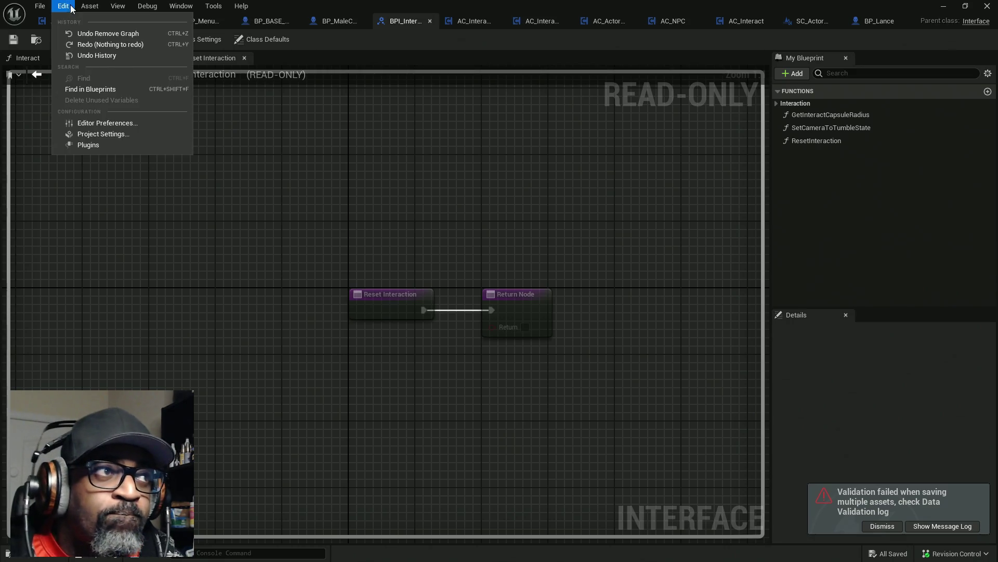
click(95, 55)
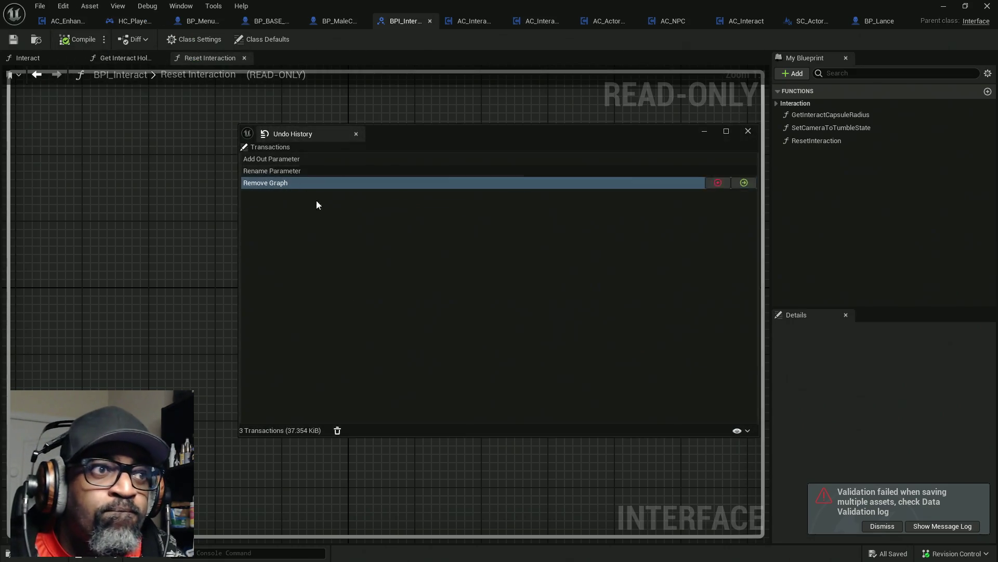
click(337, 431)
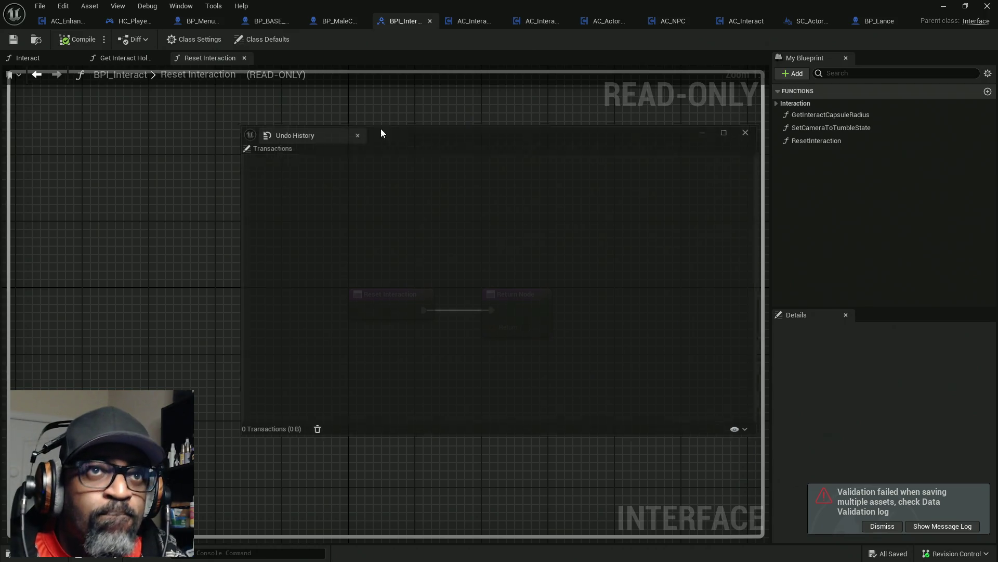
click(872, 23)
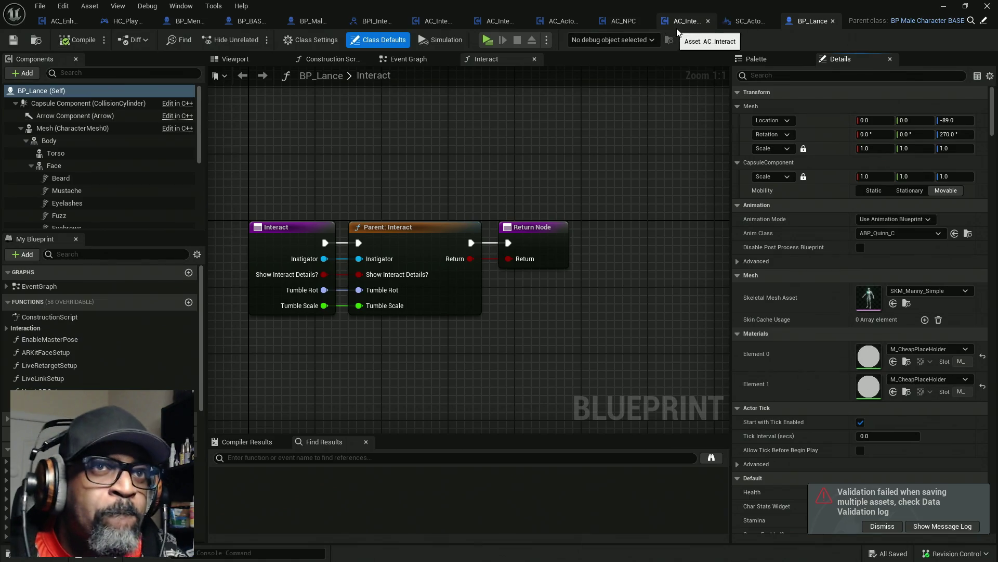
- Compile SC_ActorDetailsWC and AC_ActorOfInterest to surface the broken message nodes
click(749, 21)
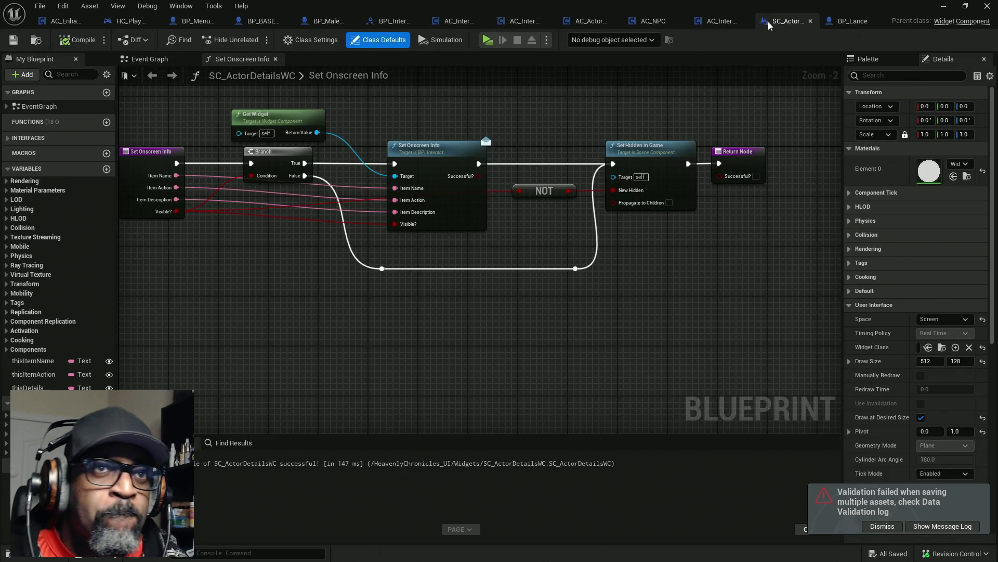
click(728, 21)
click(770, 24)
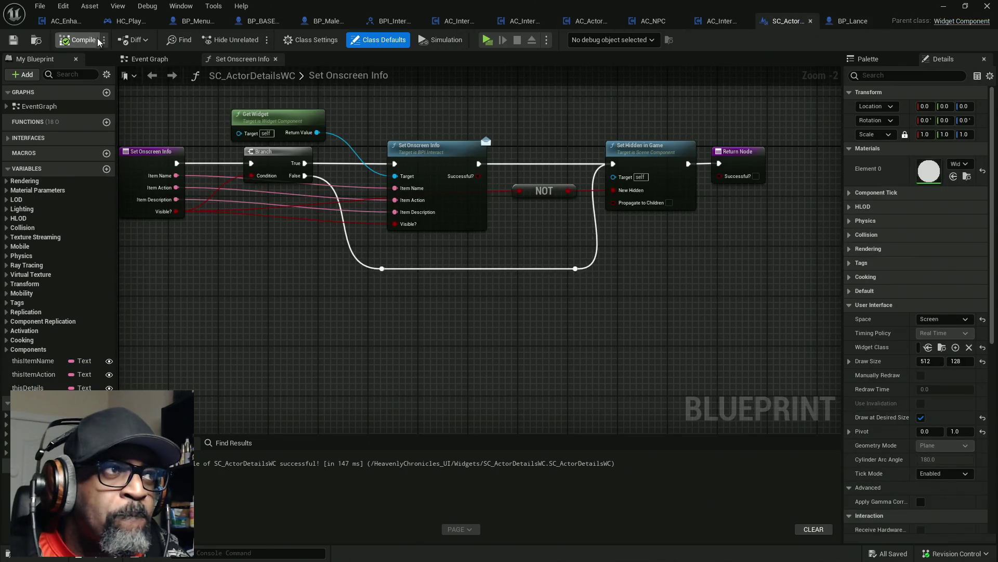
click(713, 21)
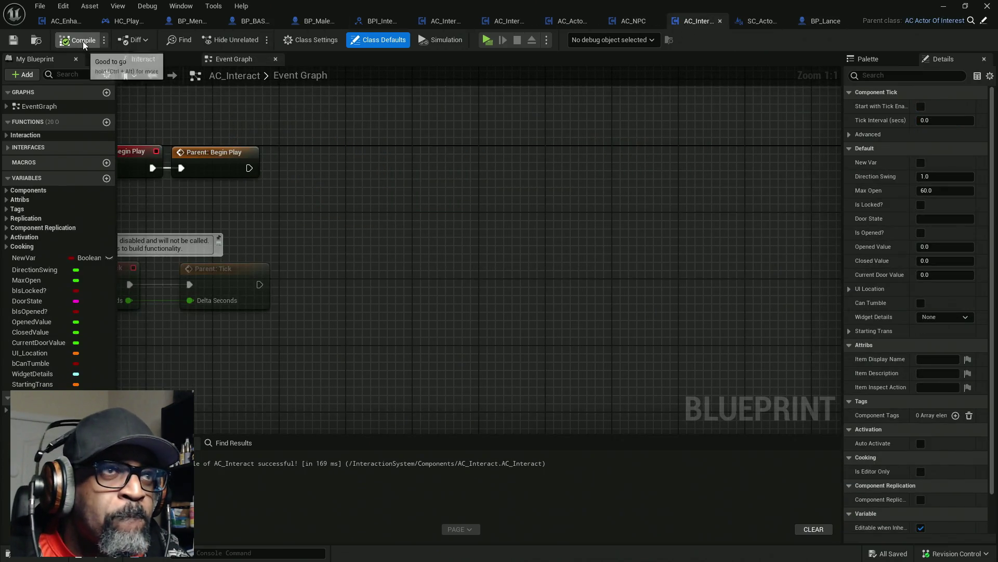
click(633, 21)
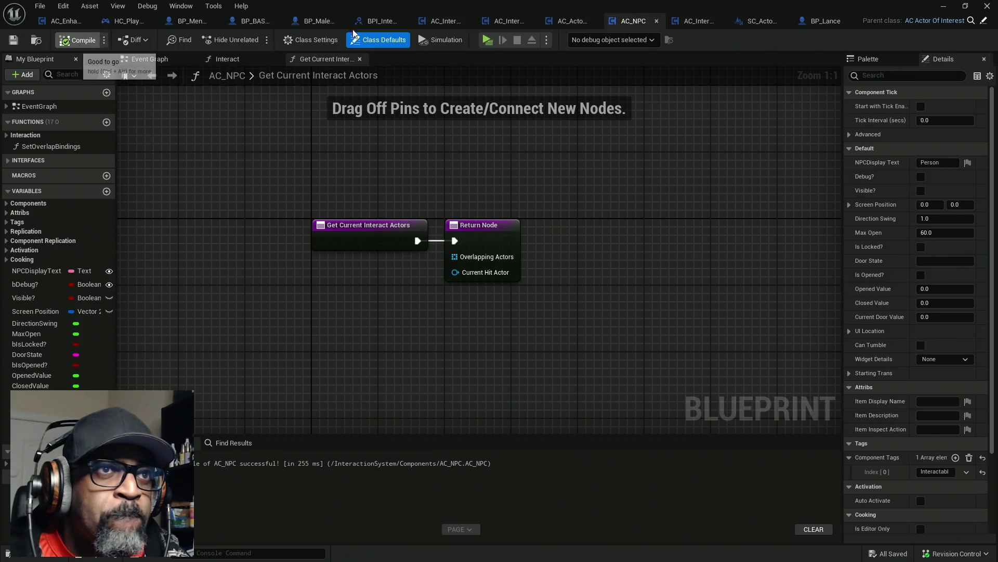
click(572, 21)
click(75, 41)
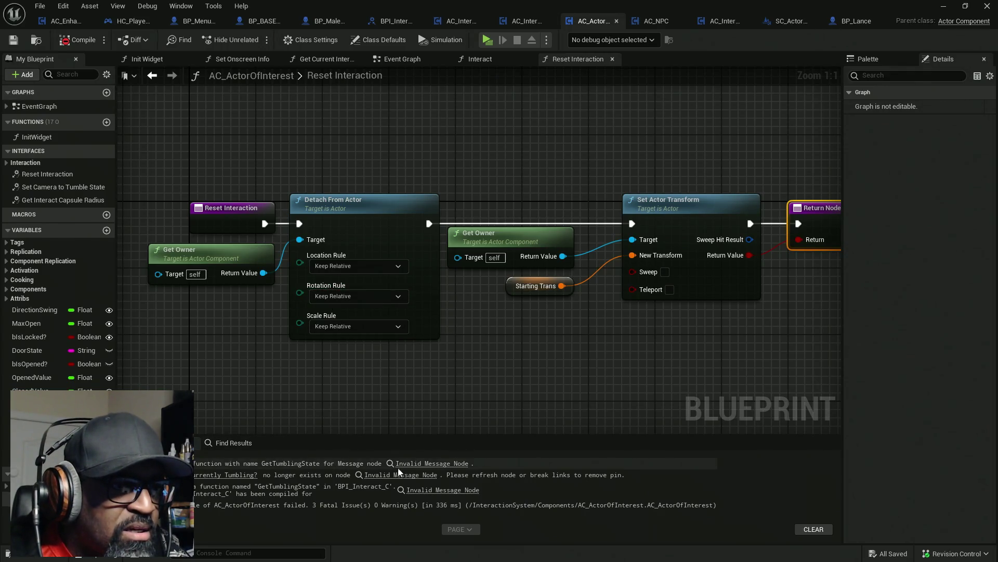
- Delete the invalid message node in AC_ActorOfInterest, then recompile and save it
click(420, 462)
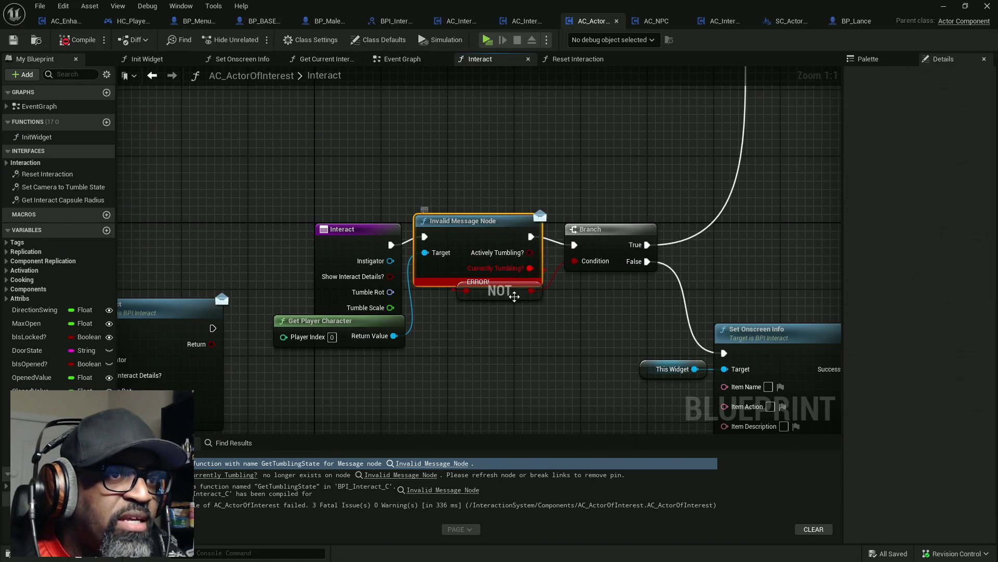
drag(512, 222, 513, 163)
drag(489, 124, 502, 243)
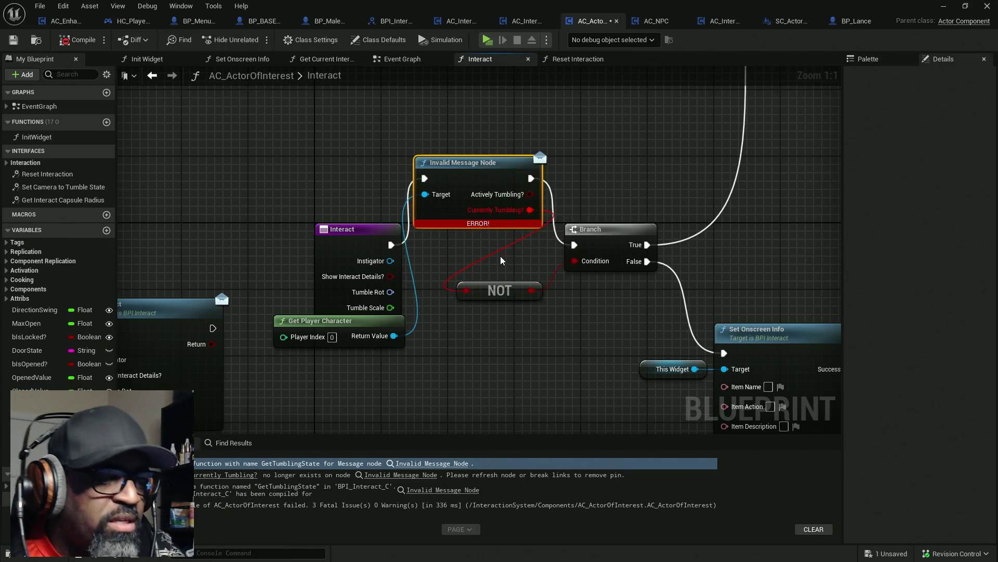
key(Delete)
click(76, 41)
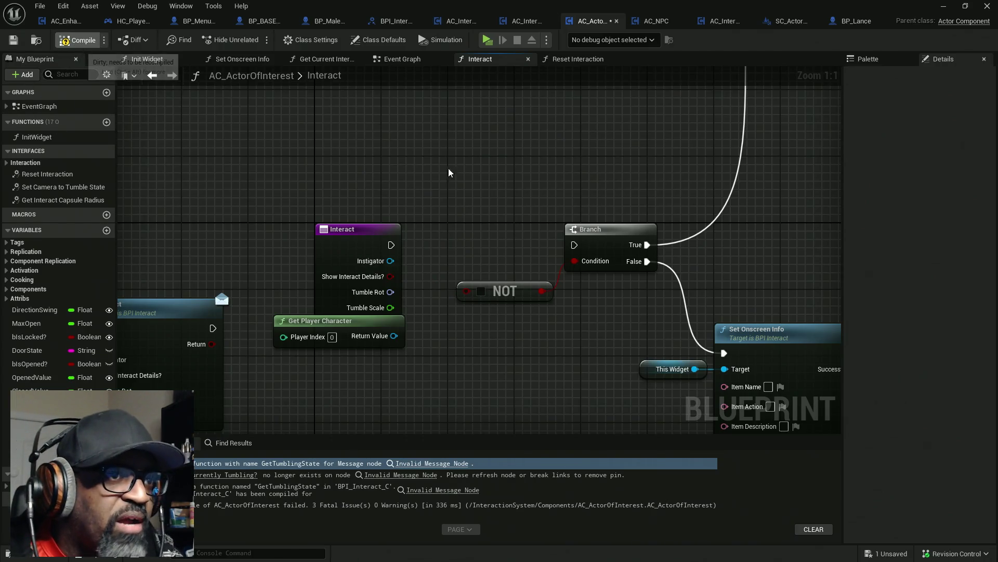
key(ctrl+s)
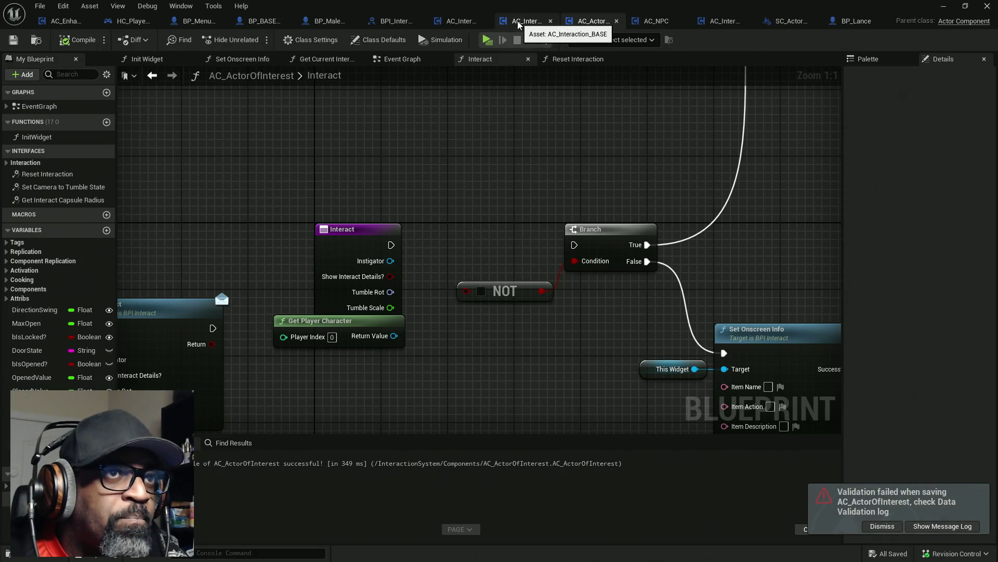
- Recompile AC_Interaction_CORE and BP_BASE_Character, then open Get Tumbling State from the error
click(518, 21)
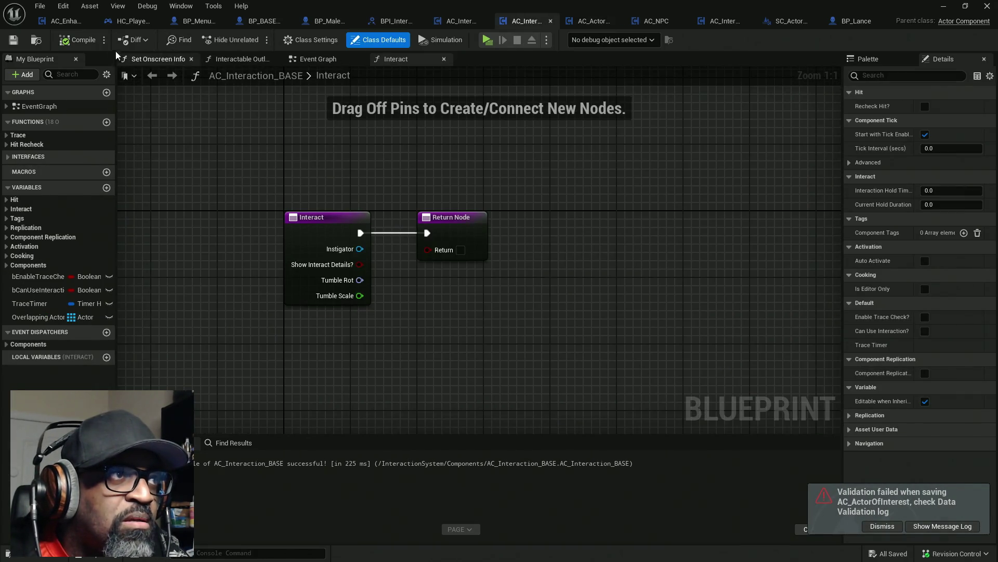
click(458, 25)
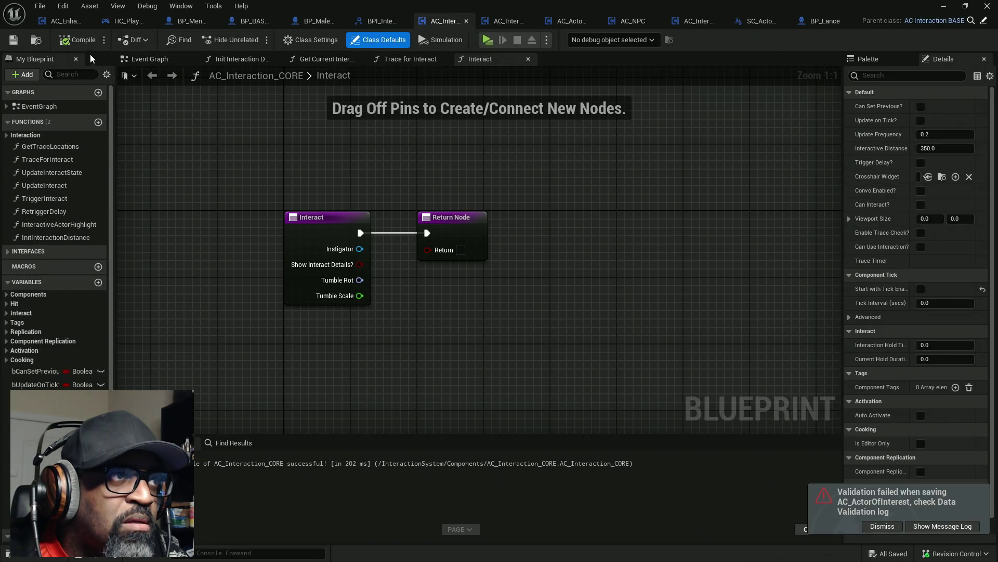
click(77, 41)
click(322, 22)
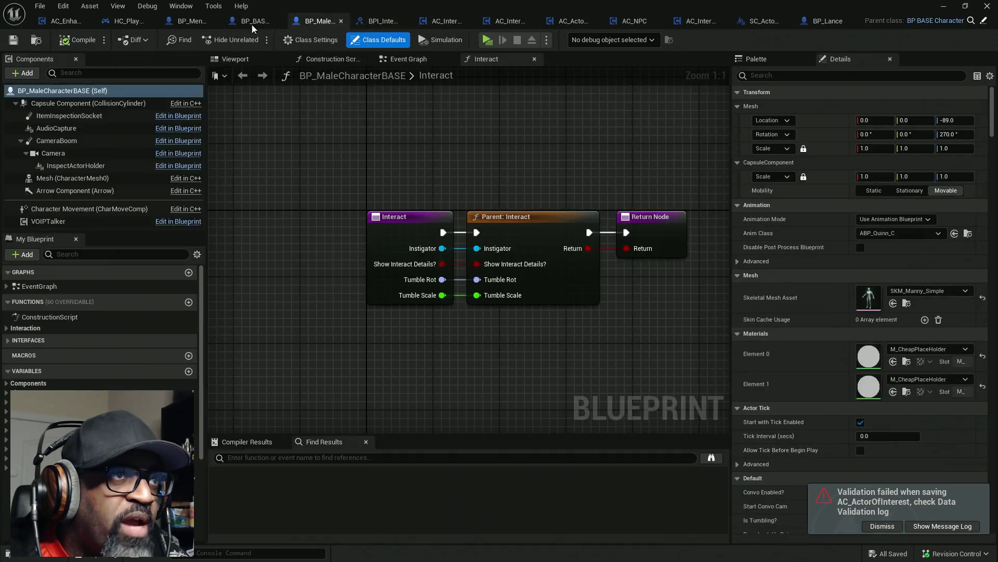
click(251, 23)
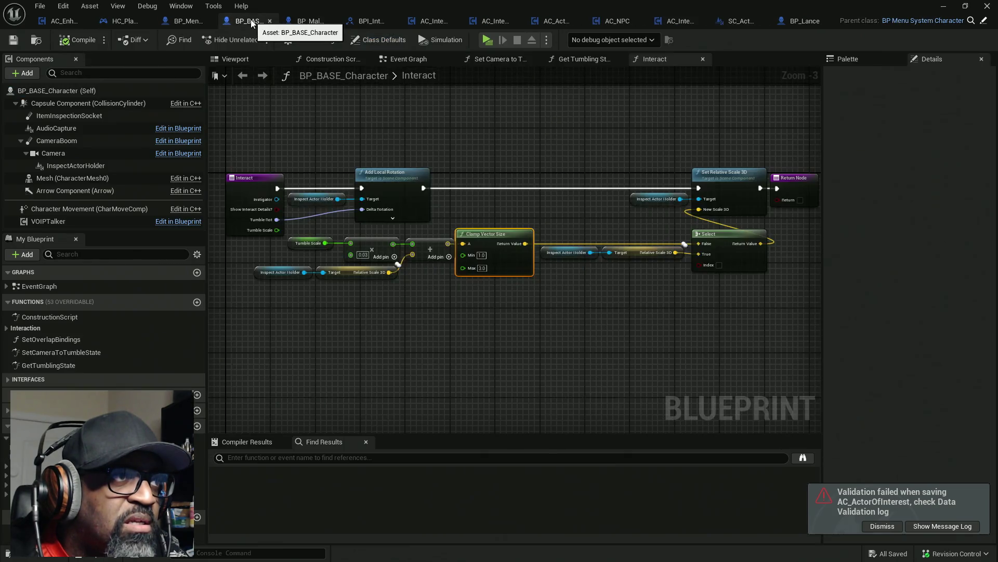
click(77, 39)
click(188, 22)
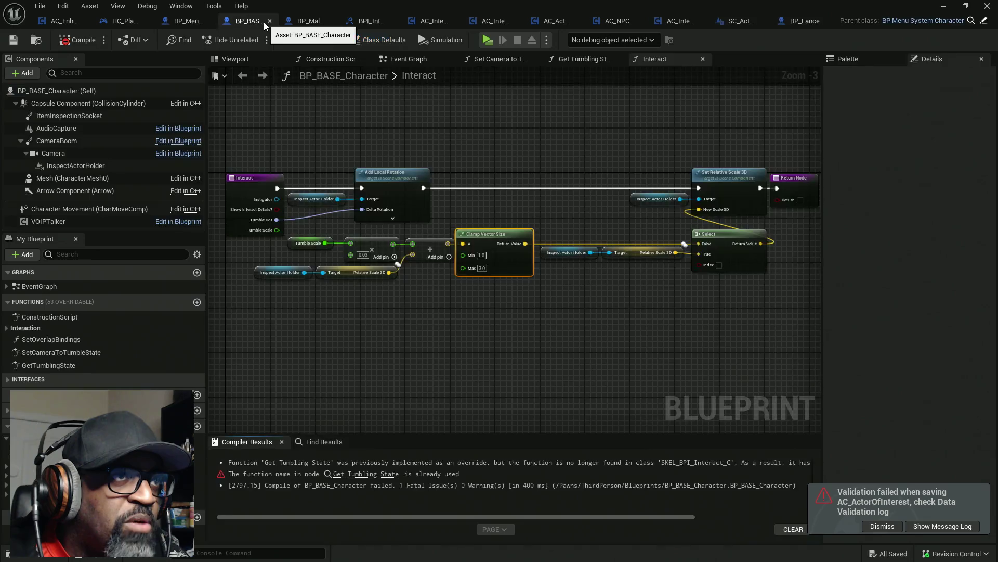
click(268, 22)
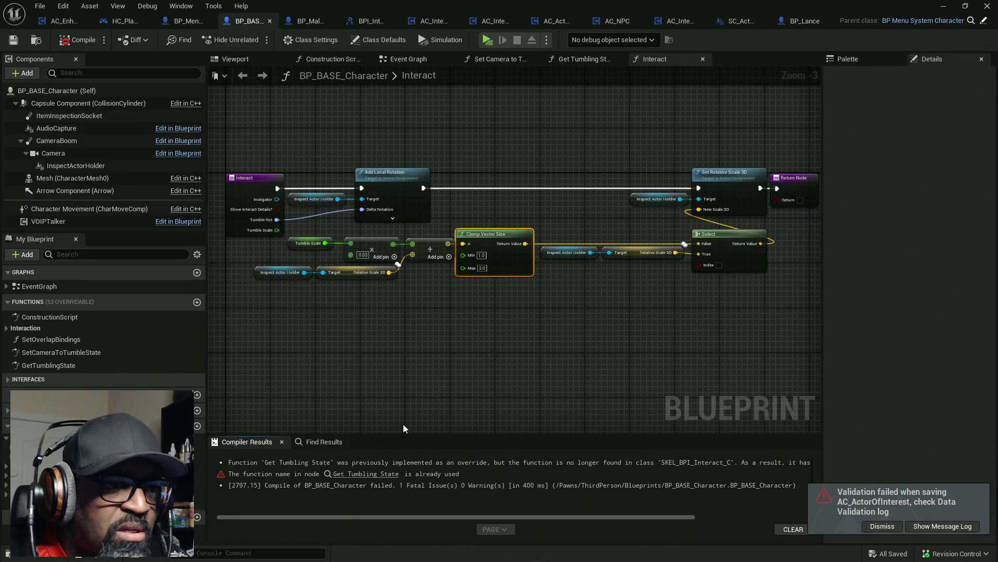
click(382, 475)
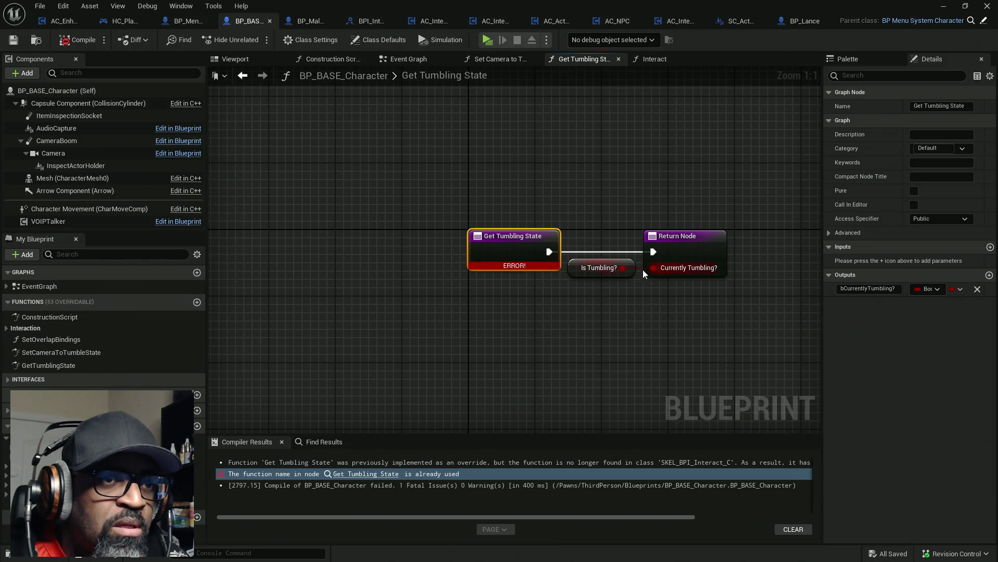
- Move the Is Tumbling? node aside and delete the leftover GetTumblingState function from My Blueprint
drag(580, 270, 565, 308)
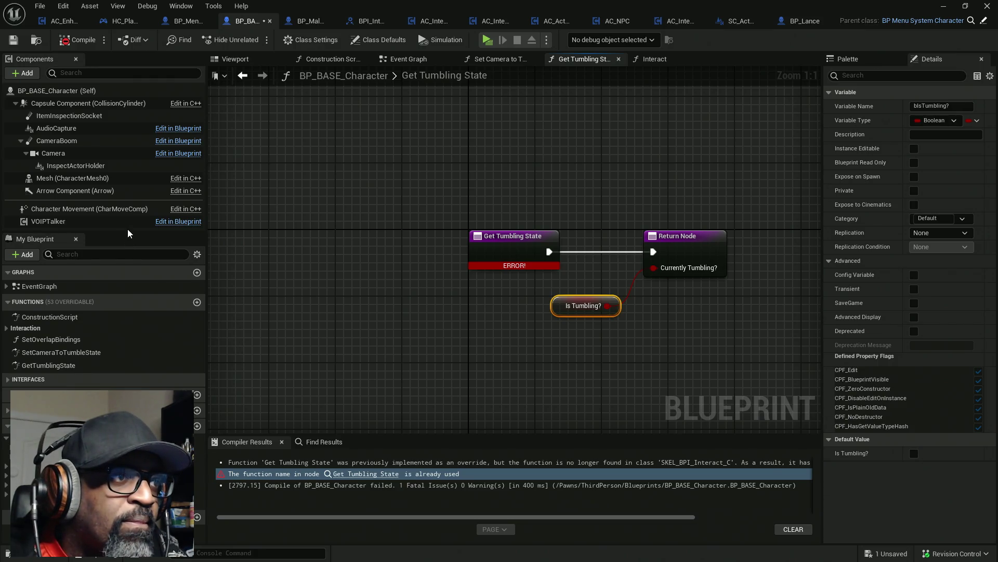
mouse_move(128, 232)
mouse_down()
mouse_move(125, 263)
mouse_move(128, 229)
mouse_up()
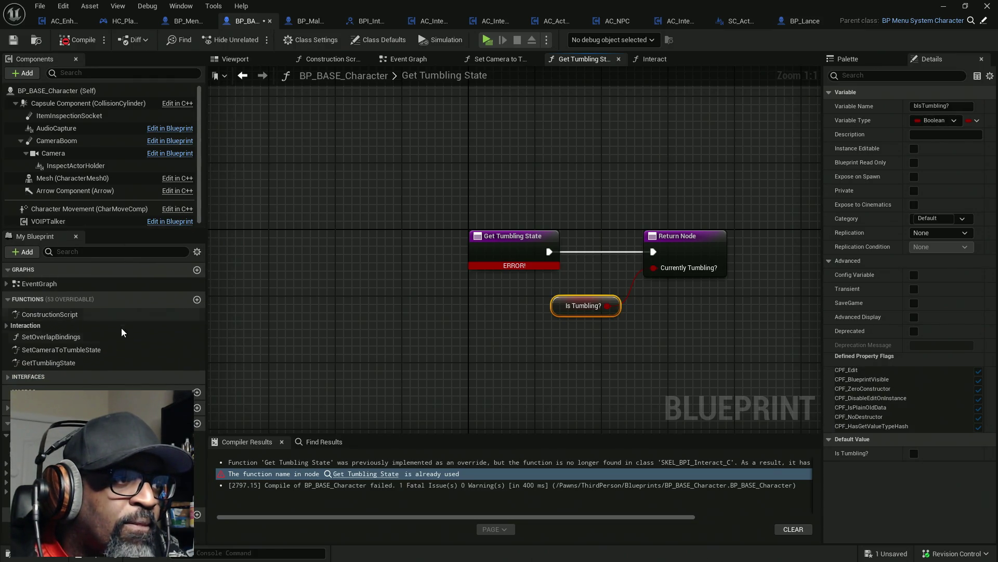
click(71, 363)
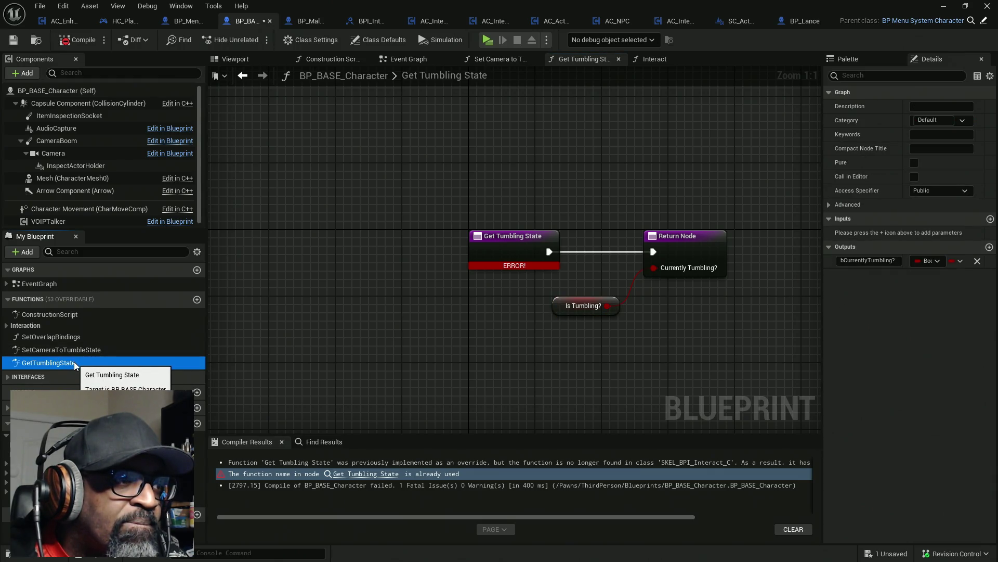
right_click(76, 365)
key(Escape)
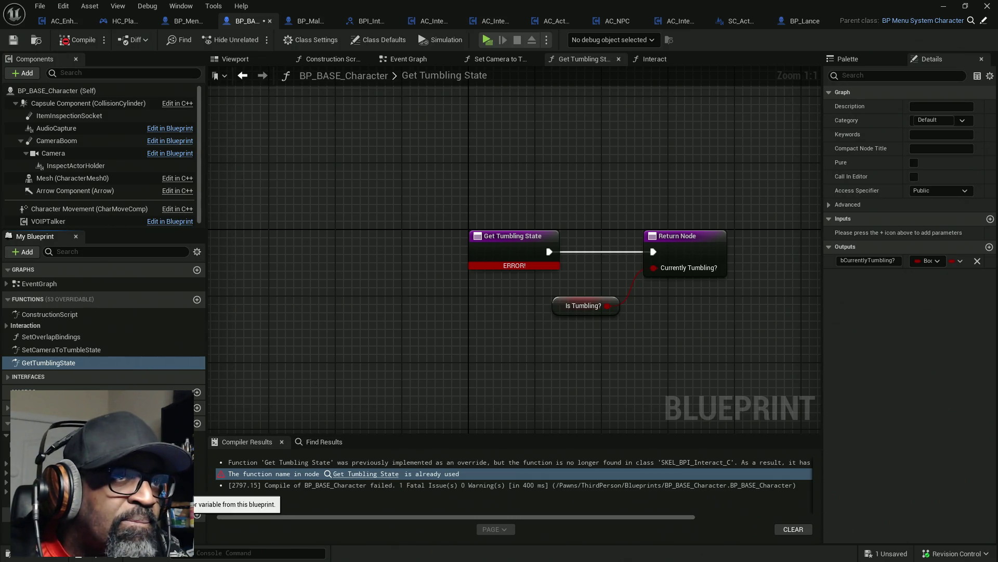
key(Delete)
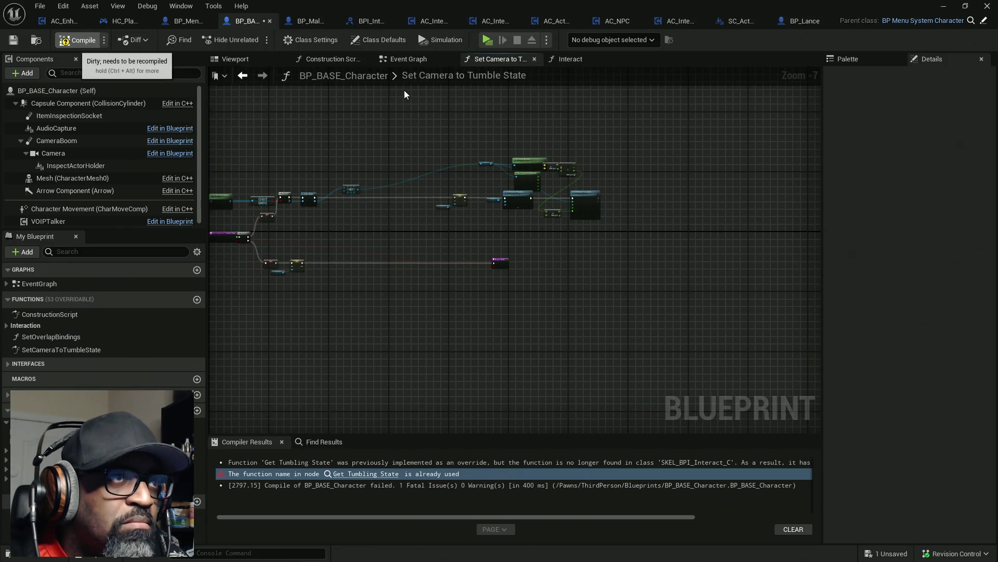
- Compile BP_BASE_Character, close the read-only Ed Graph 180, and save all assets
click(77, 39)
click(189, 21)
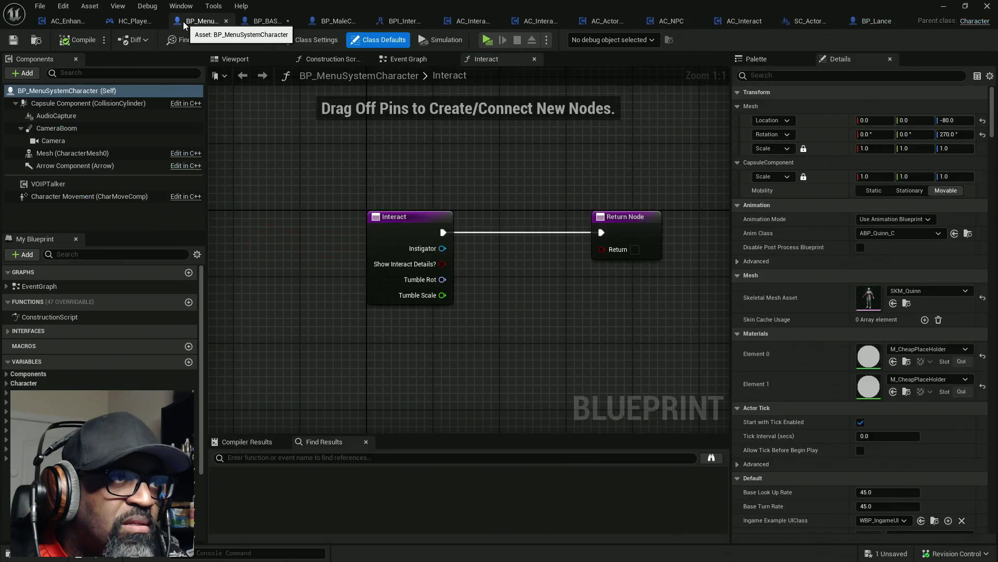
click(132, 23)
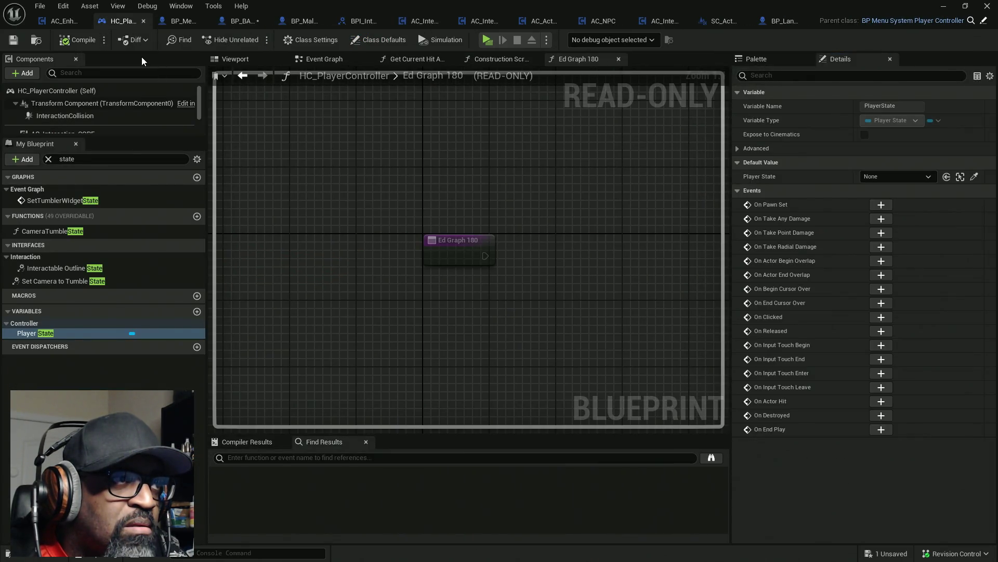
click(618, 58)
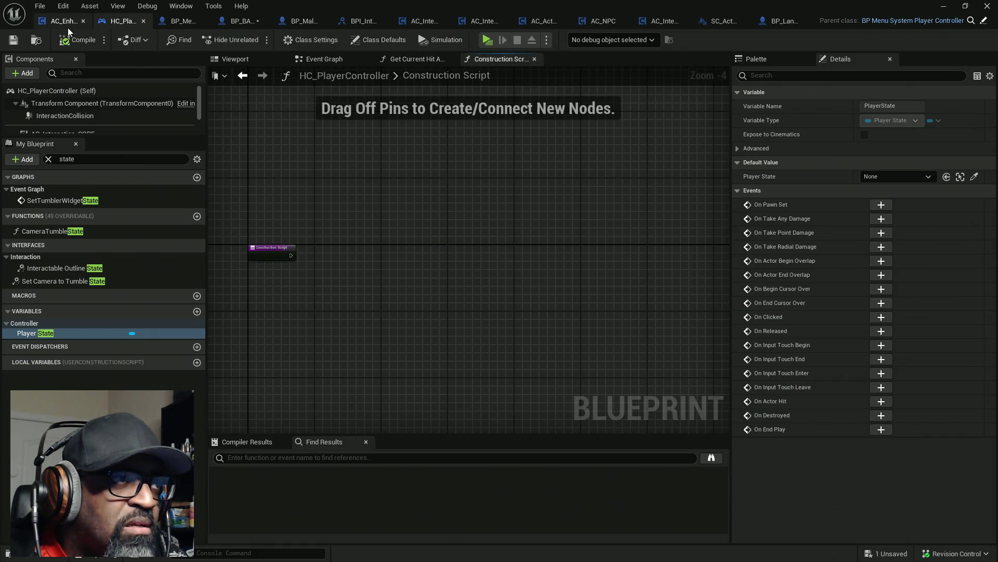
click(67, 23)
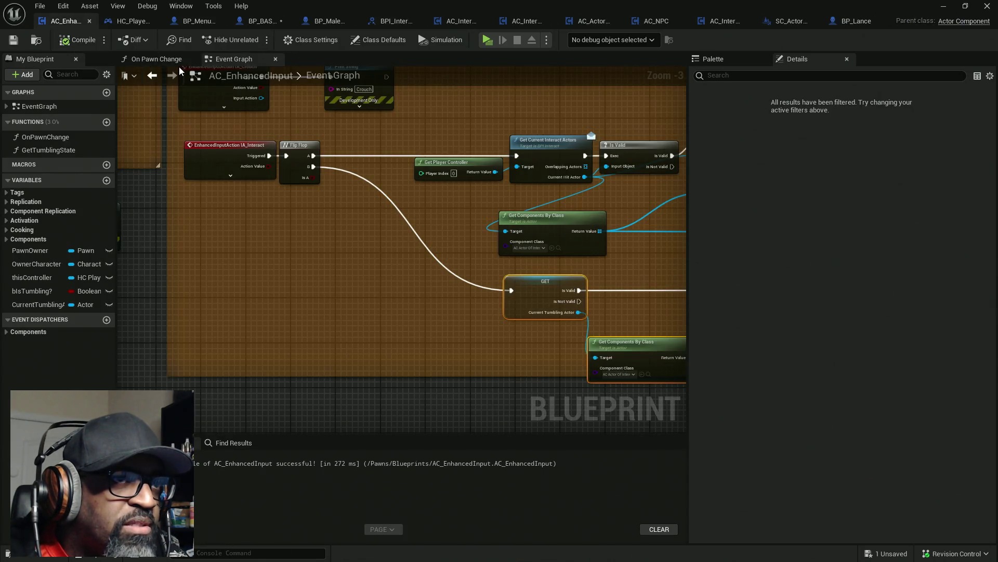
key(ctrl+shift+s)
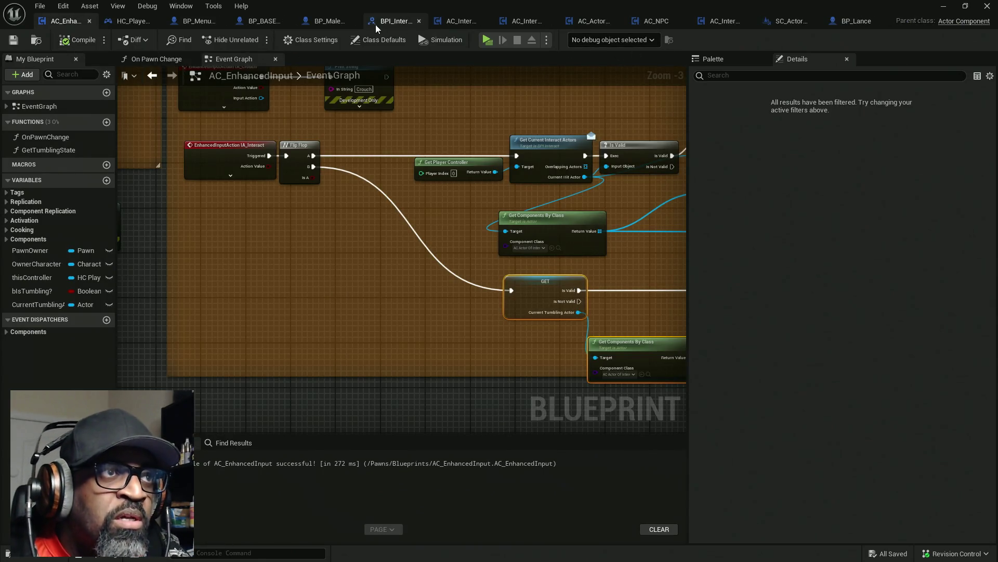
- Add a new function named GetCurrentTumblingState to the BPI_Interact interface
click(392, 23)
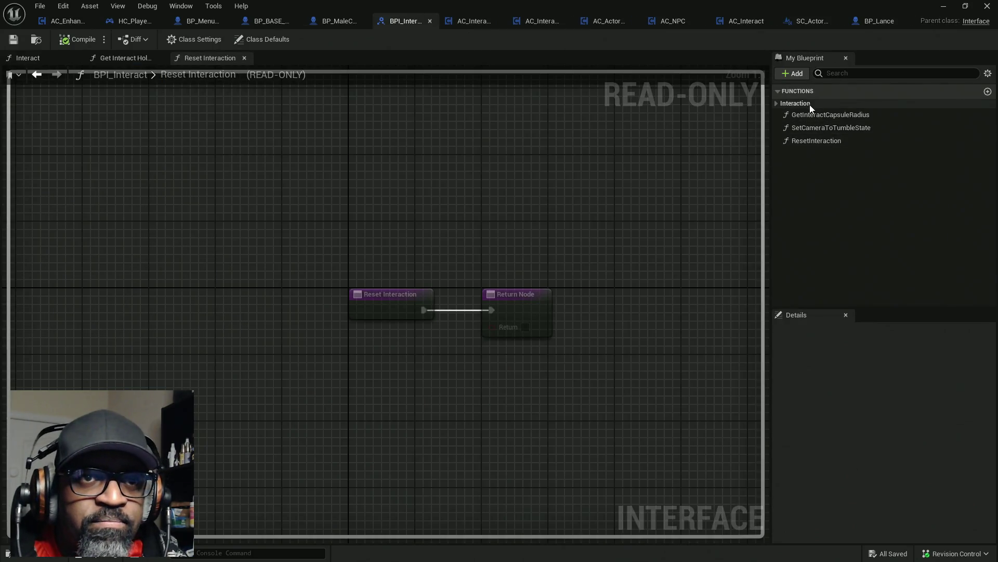
click(796, 74)
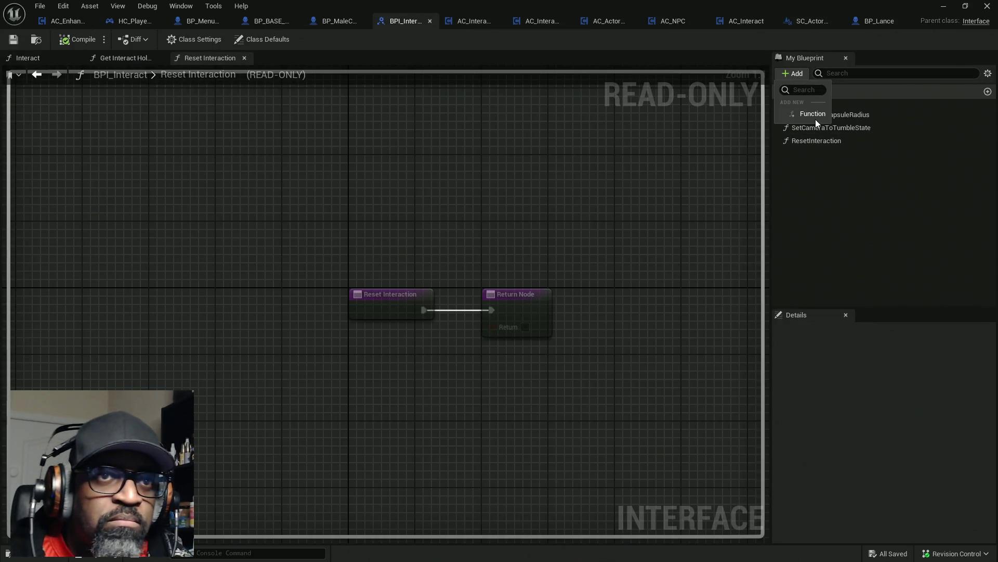
click(814, 114)
text(Get)
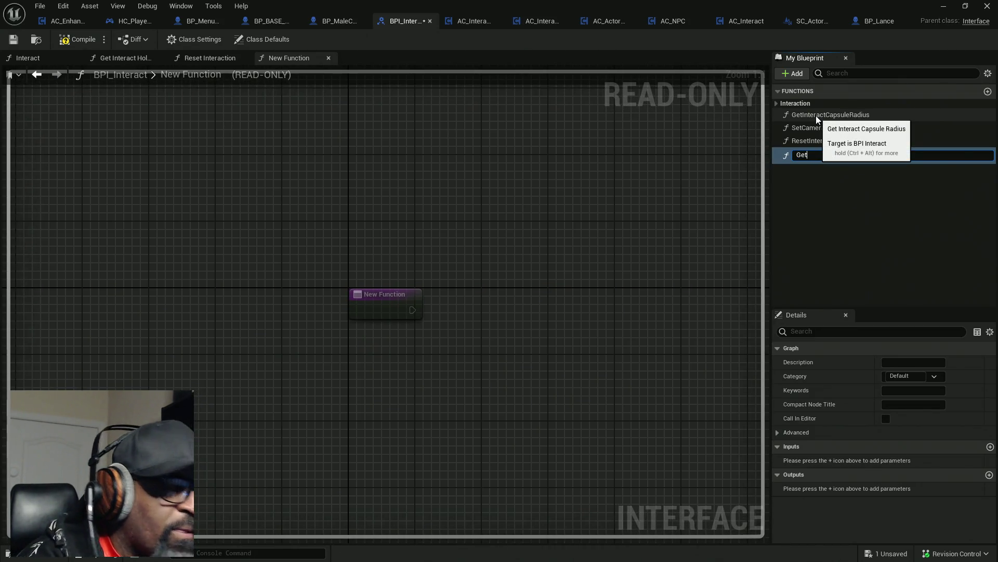
text(A)
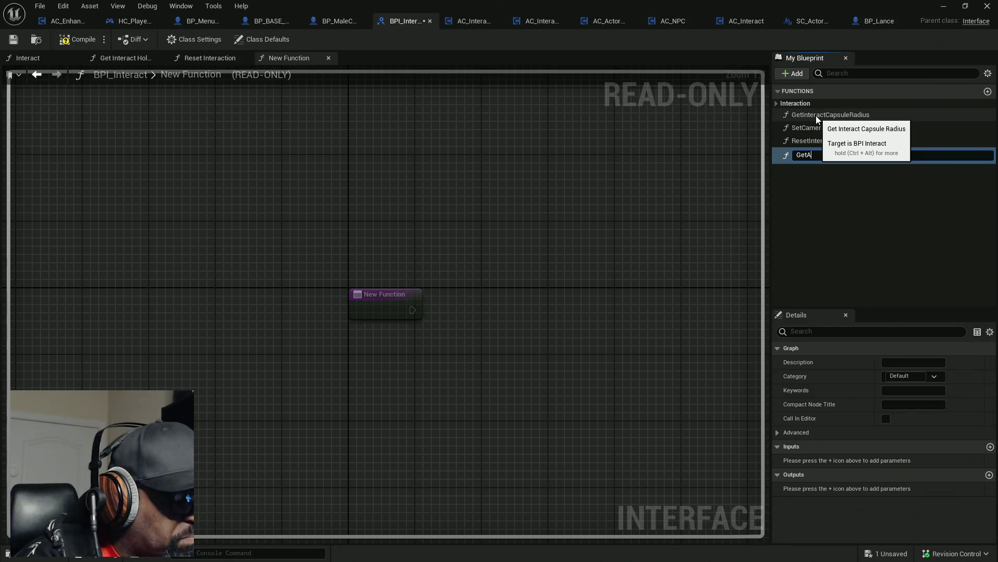
key(BackSpace)
text(TumblingState)
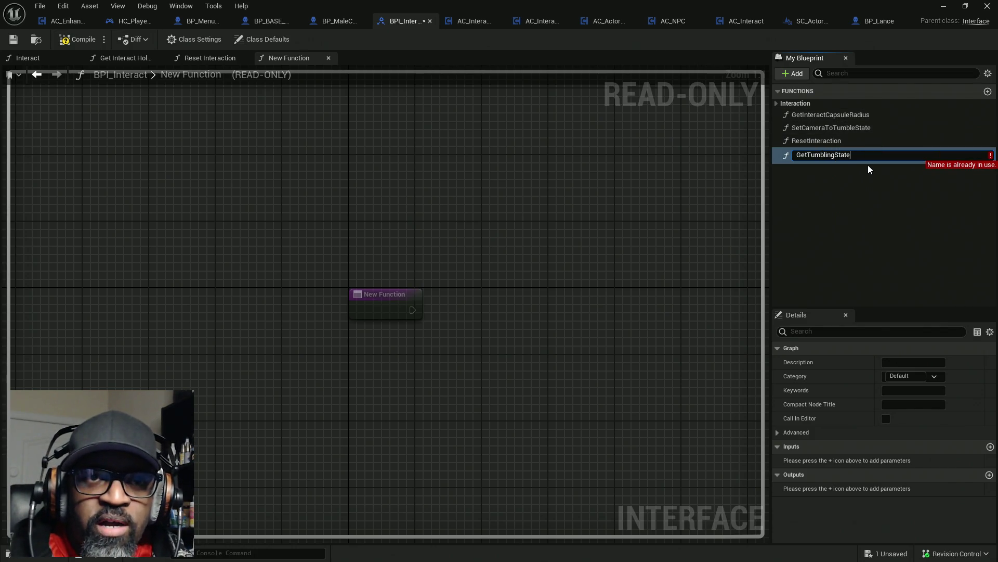
key(BackSpace)
key(BackSpace)
key(BackSpace)
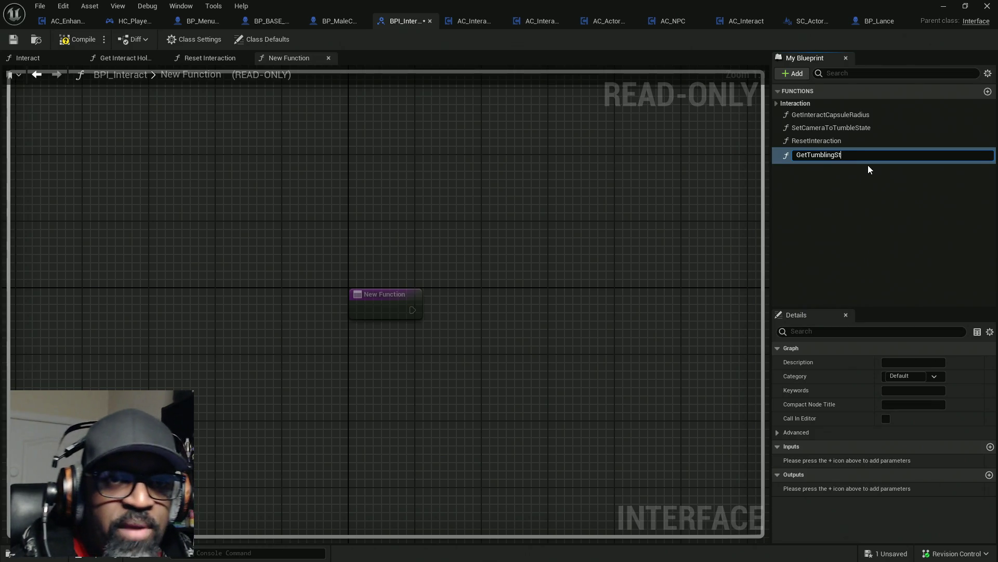
key(BackSpace)
key(BackSpace)
key(BackSpace)
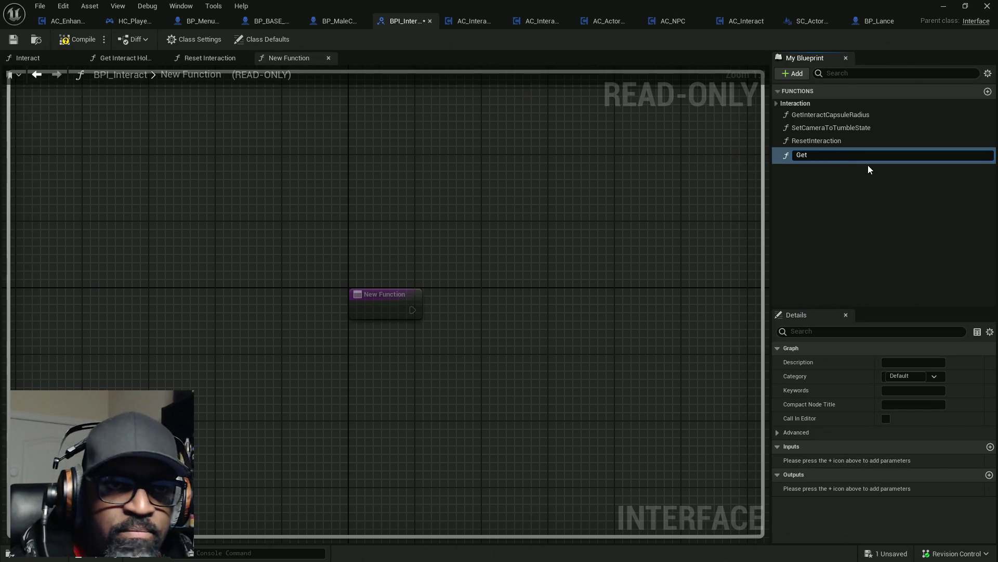
text(Cure)
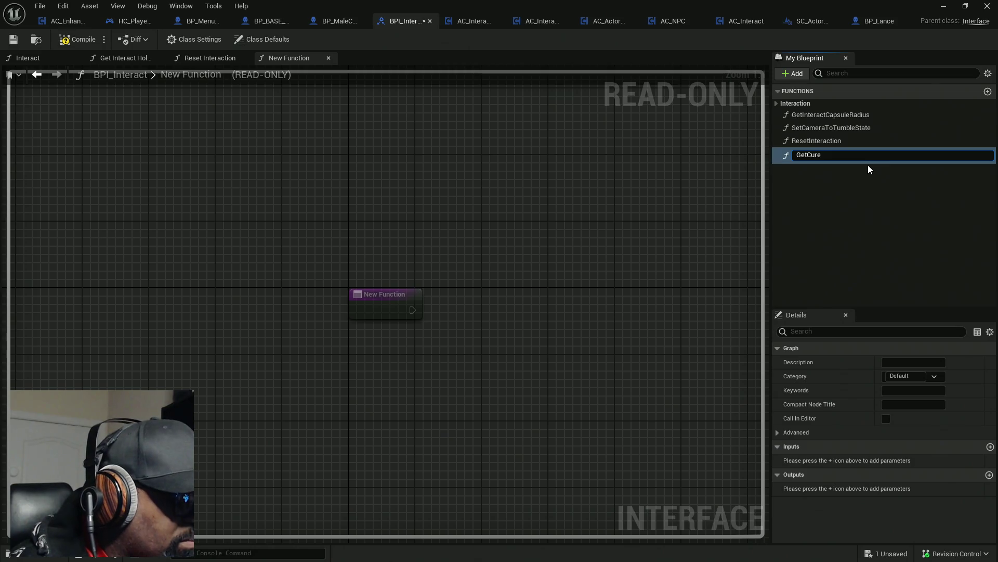
key(BackSpace)
text(rentTumb)
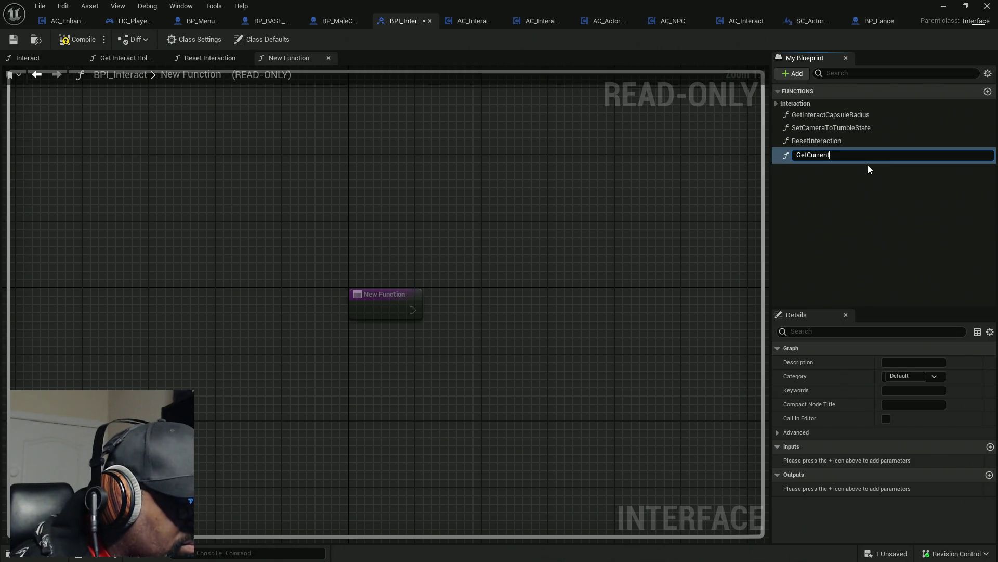
text(lingState)
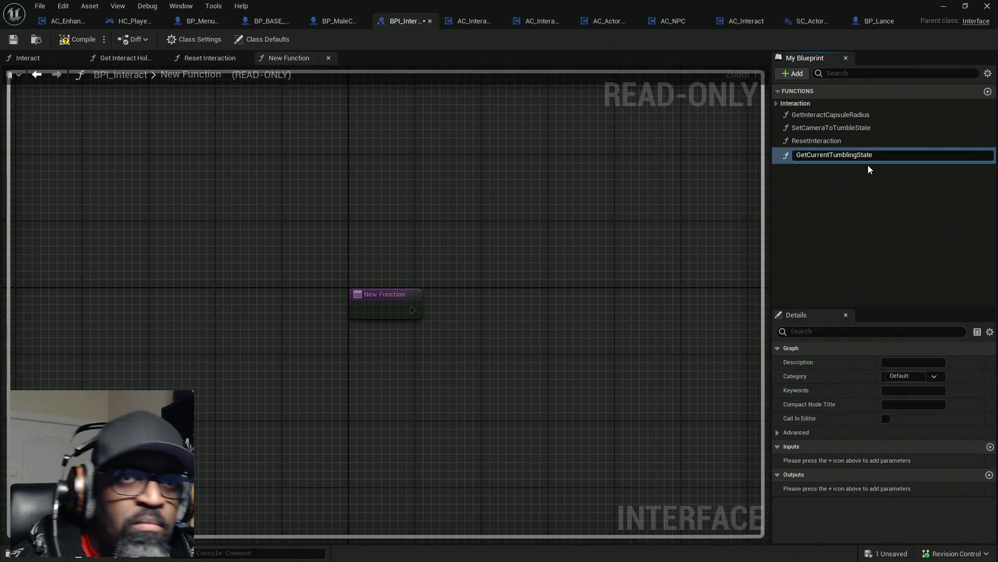
key(Return)
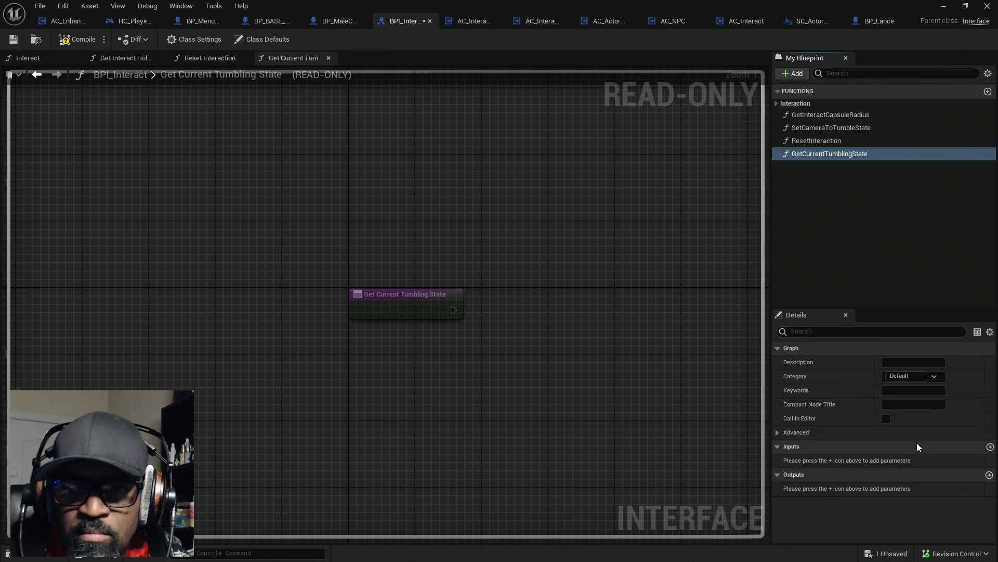
- Give GetCurrentTumblingState a Boolean output bIsTumbling?, then compile and save BPI_Interact
click(990, 475)
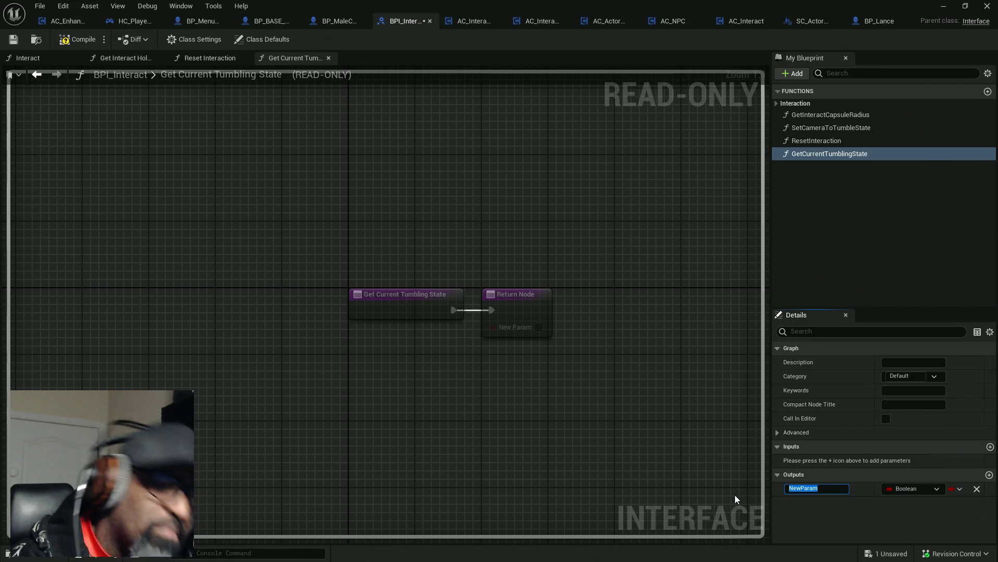
text(bIs)
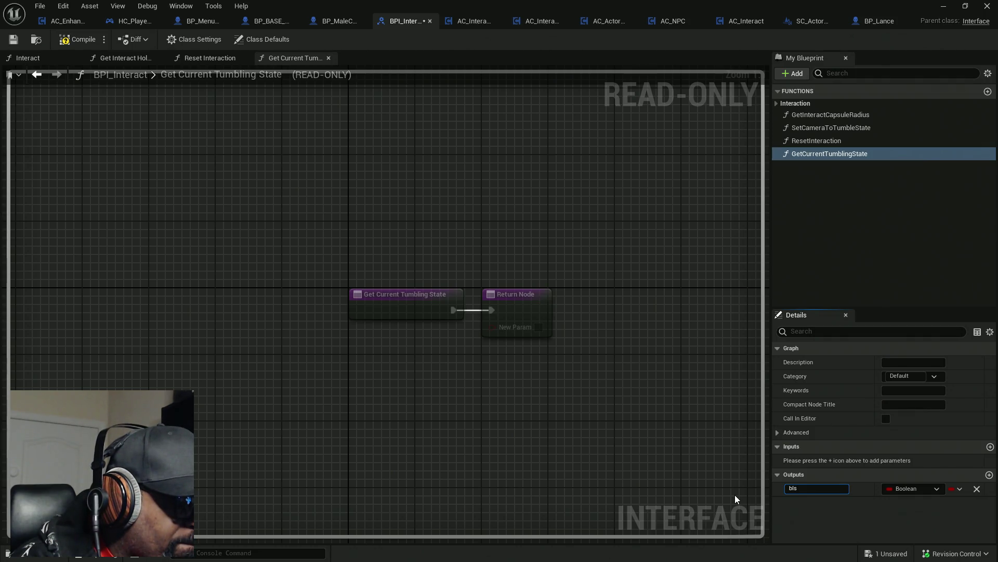
text(Tumbling?)
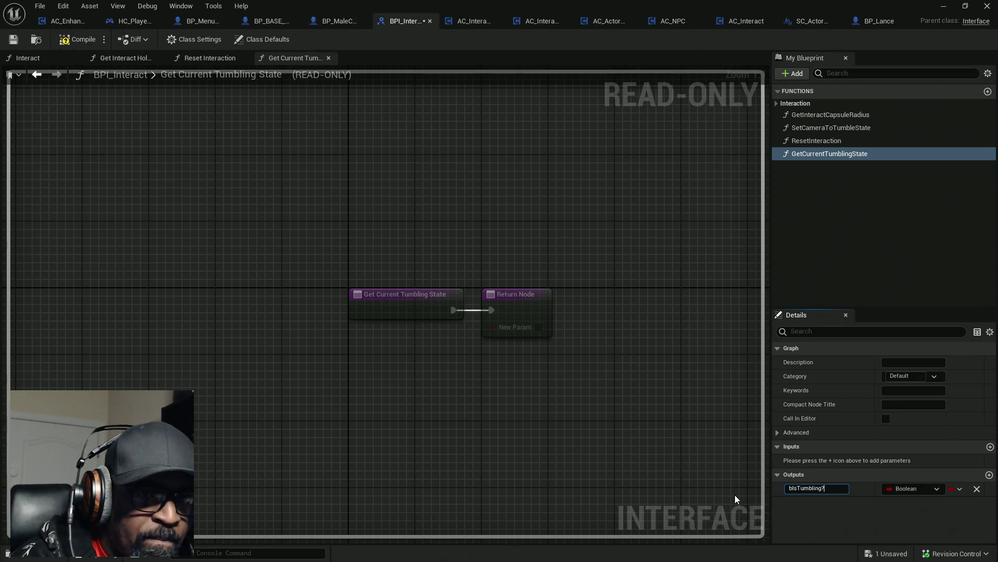
key(Return)
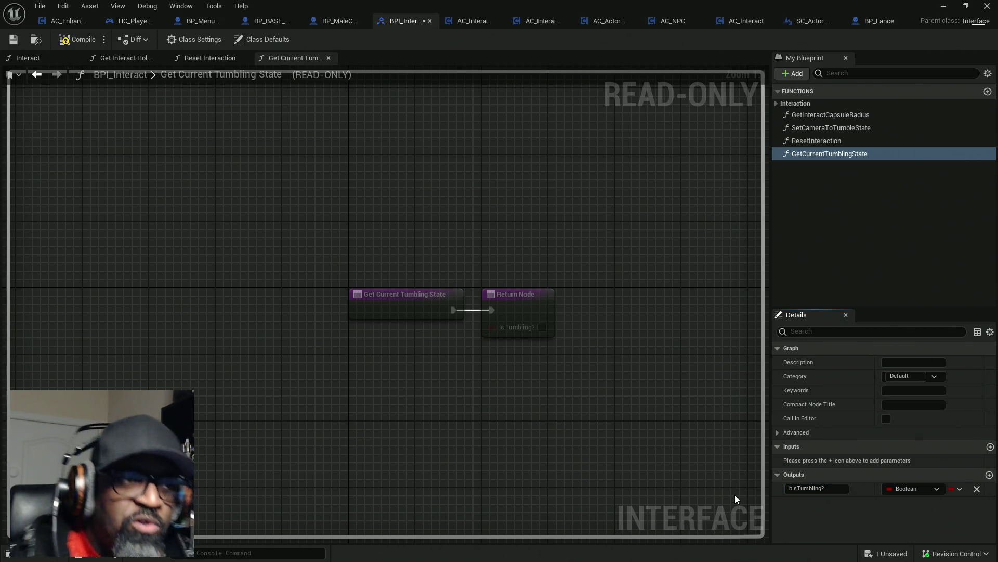
click(78, 40)
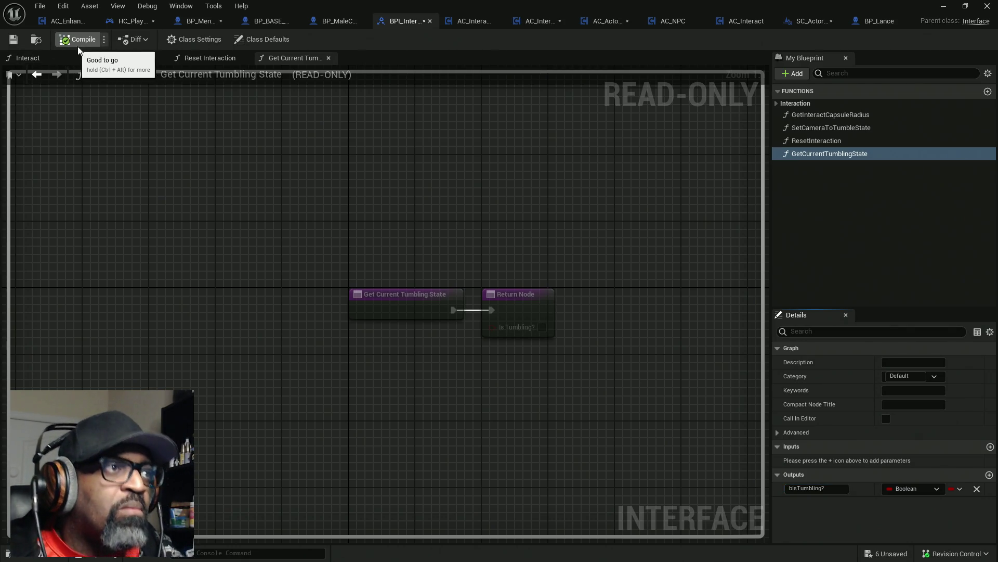
key(ctrl+shift+s)
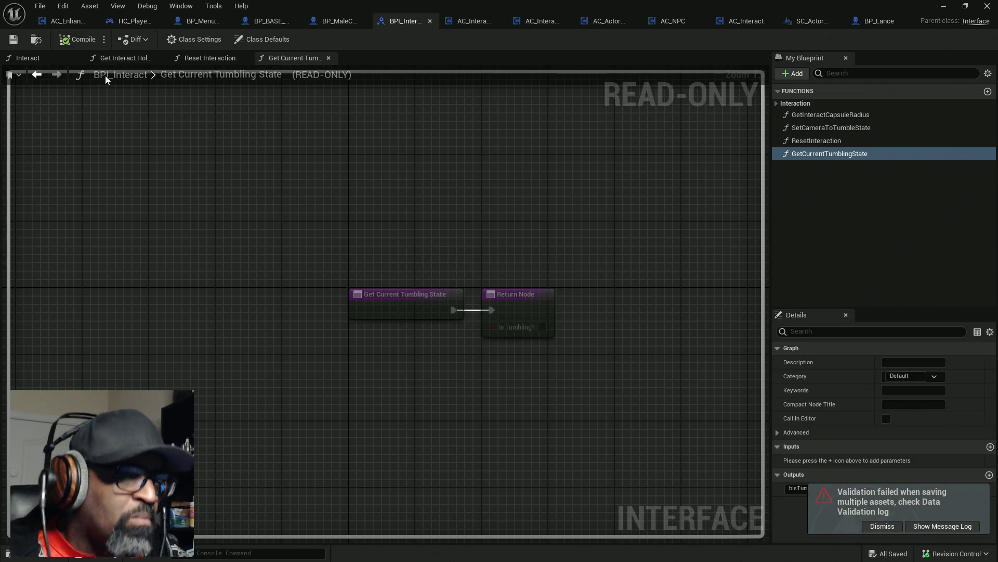
click(127, 21)
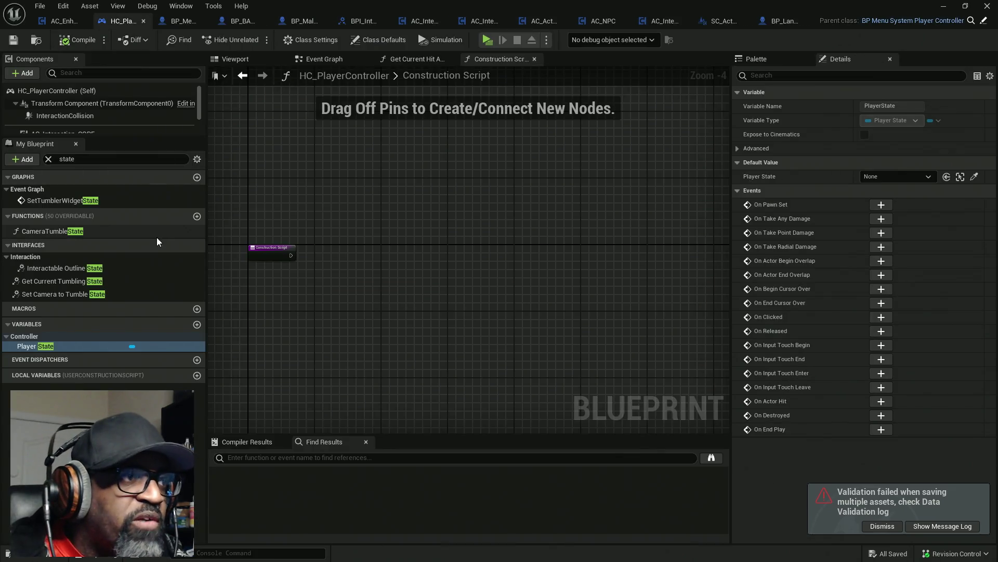
- Open Get Current Tumbling State from HC_PlayerController's Interfaces list to view its implementation
double_click(82, 281)
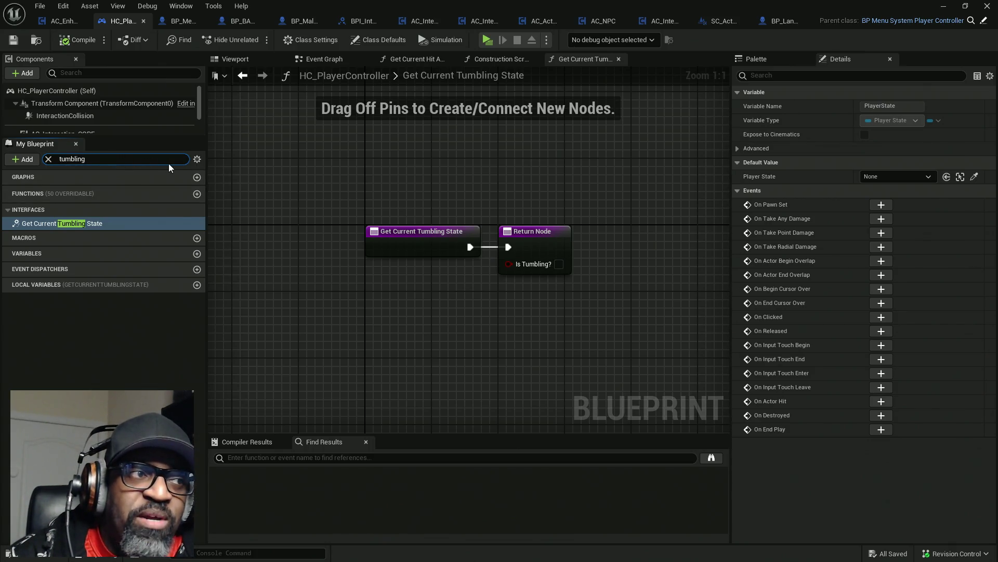
- Clear the tumbling search, browse HC_PlayerController's Interaction variables, then return to AC_EnhancedInput's Event Graph
key(BackSpace)
key(BackSpace)
key(BackSpace)
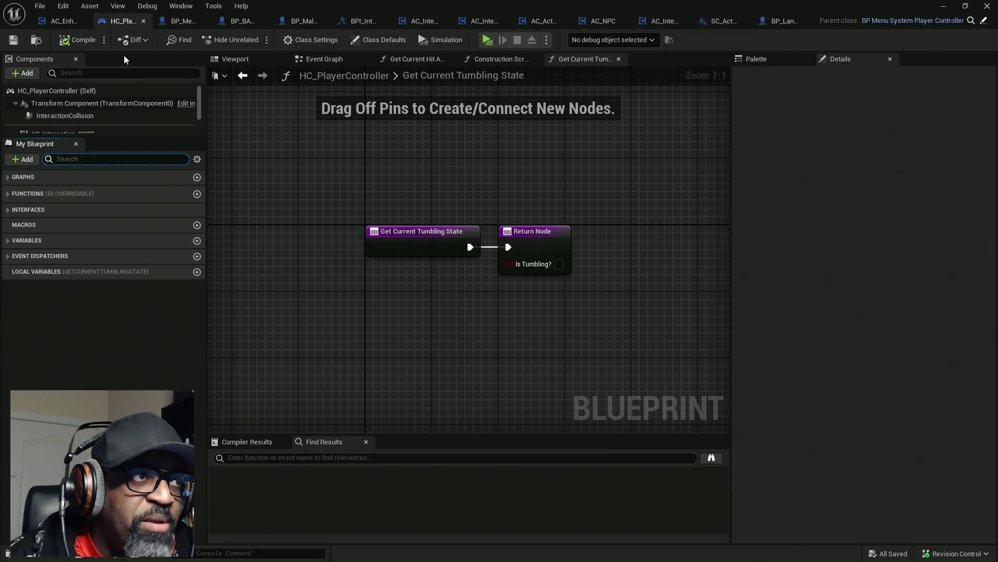
click(26, 240)
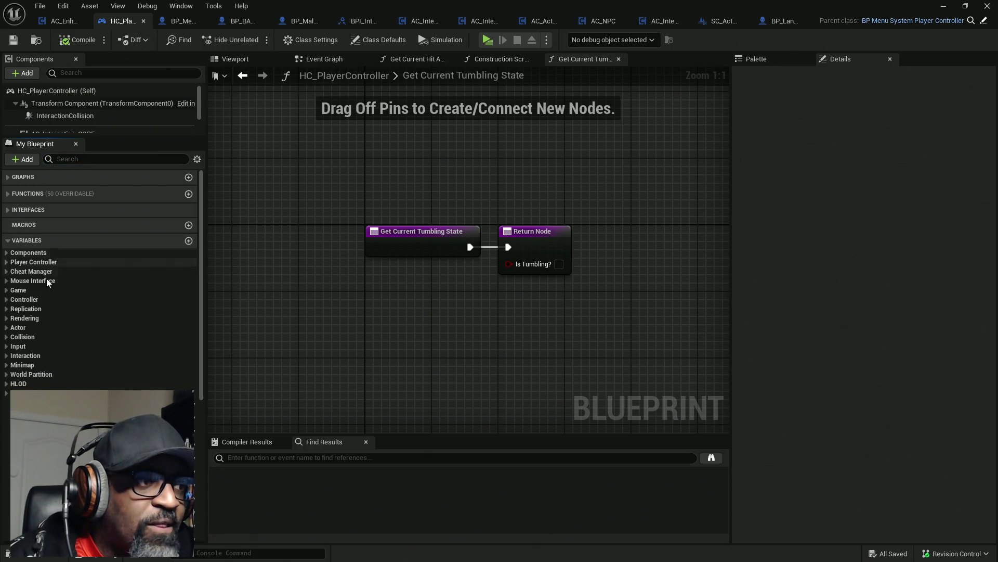
scroll(91, 385, down, 15)
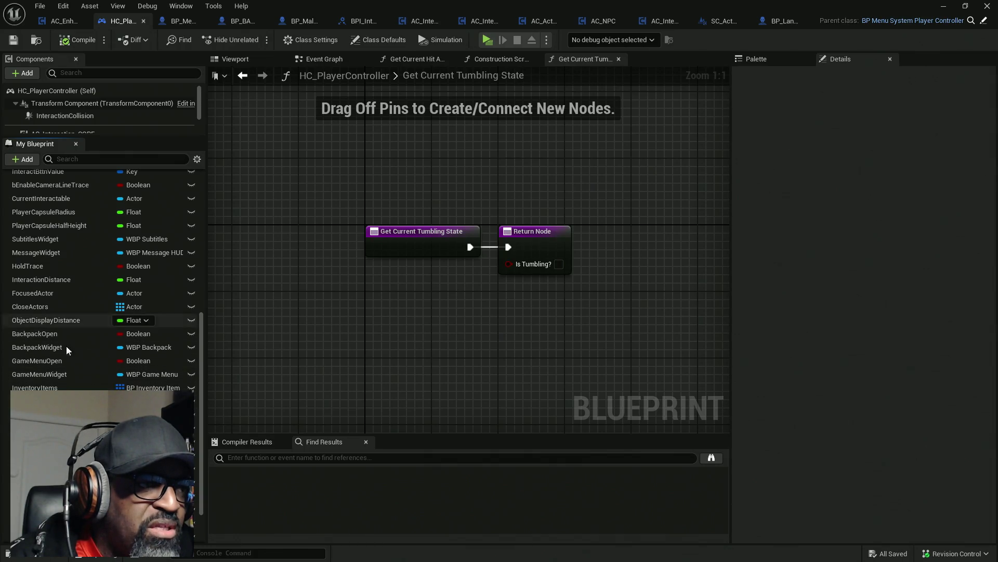
scroll(6, 405, down, 3)
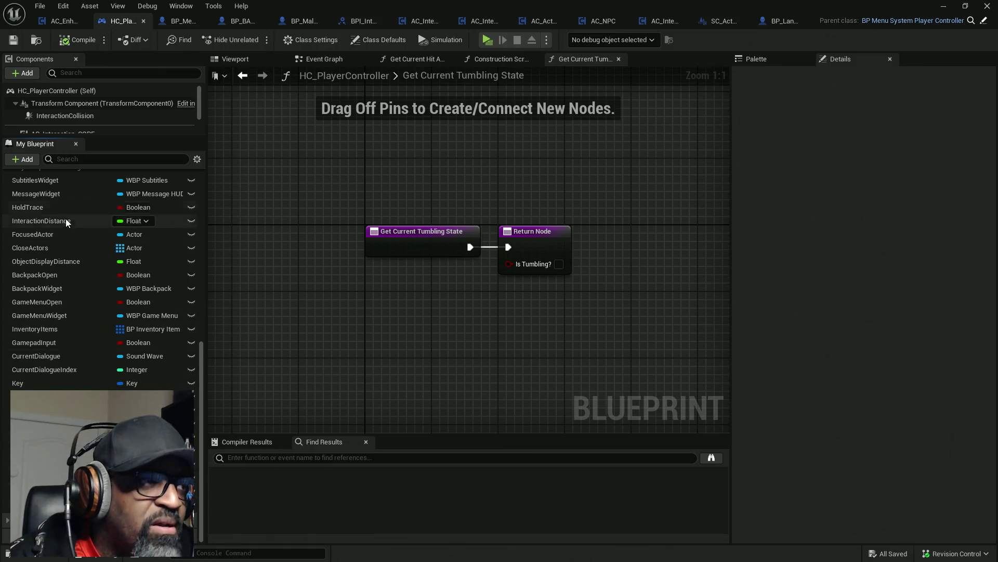
scroll(60, 223, up, 4)
scroll(58, 224, up, 6)
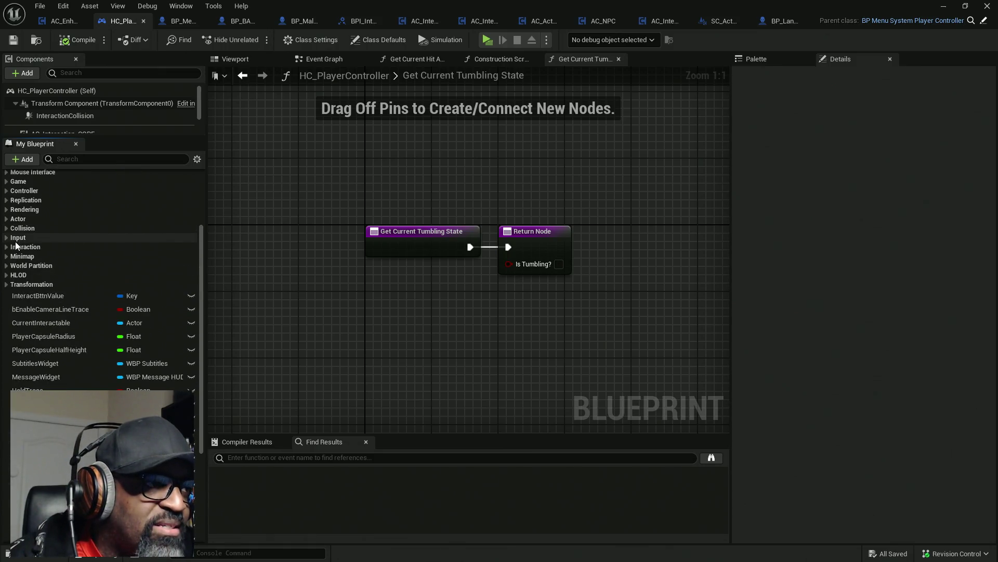
click(7, 246)
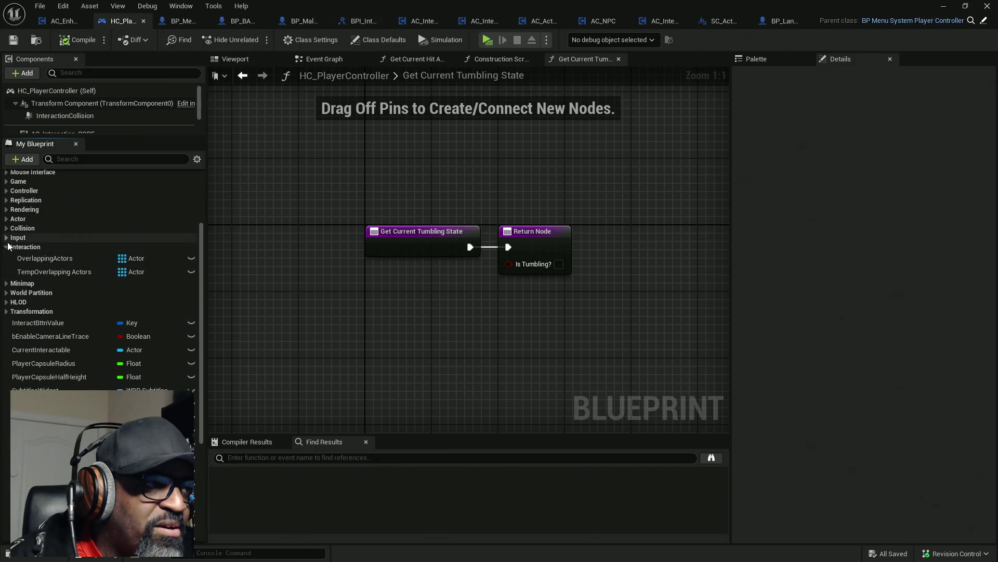
scroll(10, 239, up, 5)
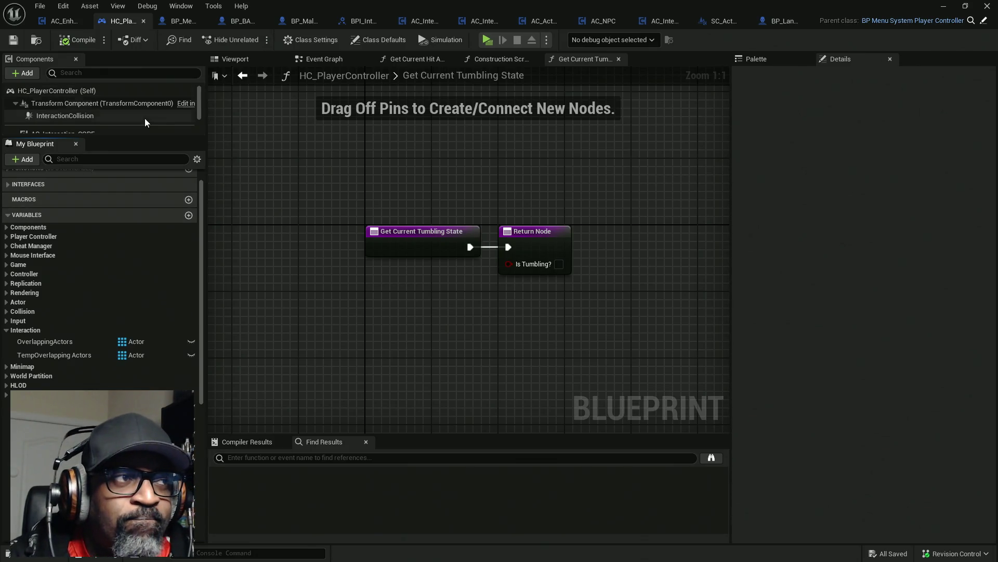
click(67, 23)
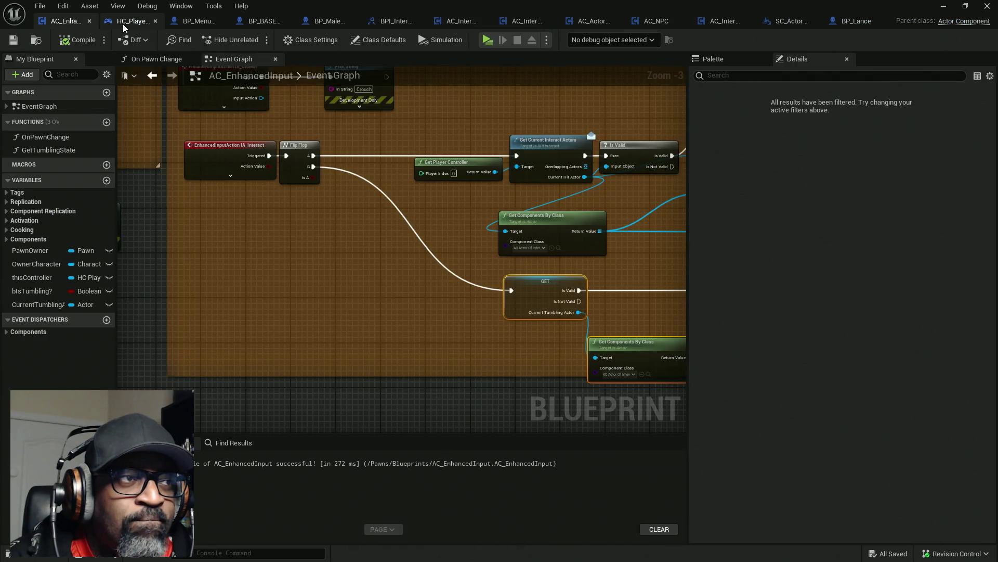
- Review the BP_BASE_Character camera tumble graph, BP_MaleCharacterBASE and BP_MenuSystemCharacter
click(128, 24)
click(243, 23)
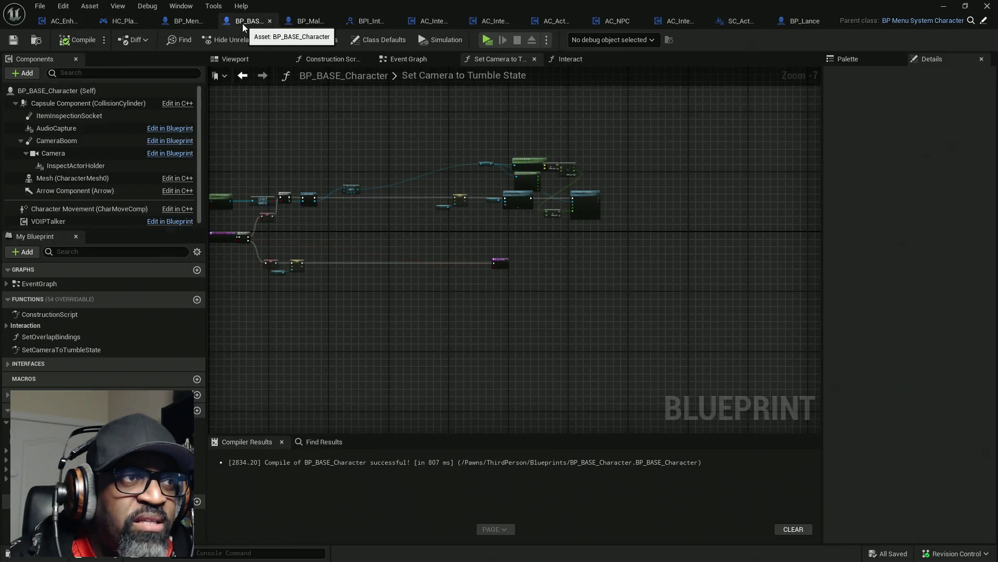
click(307, 23)
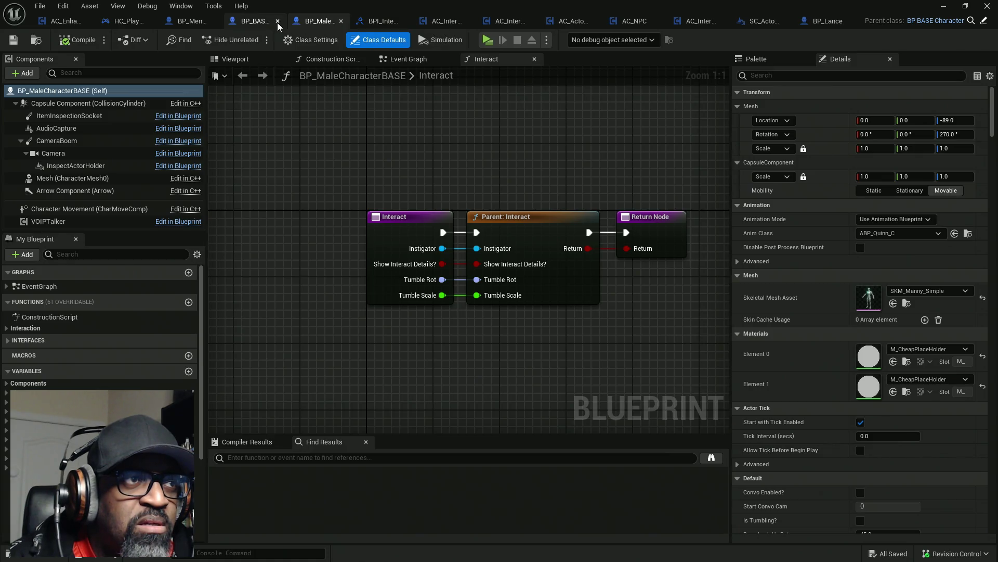
click(258, 22)
scroll(364, 207, up, 3)
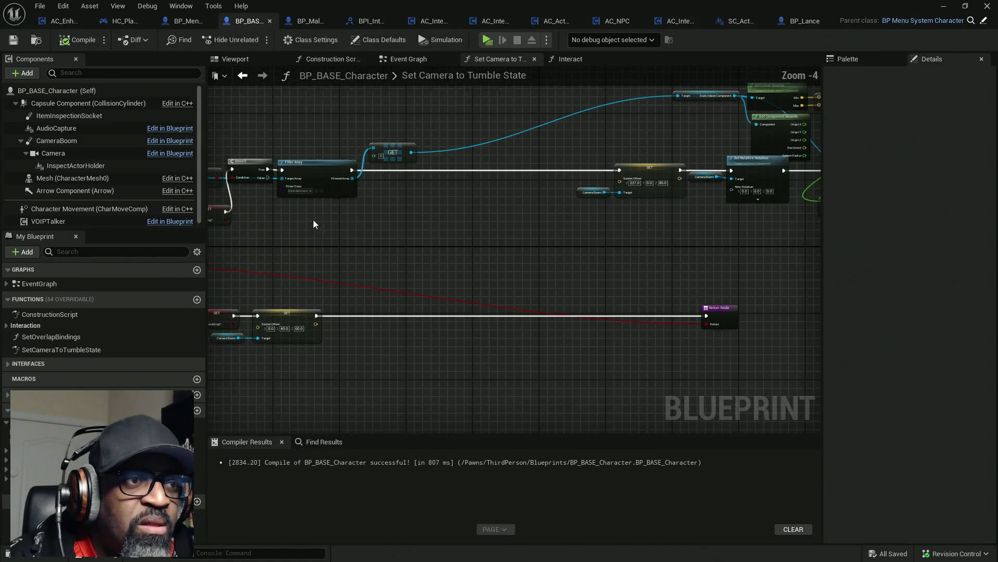
scroll(376, 206, down, 3)
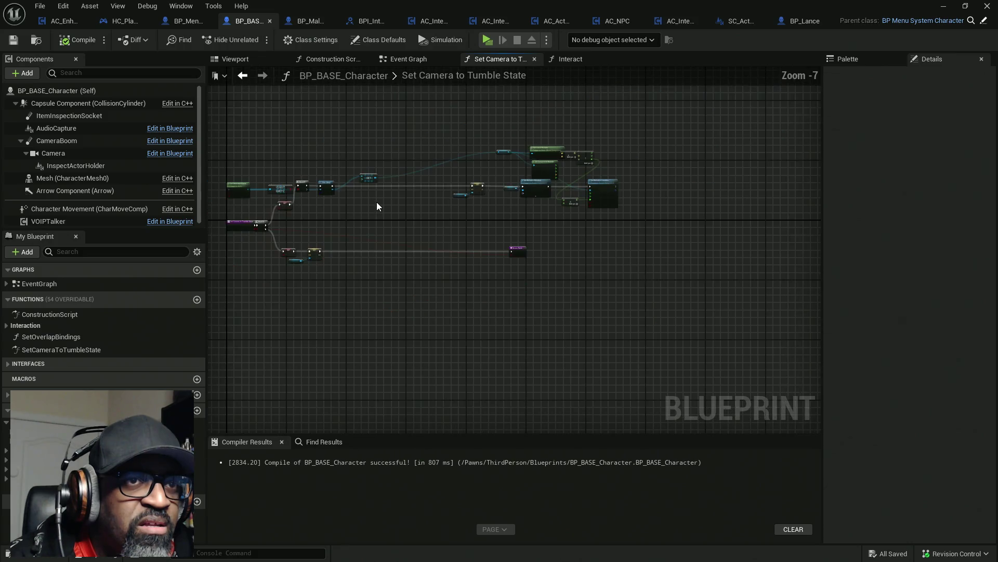
click(182, 26)
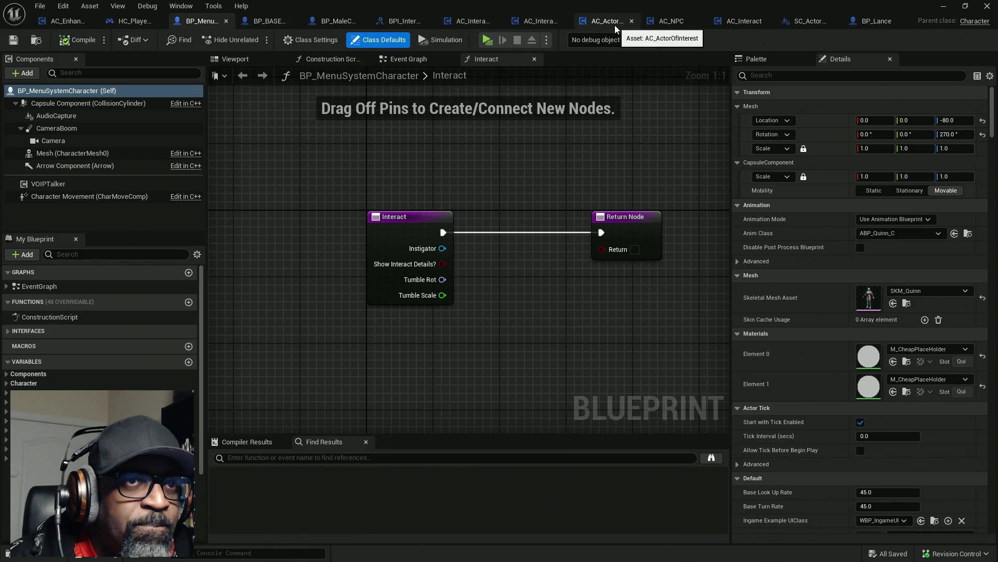
- Look through AC_Interaction_CORE and AC_Interaction_BASE, then pull a wire from AC_ActorOfInterest's Get Player Character
click(470, 24)
click(508, 20)
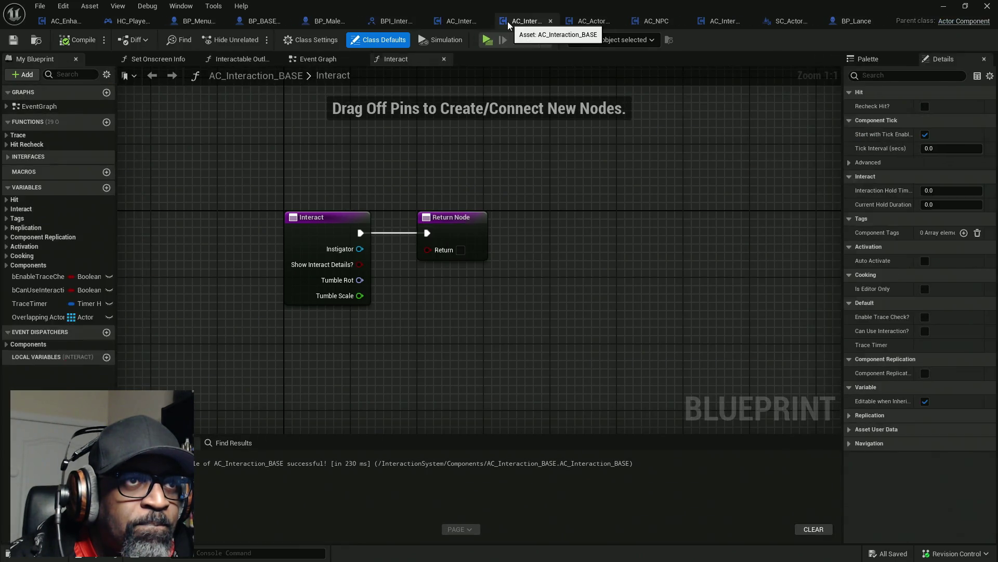
click(591, 22)
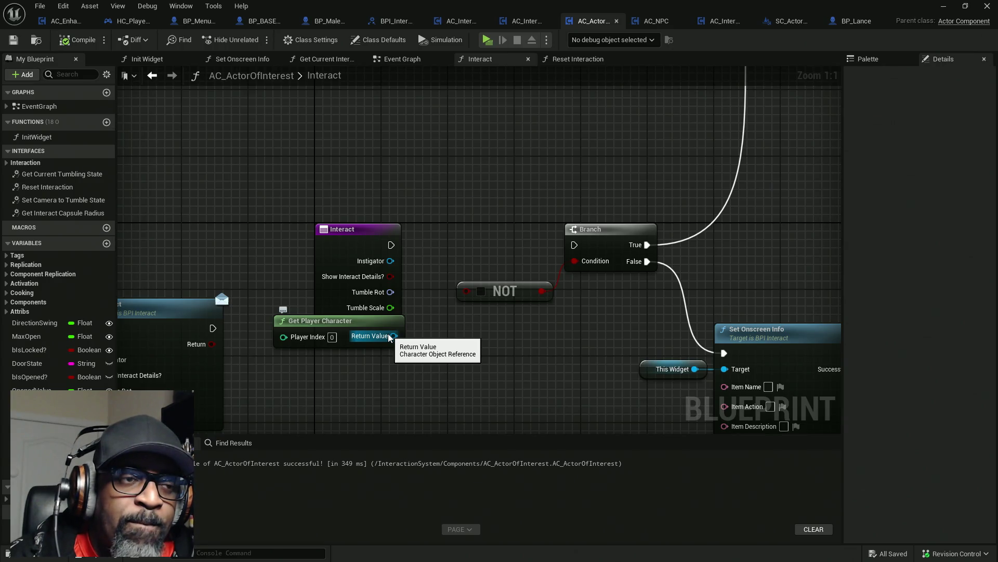
mouse_move(390, 336)
mouse_down()
mouse_move(457, 218)
mouse_move(449, 199)
mouse_up()
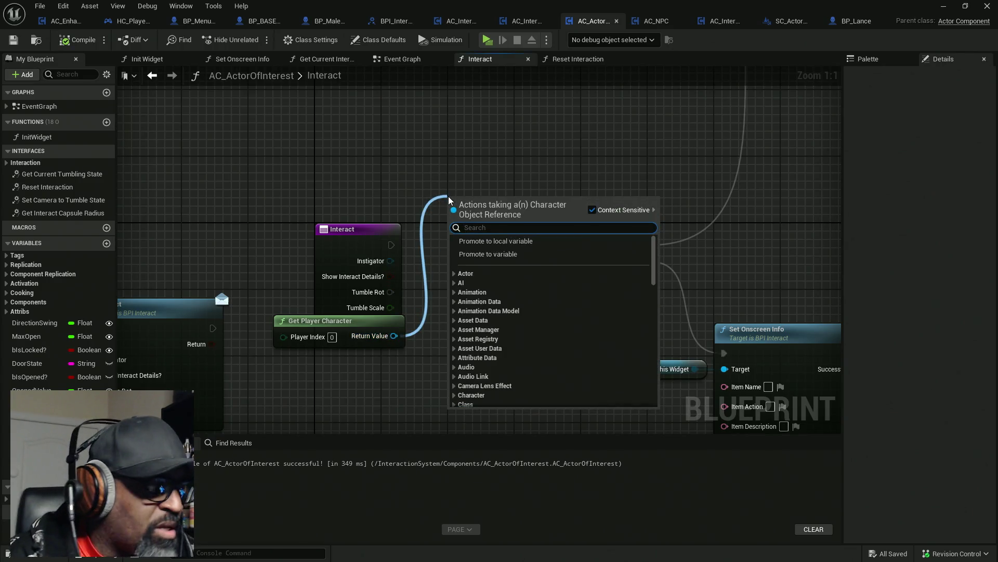
- Insert Get Current Tumbling State (Message) on the player character between Interact and Branch, then compile
text(get)
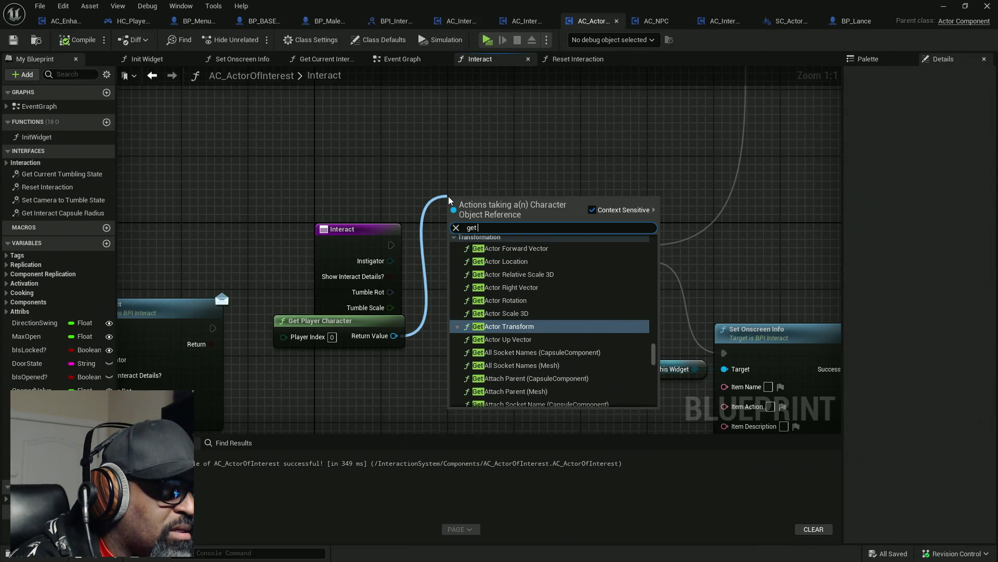
text( current)
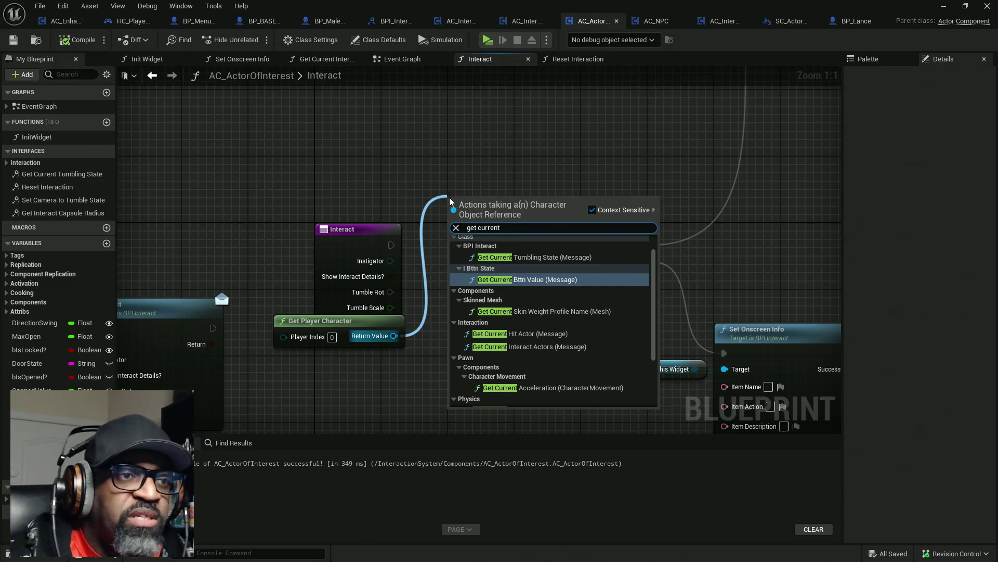
click(525, 257)
drag(449, 219, 391, 245)
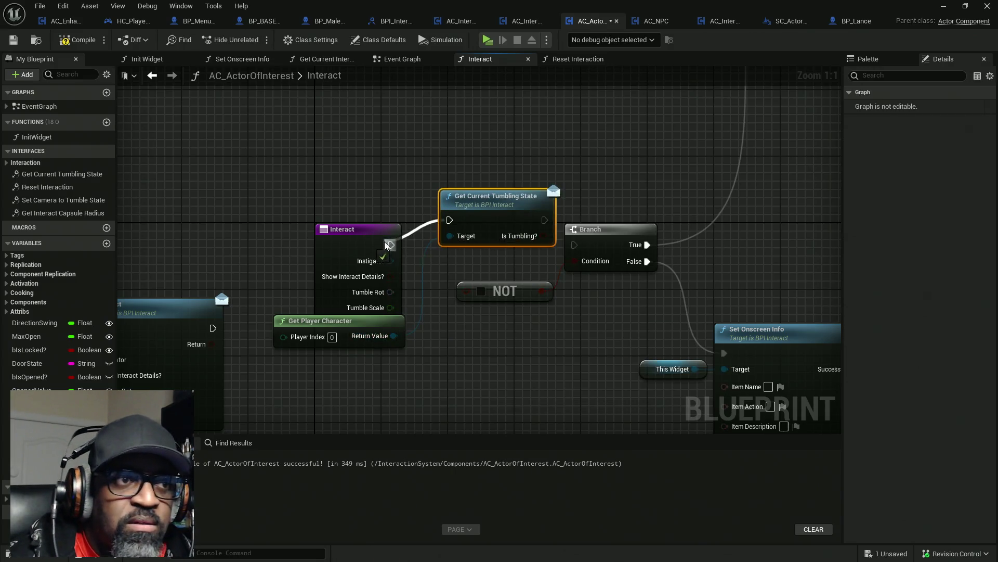
drag(483, 218, 466, 243)
mouse_move(528, 245)
mouse_down()
mouse_move(574, 245)
mouse_move(466, 290)
mouse_up()
click(82, 45)
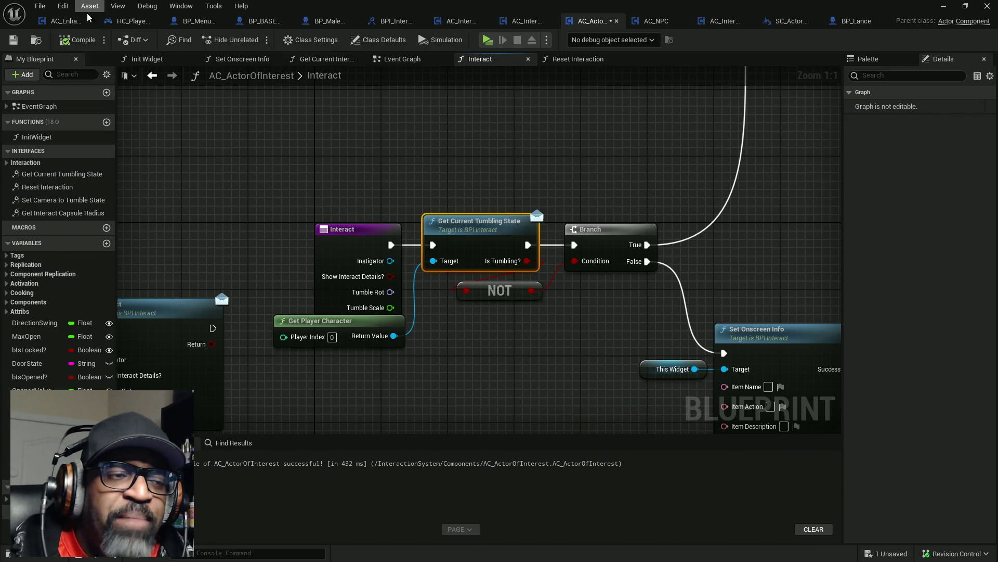
drag(341, 317, 332, 334)
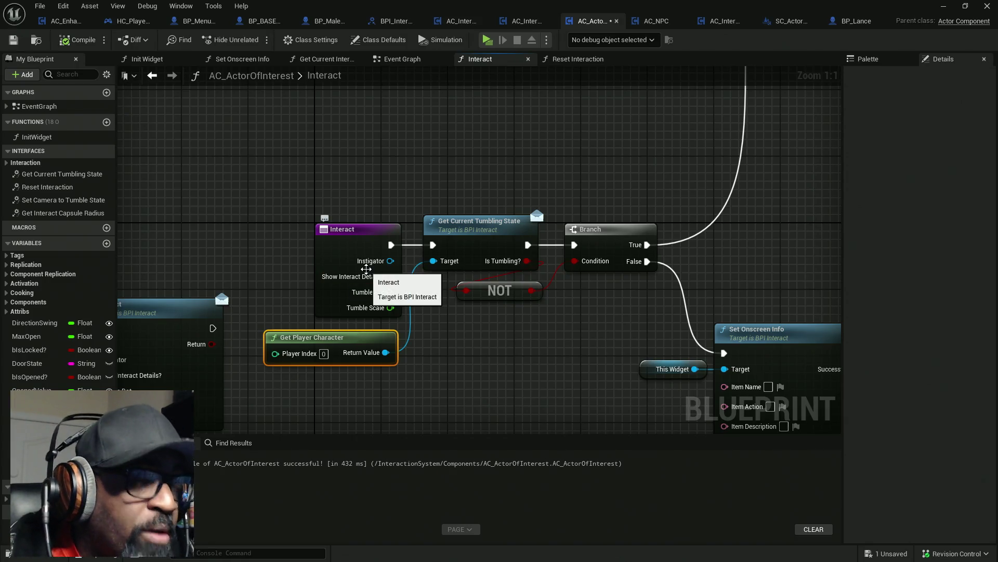
- Align Get Player Character with Interact and the tumbling-state node with NOT, then save AC_ActorOfInterest
drag(366, 192, 400, 373)
key(shift+d)
click(468, 376)
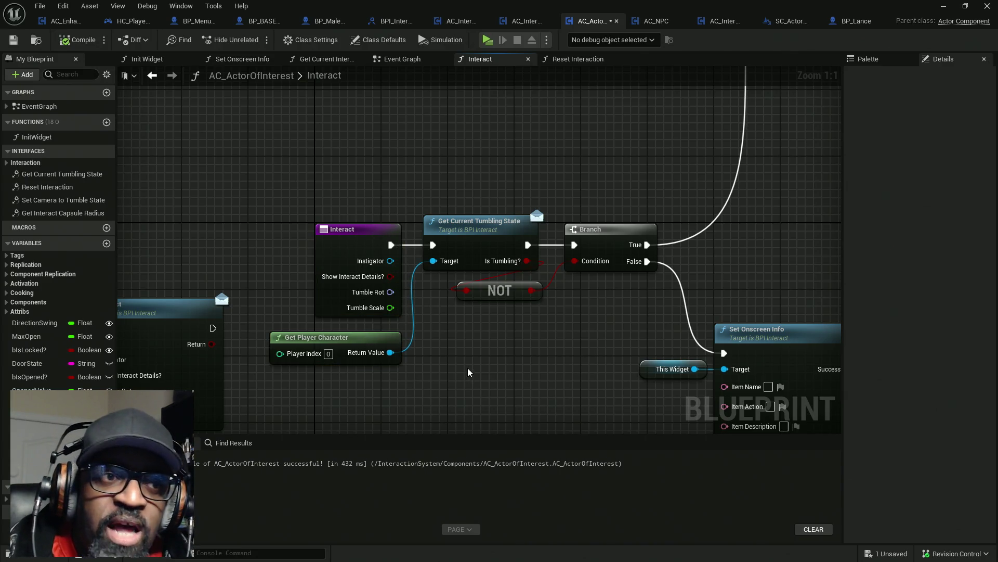
drag(532, 386, 514, 262)
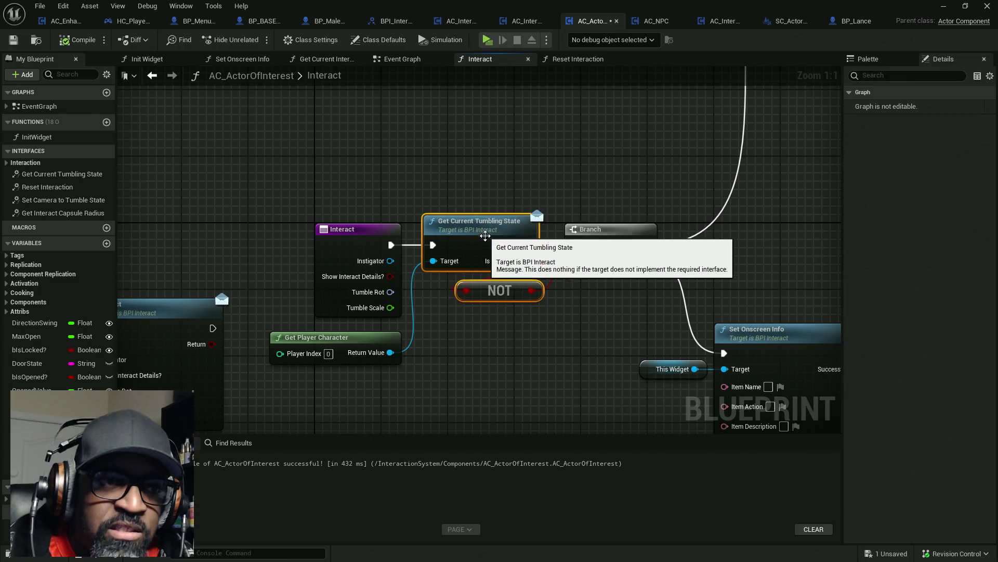
key(shift+d)
drag(548, 334, 356, 281)
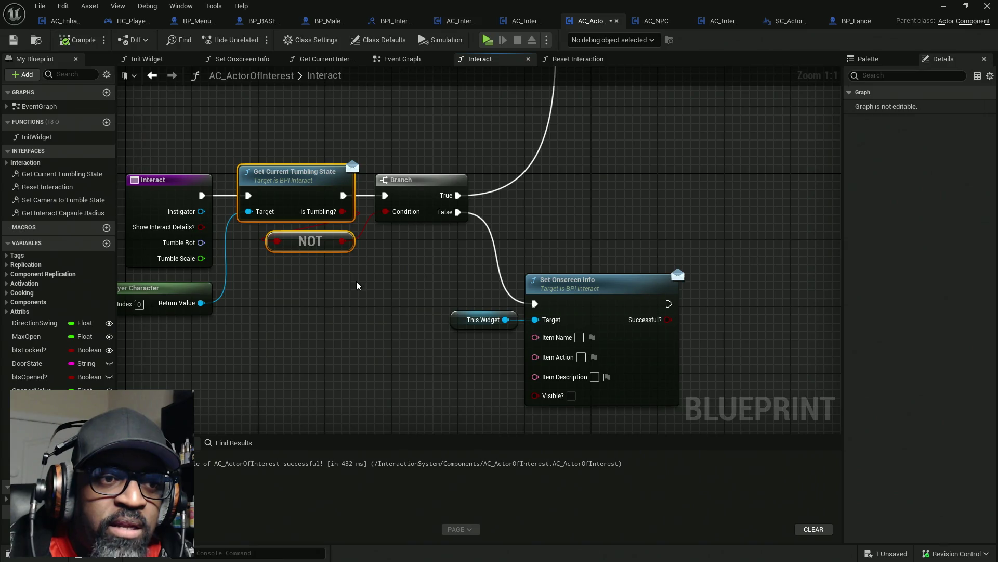
drag(358, 287, 418, 280)
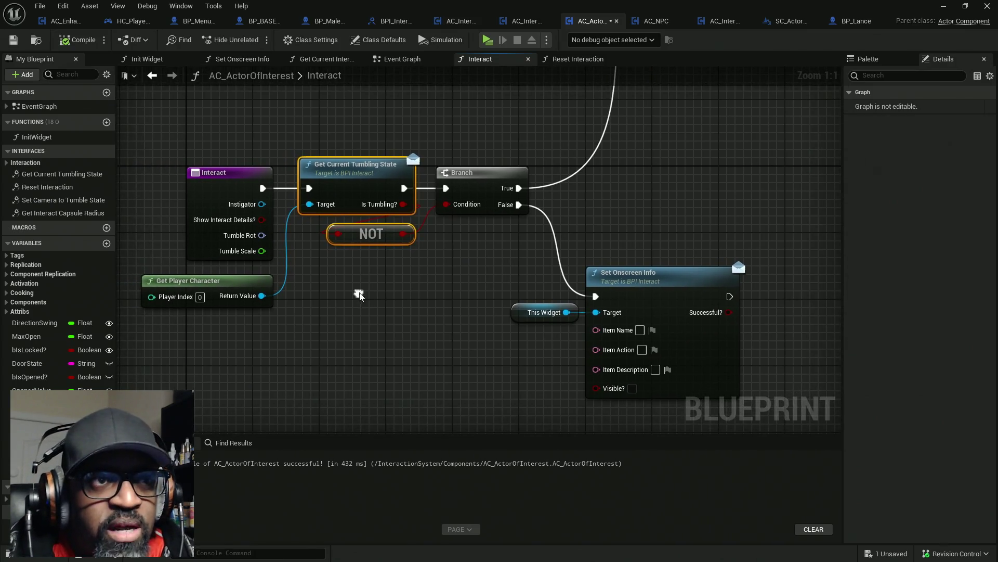
key(ctrl+s)
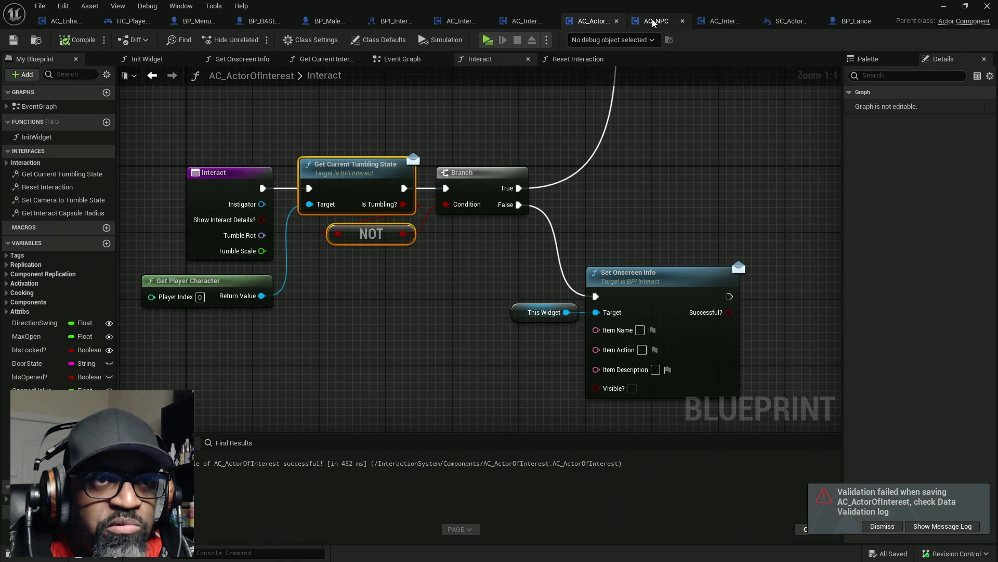
- Review AC_NPC, AC_Interact, SC_ActorDetailsWC, BP_Lance and AC_ActorOfInterest, then view BP_MaleCharacterBASE's Interact graph
click(652, 20)
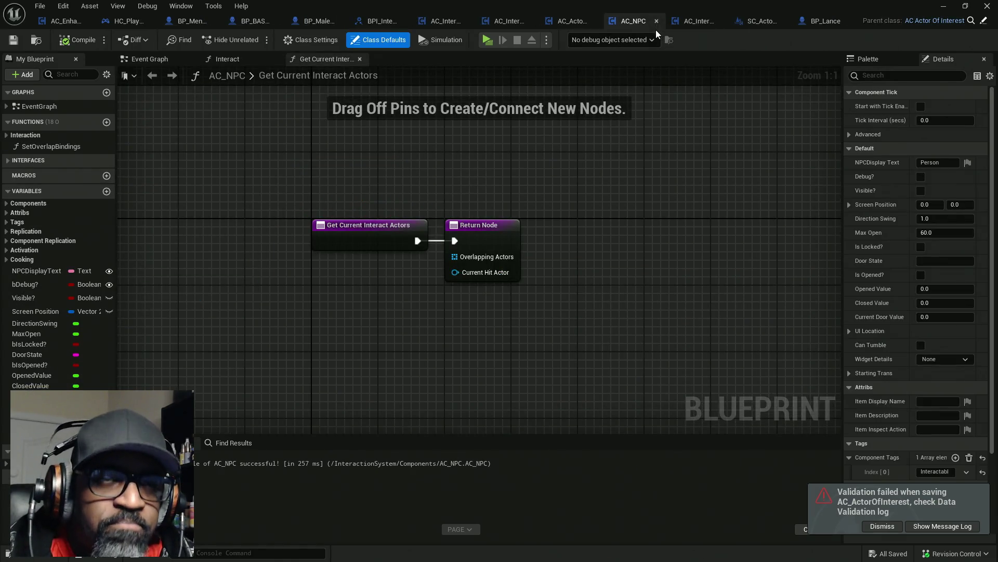
click(694, 23)
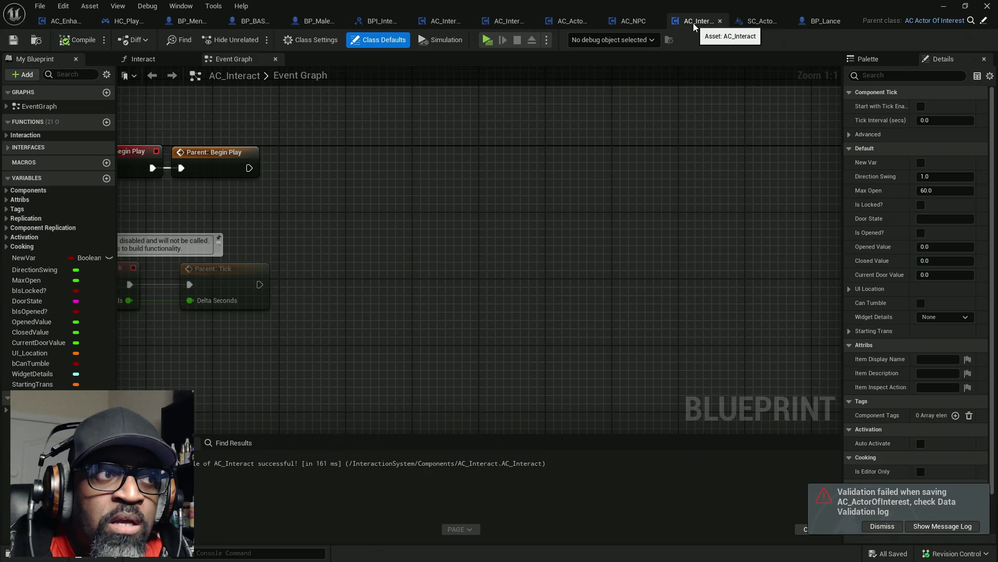
click(772, 19)
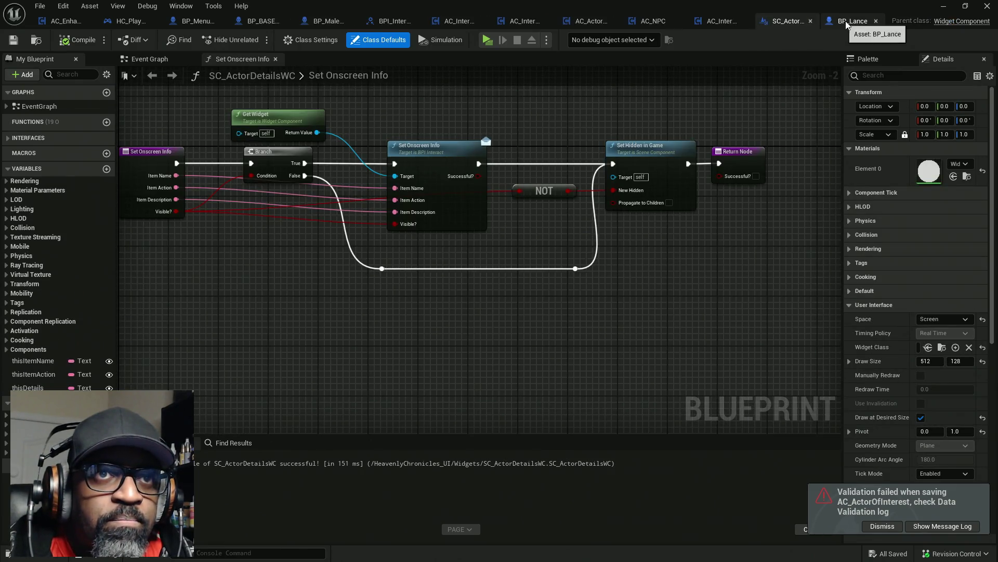
click(846, 21)
click(546, 22)
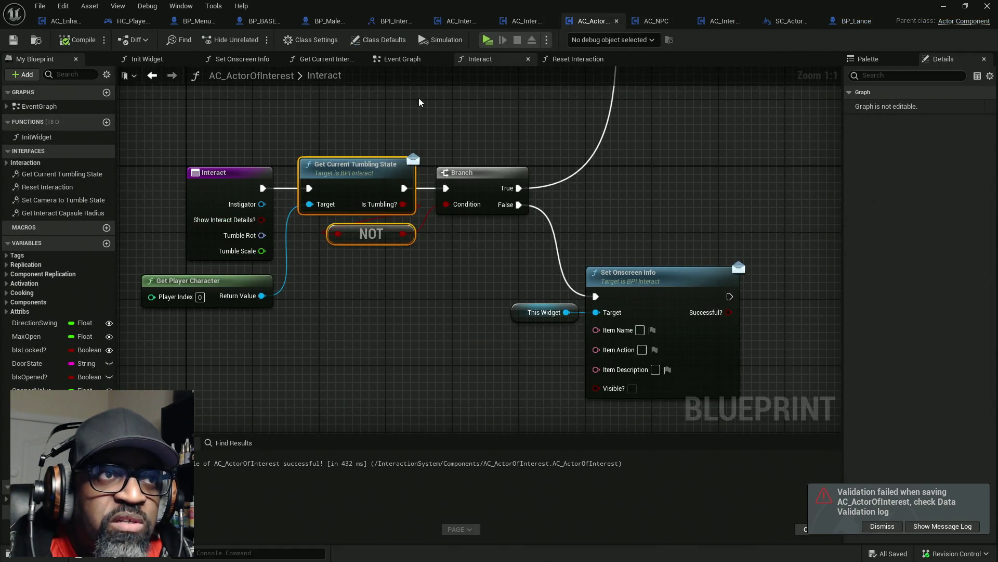
click(325, 21)
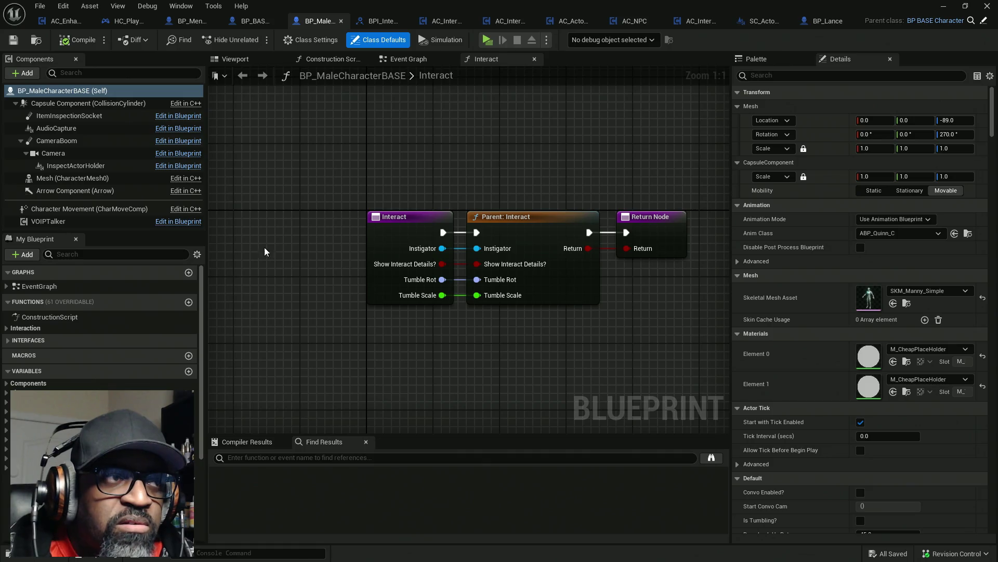
- In BP_BASE_Character, find Get Current Tumbling State with a 'tumb' search and wire bIsTumbling? into its Return Node
click(243, 23)
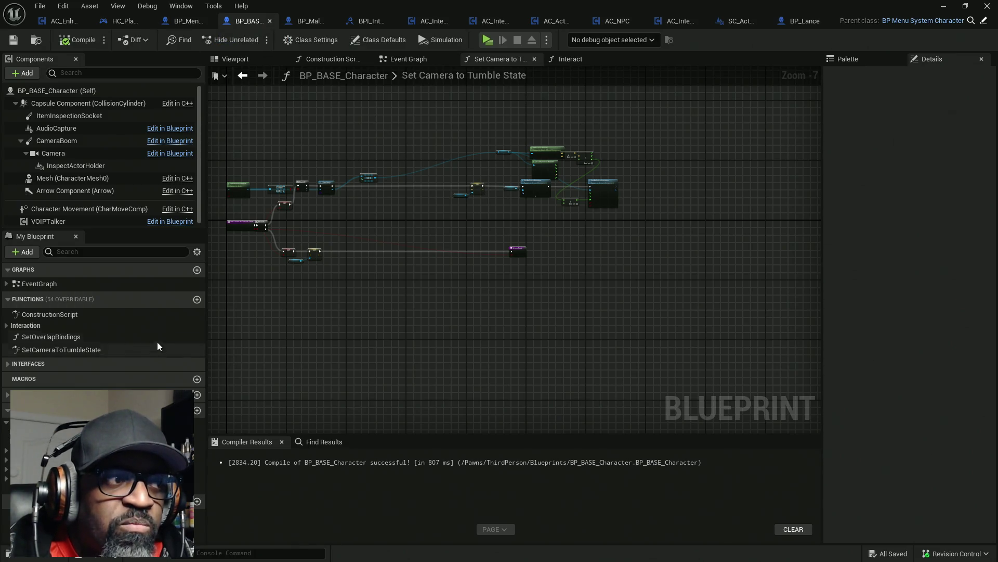
click(114, 252)
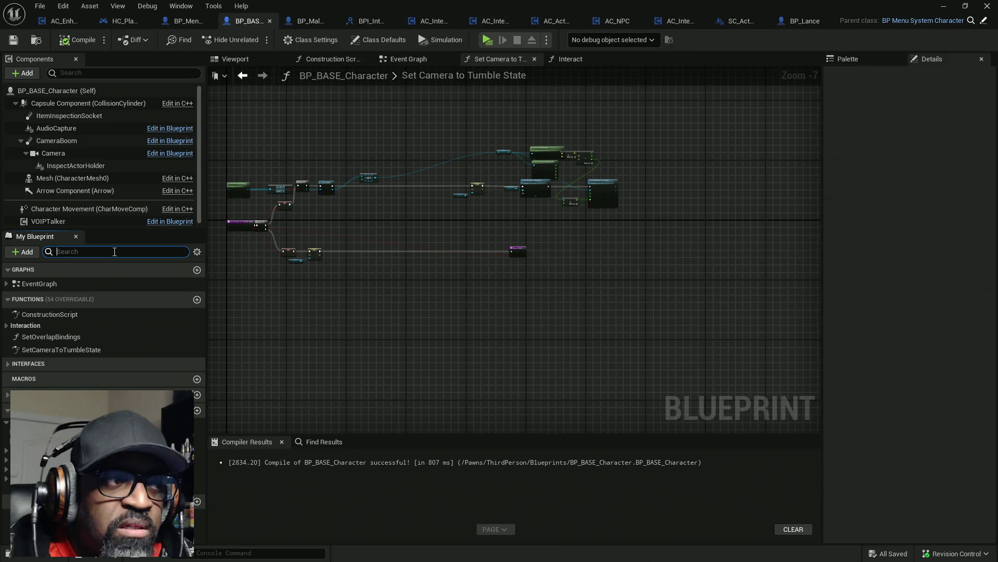
text(tumb)
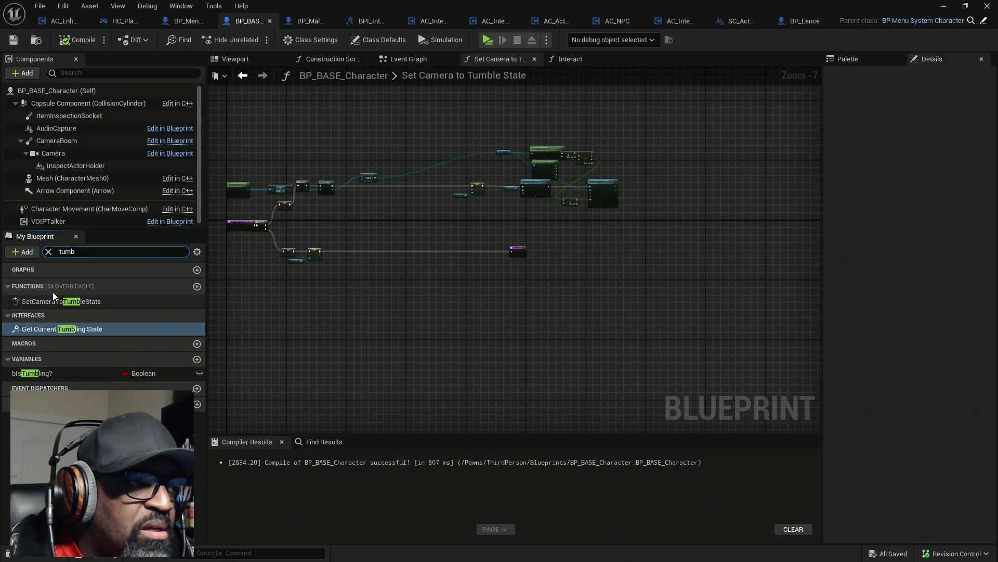
double_click(86, 329)
drag(104, 359, 574, 264)
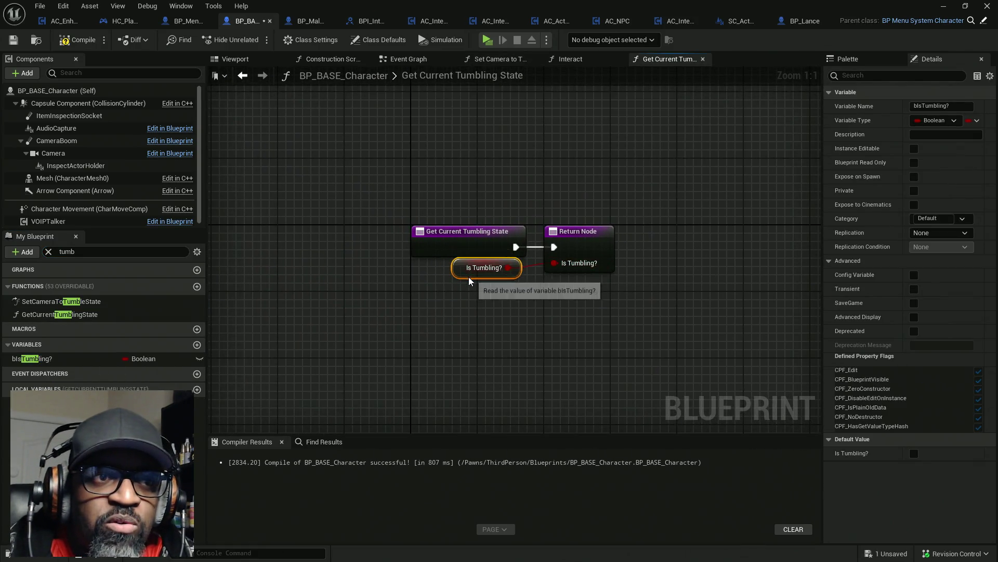
- Compile and save BP_BASE_Character, dismissing the validation failure notice
click(79, 39)
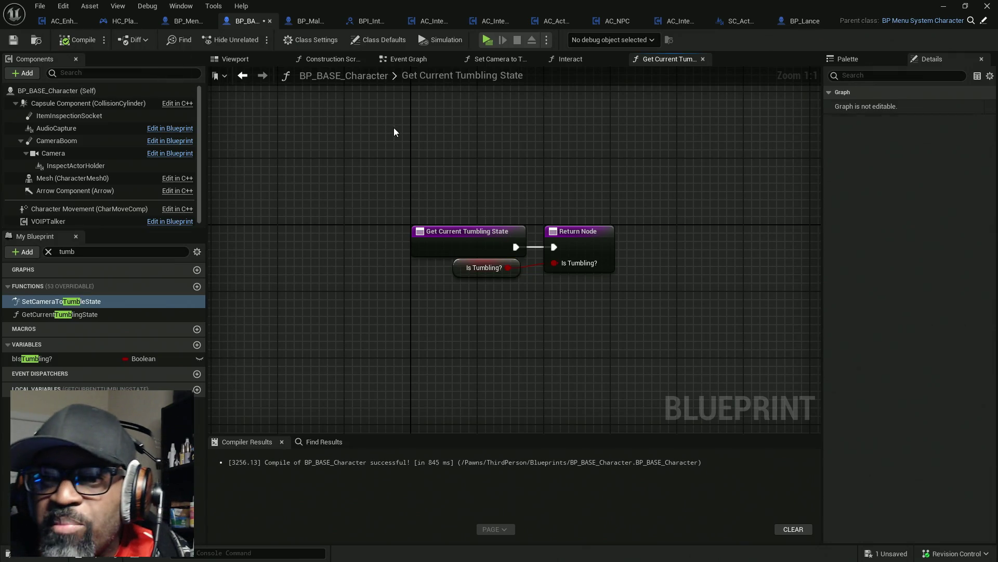
key(ctrl+s)
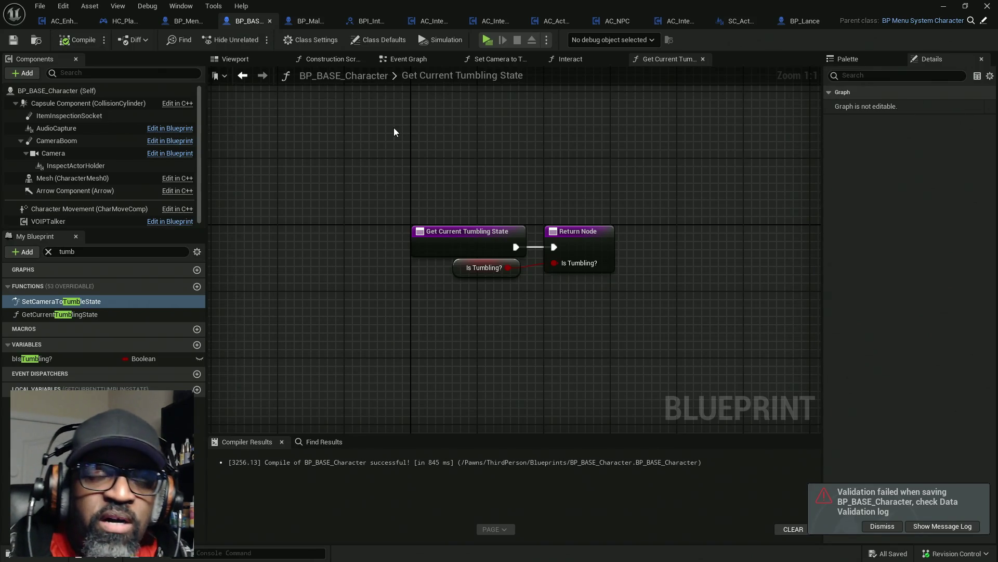
click(879, 526)
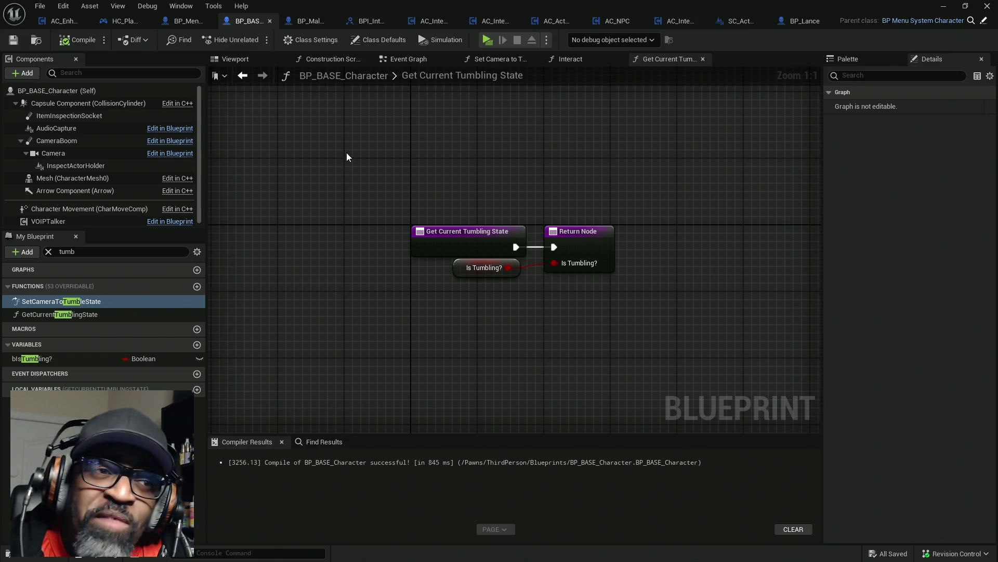
click(45, 254)
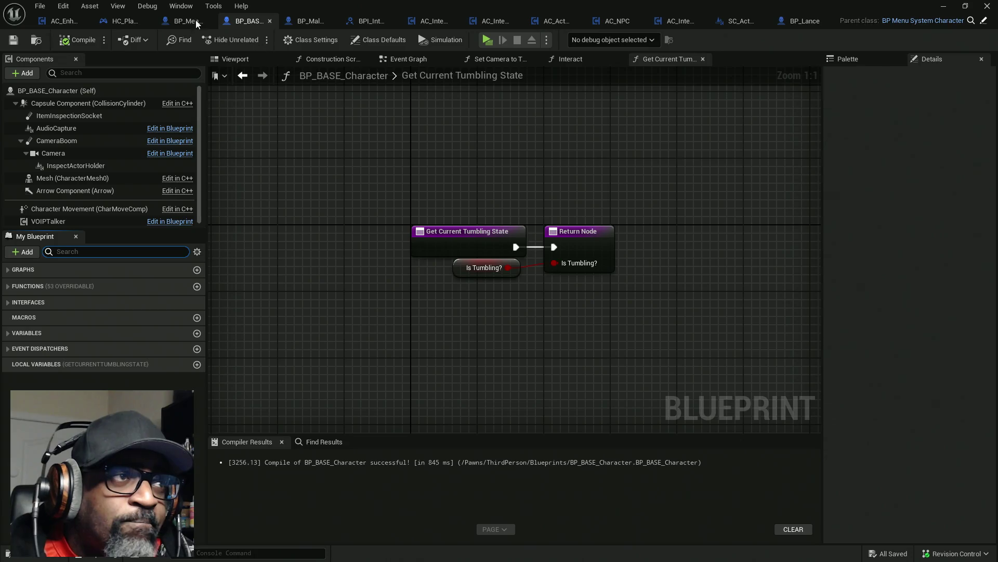
- Switch to HC_PlayerController's Get Current Tumbling State function and move its Return Node right
click(189, 21)
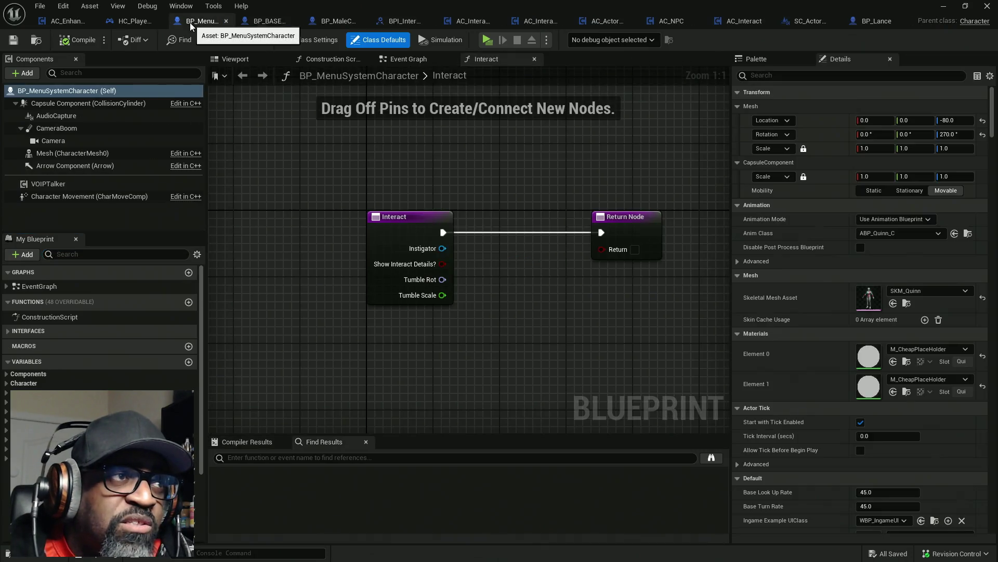
click(130, 23)
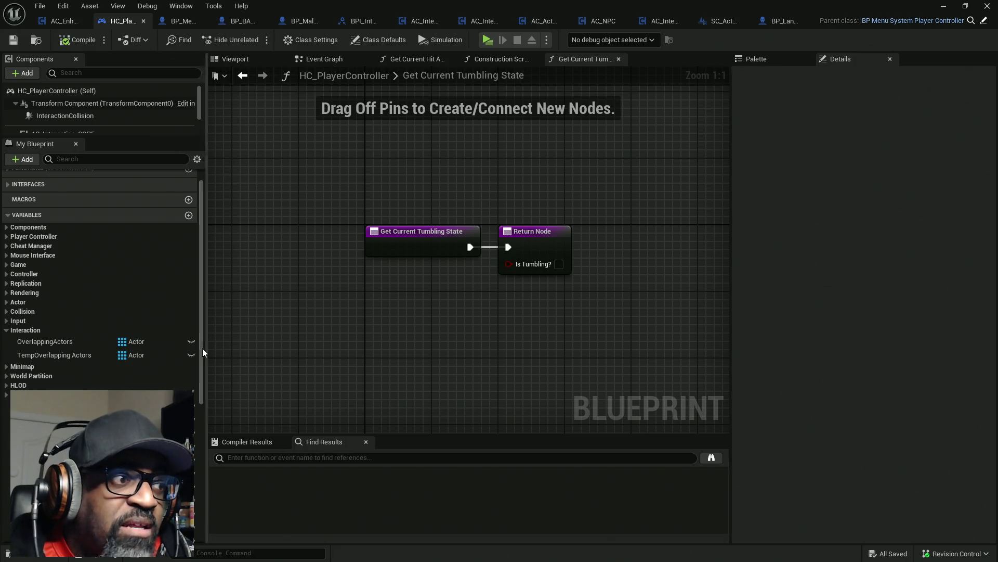
drag(530, 231, 662, 231)
drag(465, 329, 438, 250)
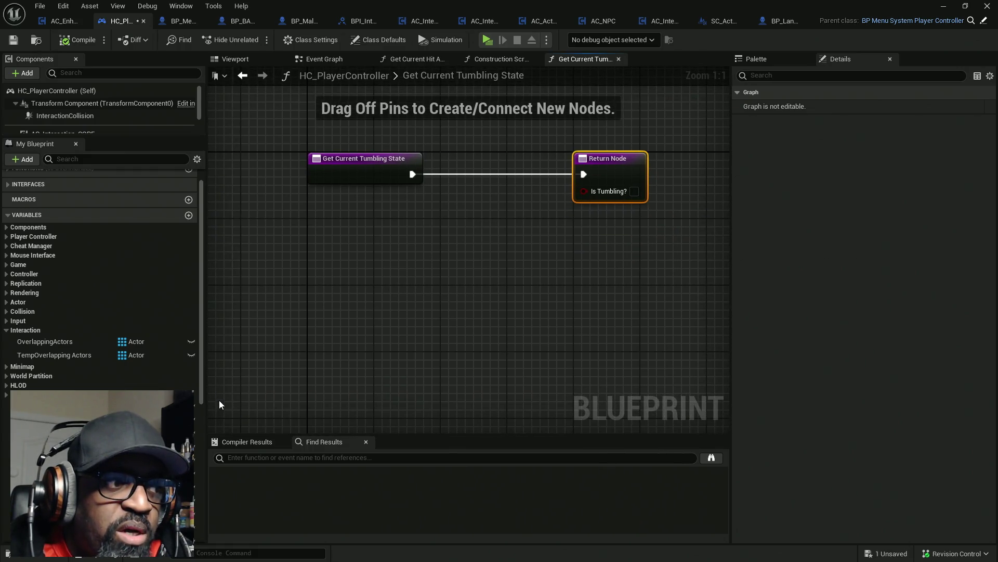
- Filter the My Blueprint panel with 'tumb' and shift the graph view left
scroll(98, 281, down, 3)
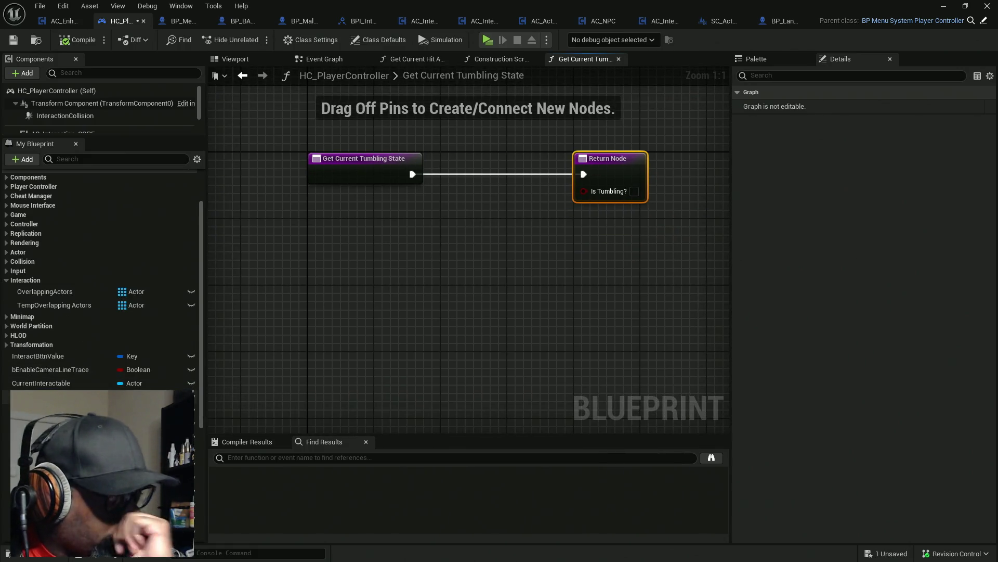
scroll(82, 383, down, 10)
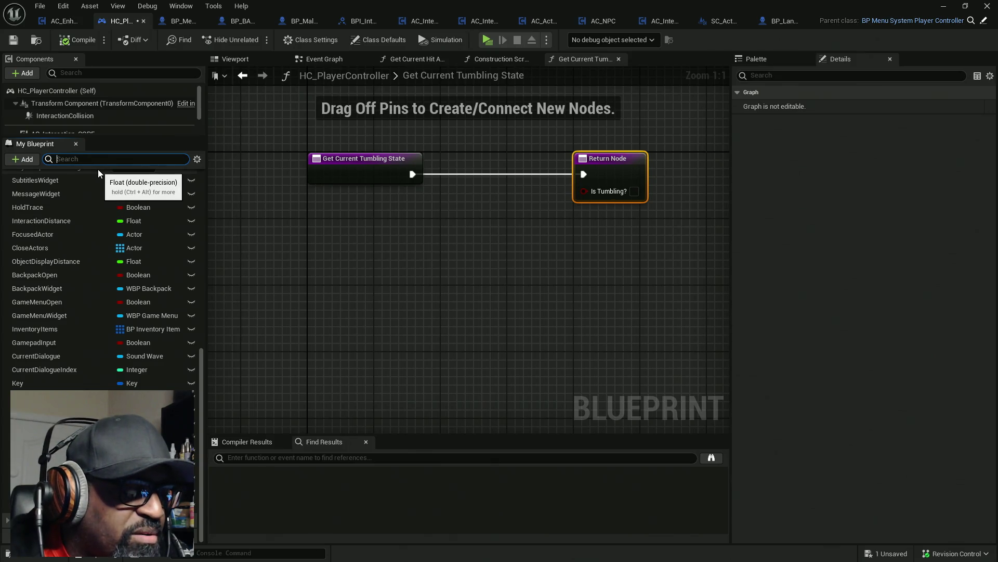
text(tumb)
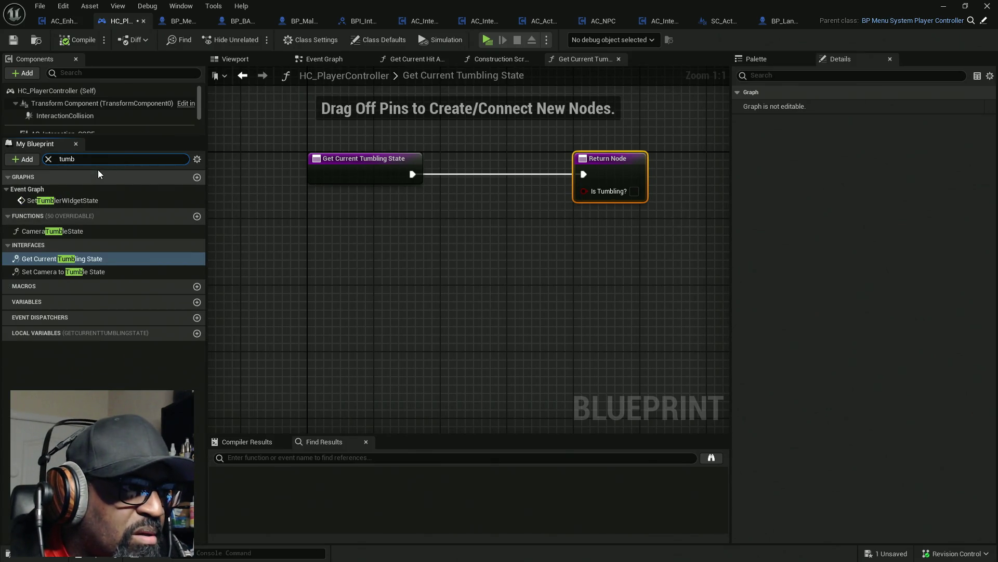
drag(604, 191, 520, 210)
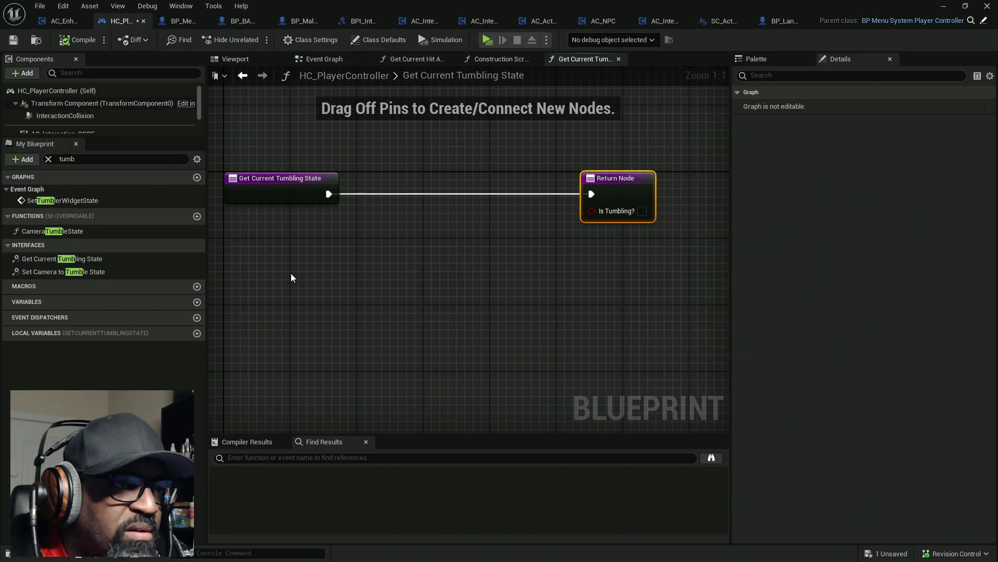
- Add a Get Controlled Pawn node to the graph and move it up-left
drag(292, 273, 367, 269)
right_click(366, 267)
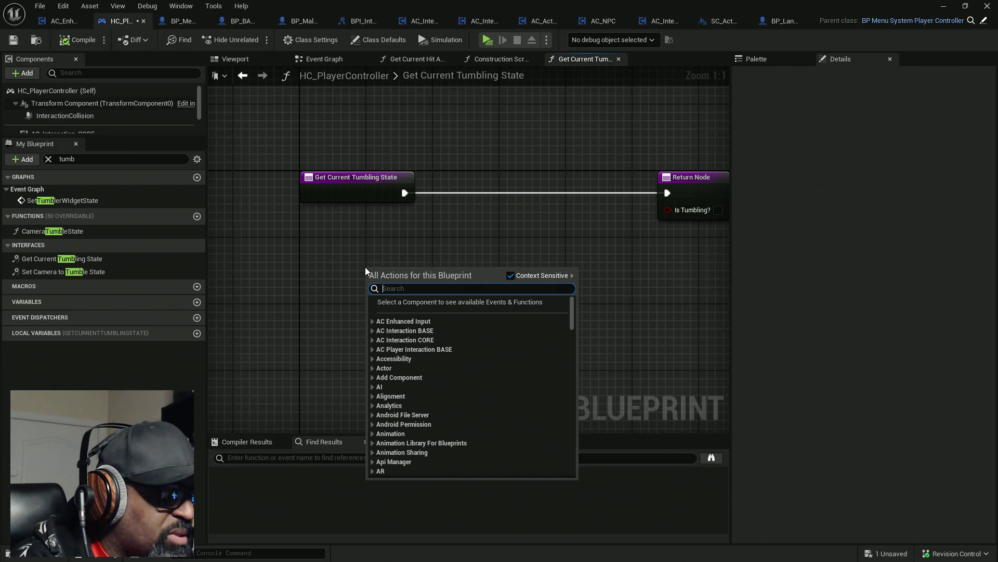
text(get contr)
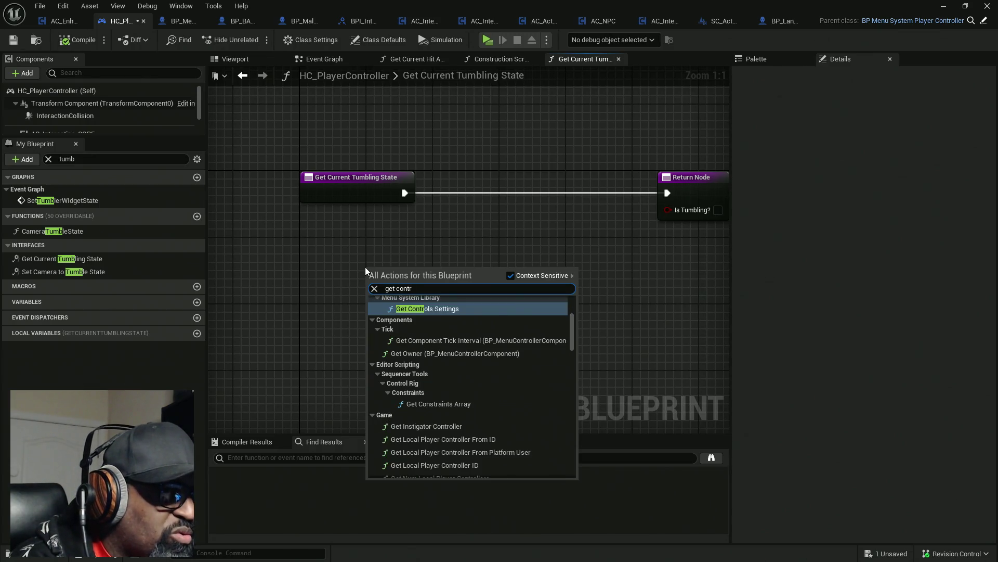
text(olled pawn)
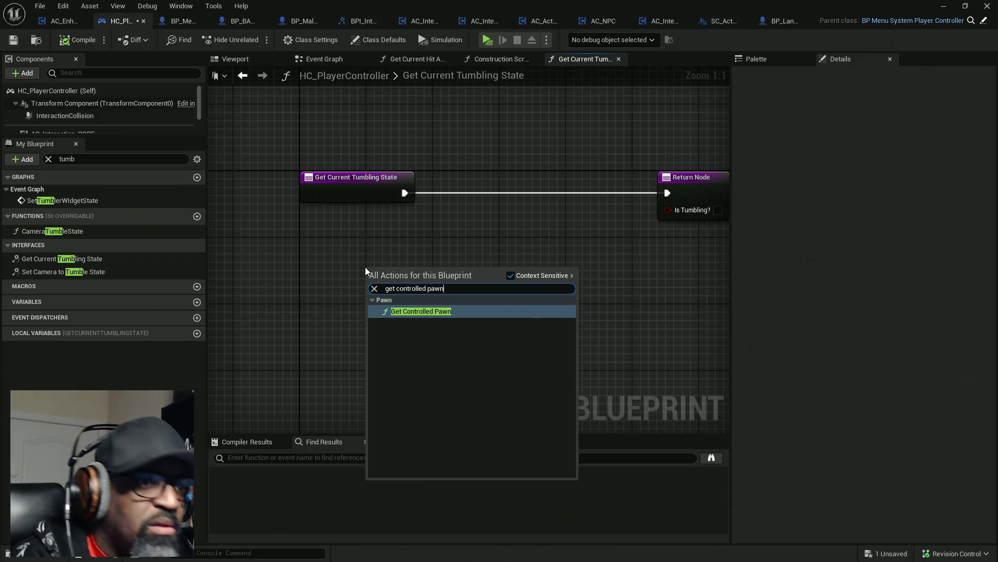
key(Return)
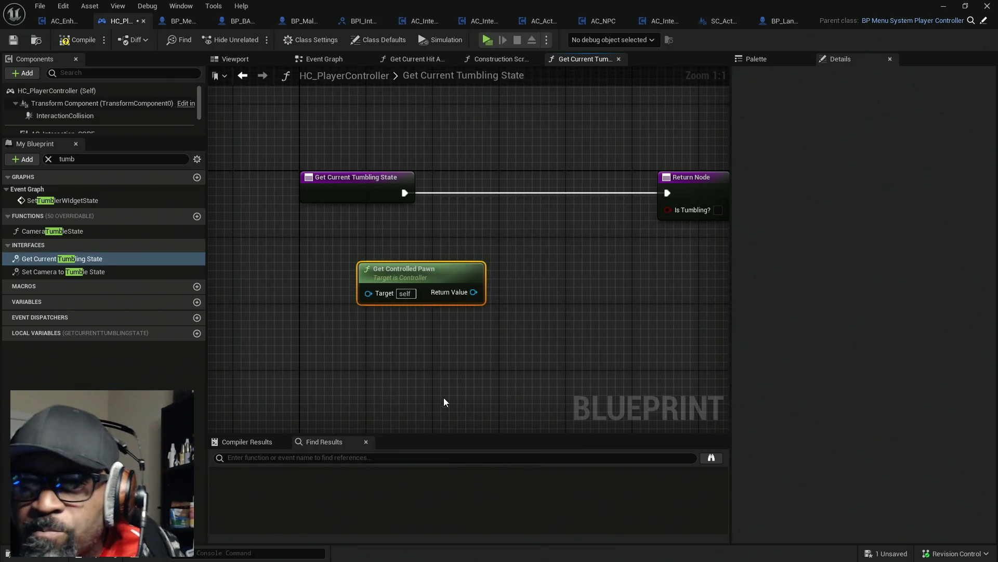
mouse_move(445, 275)
mouse_down()
mouse_move(373, 241)
mouse_move(457, 234)
mouse_move(469, 251)
mouse_move(461, 236)
mouse_up()
- Search the pawn's wire actions for 'get current', after checking BP_BASE_Character's tumbling state function
mouse_move(398, 258)
mouse_down()
mouse_move(479, 228)
mouse_move(465, 208)
mouse_up()
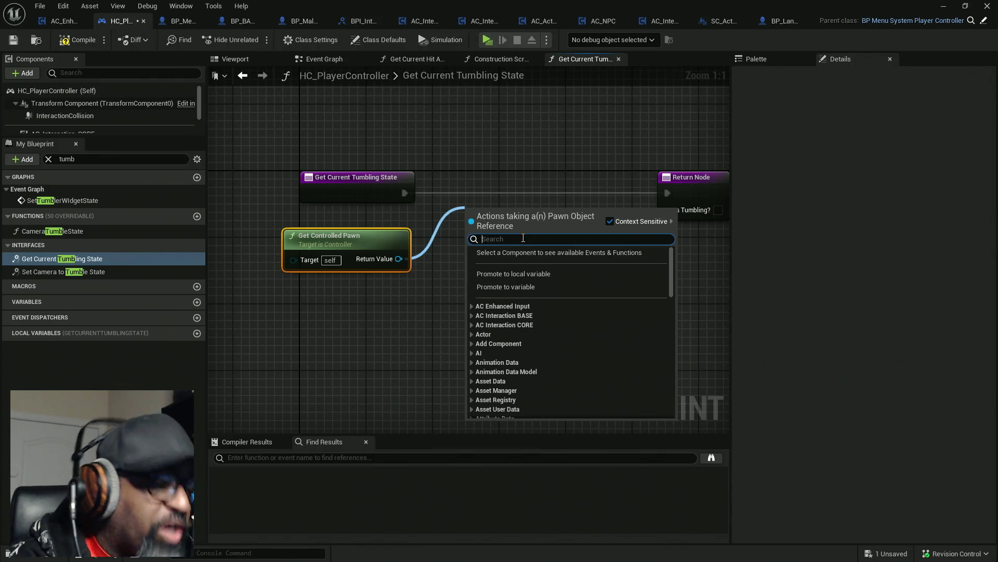
text(get)
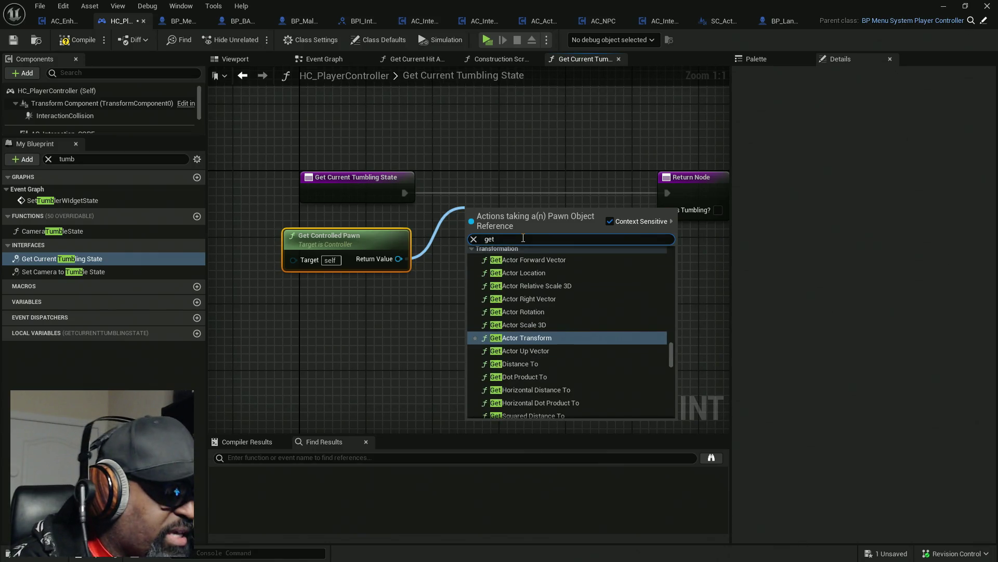
text( cure)
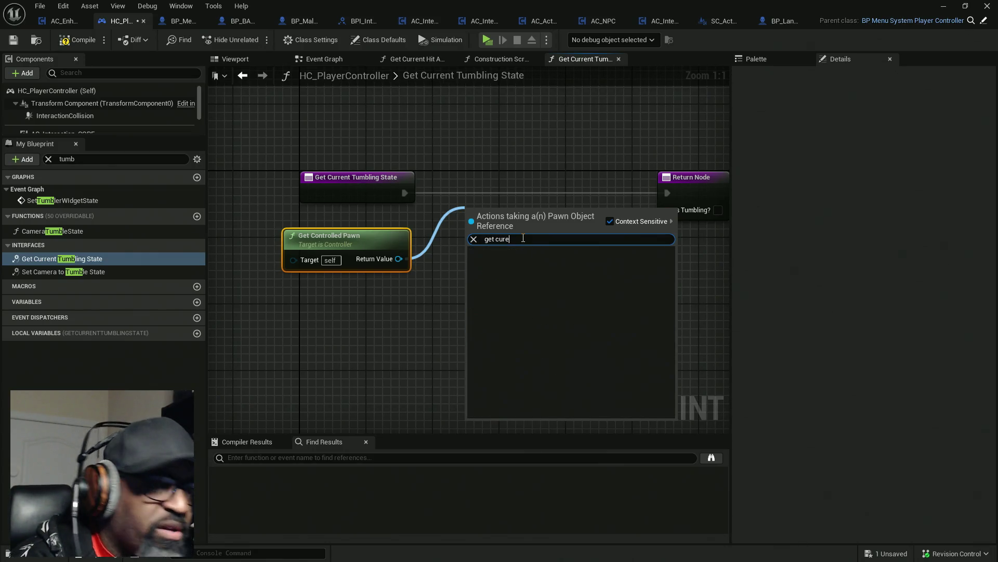
key(BackSpace)
text(r)
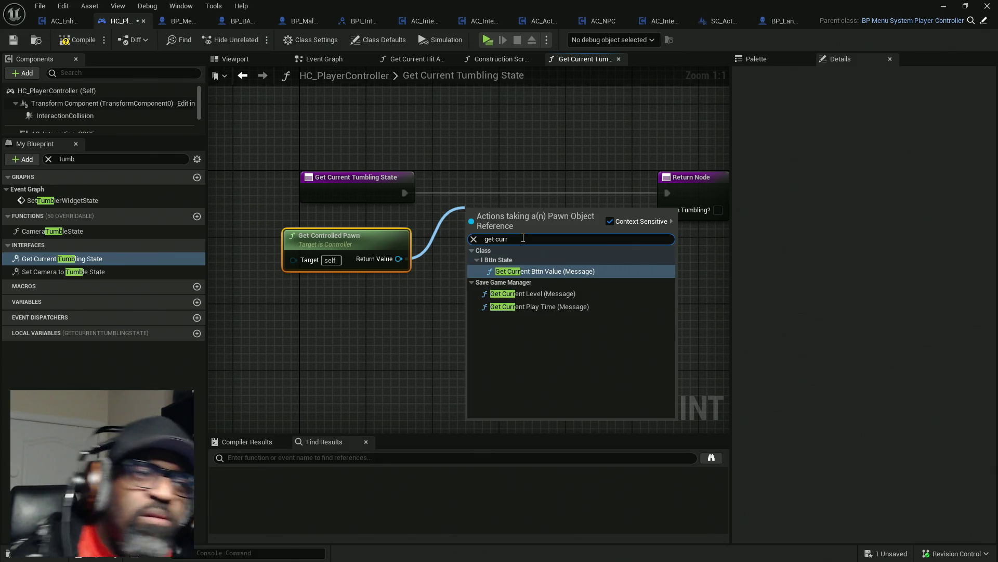
key(Escape)
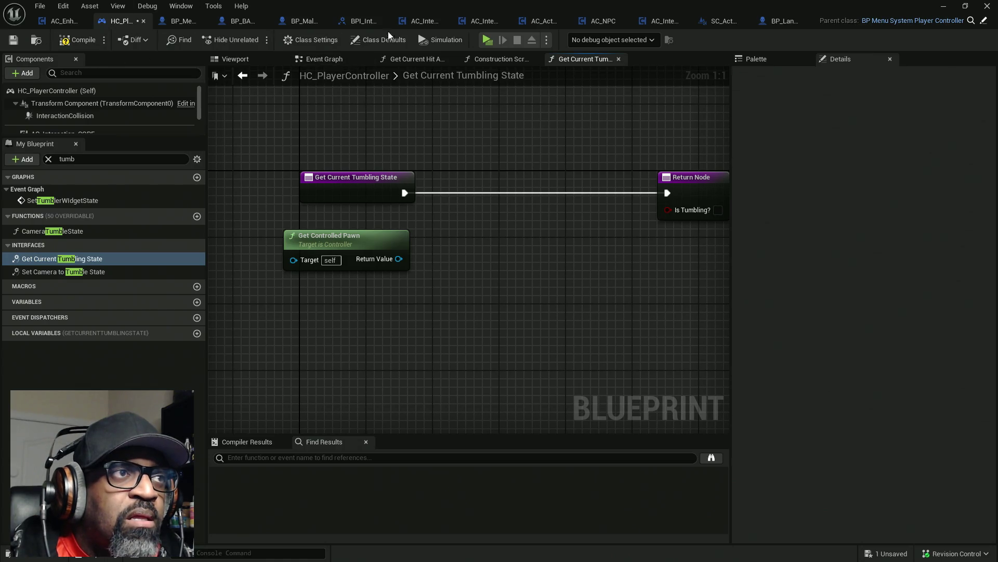
click(241, 23)
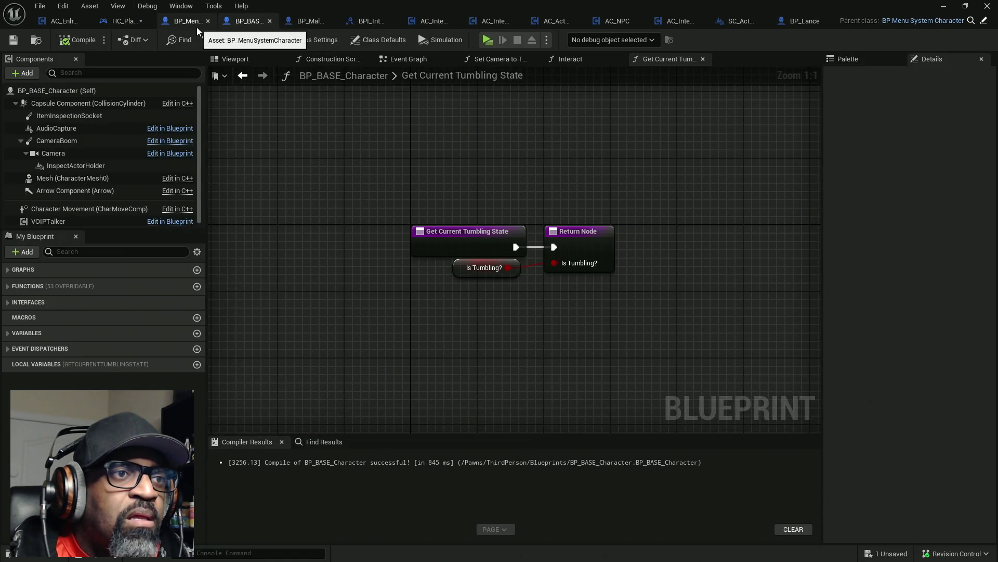
click(117, 22)
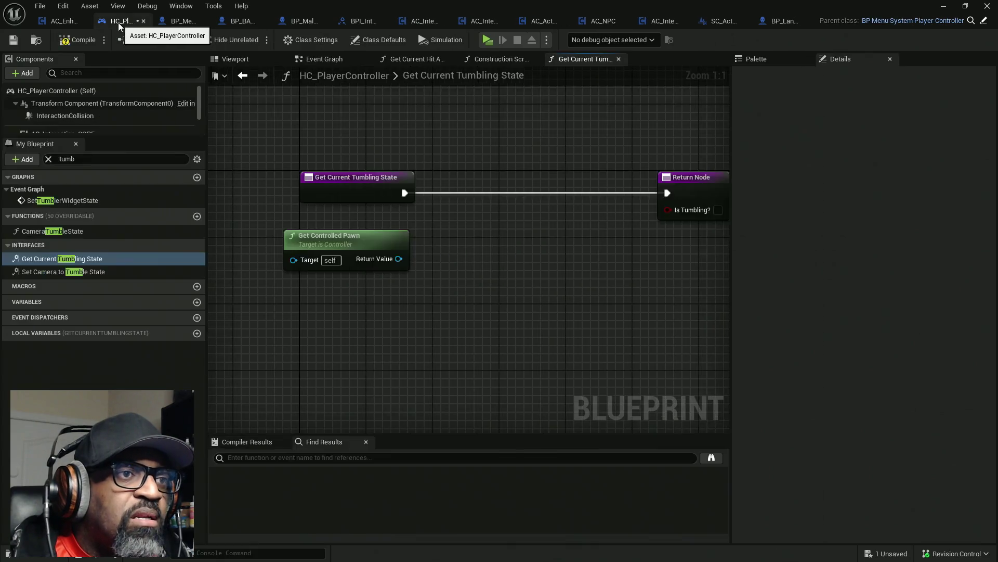
drag(398, 259, 452, 270)
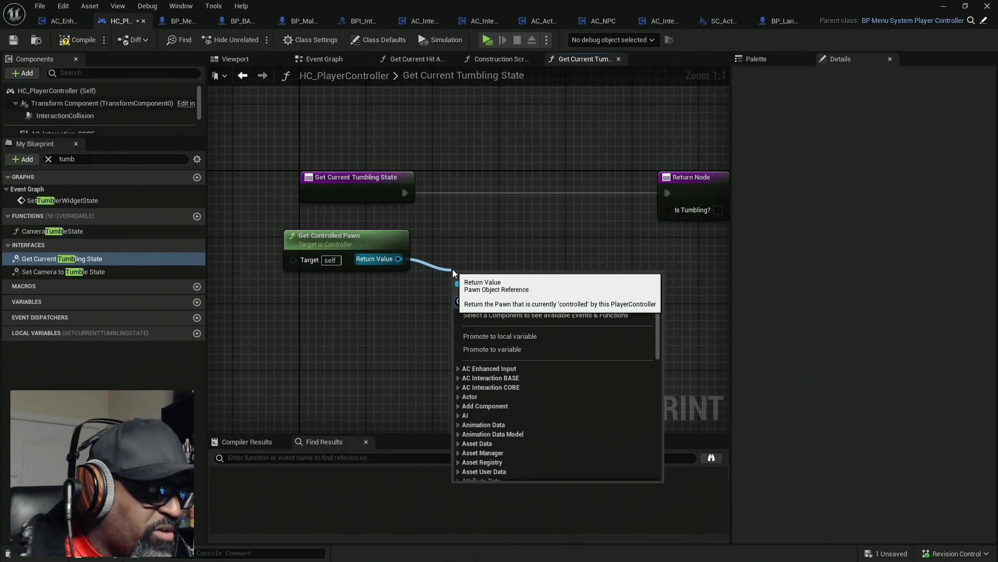
text(get current)
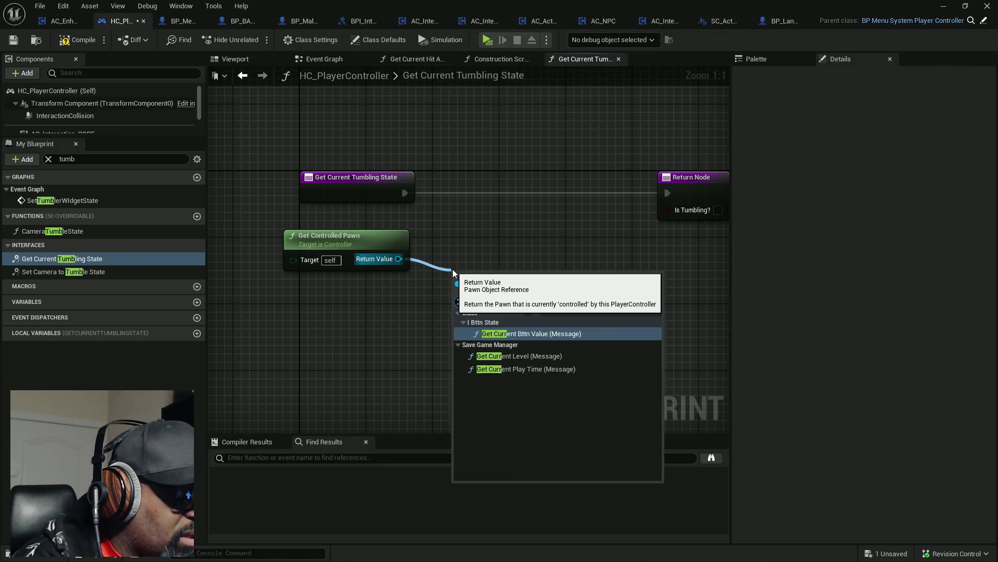
- Search the Palette's Find a Node for 'get current tumbling state'
click(788, 57)
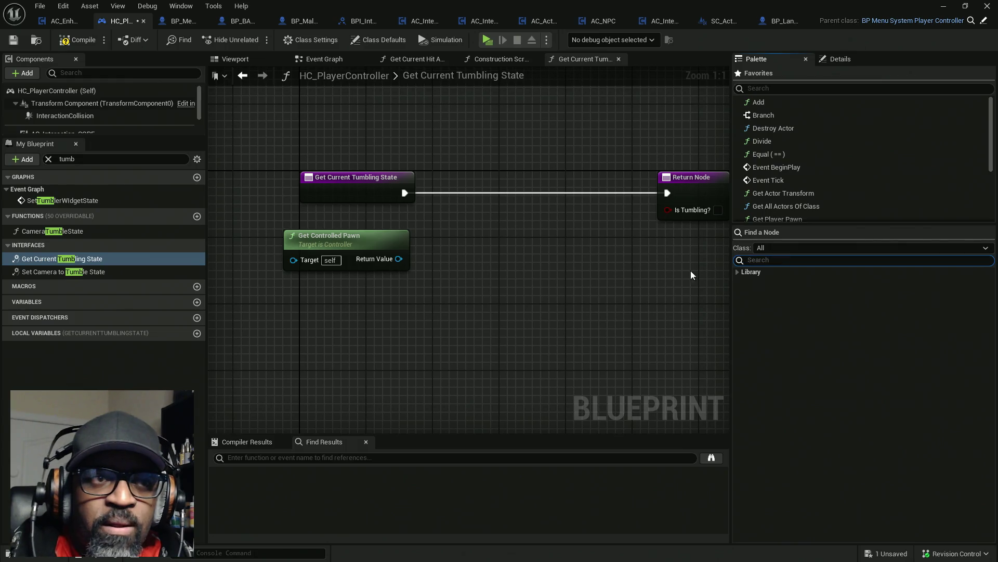
right_click(472, 257)
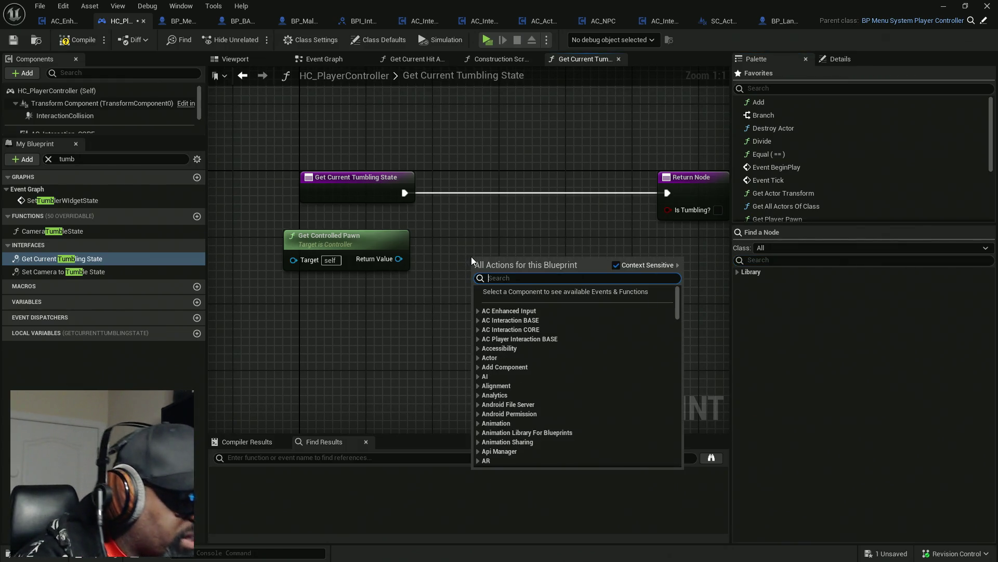
text(get cu)
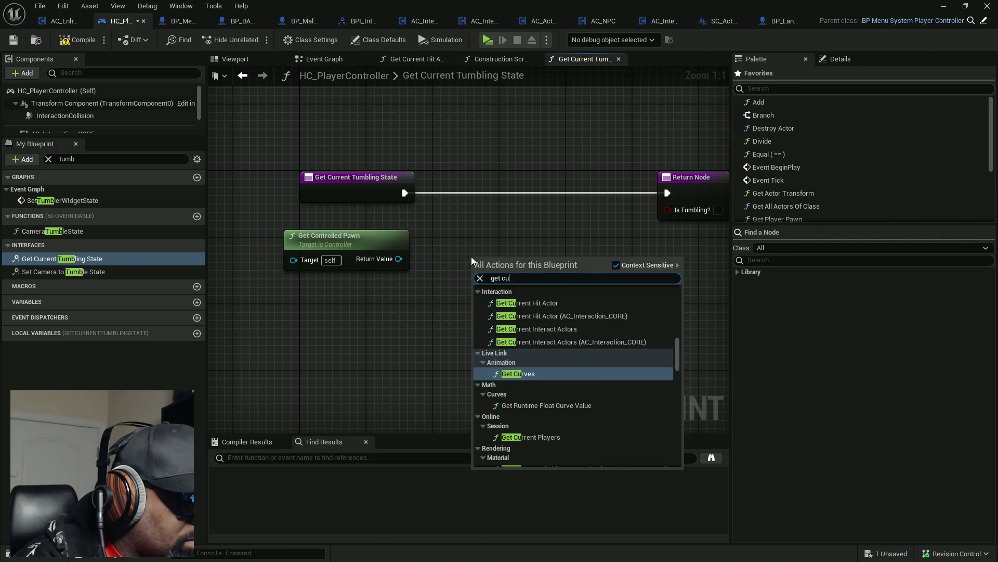
text(rrent tumb)
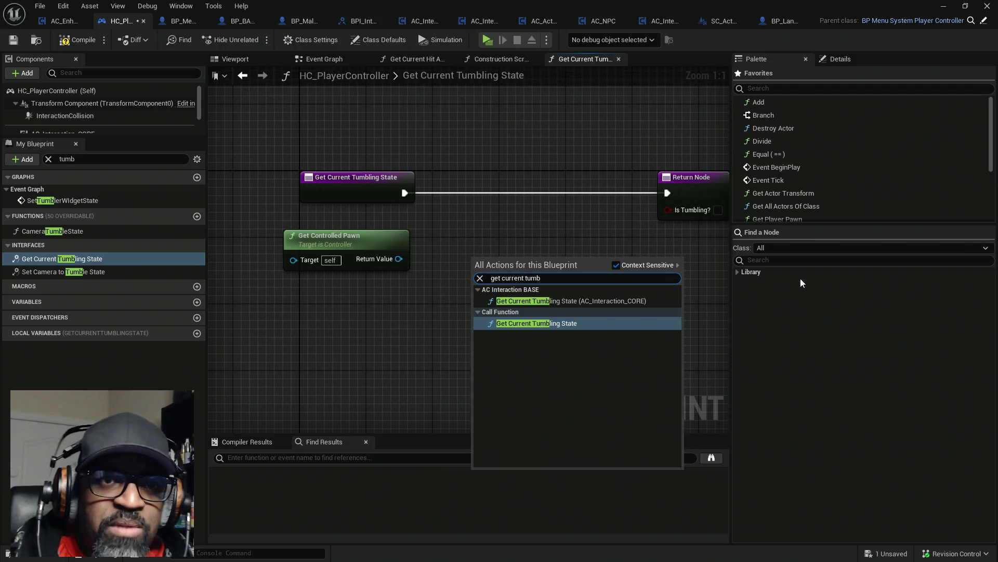
click(800, 260)
text(get curren)
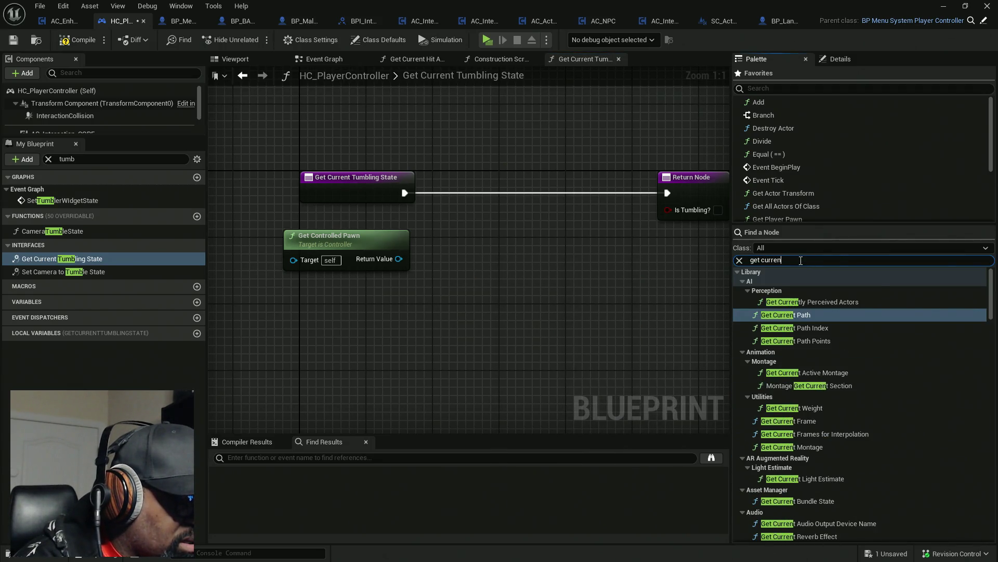
text(t tumbling)
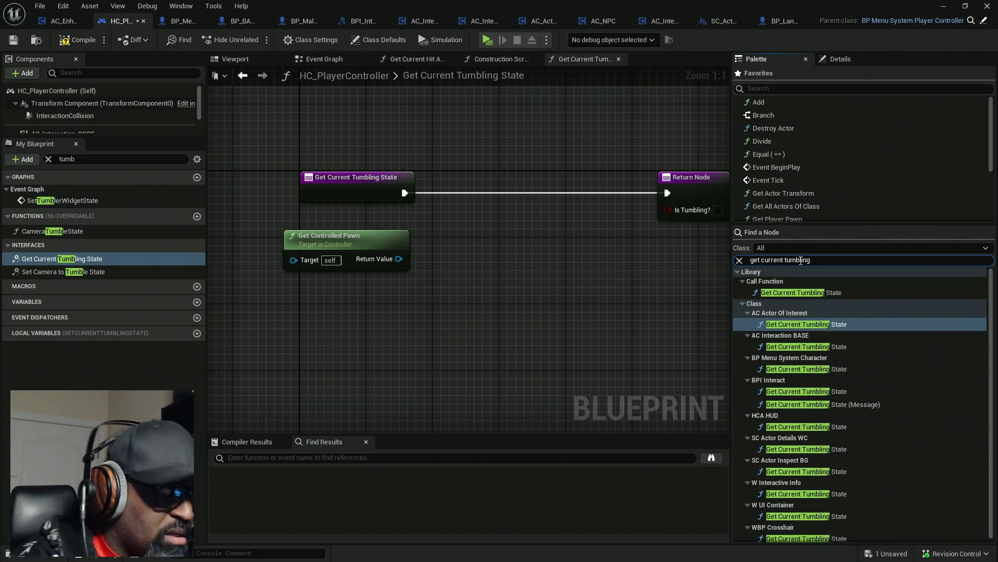
text( state)
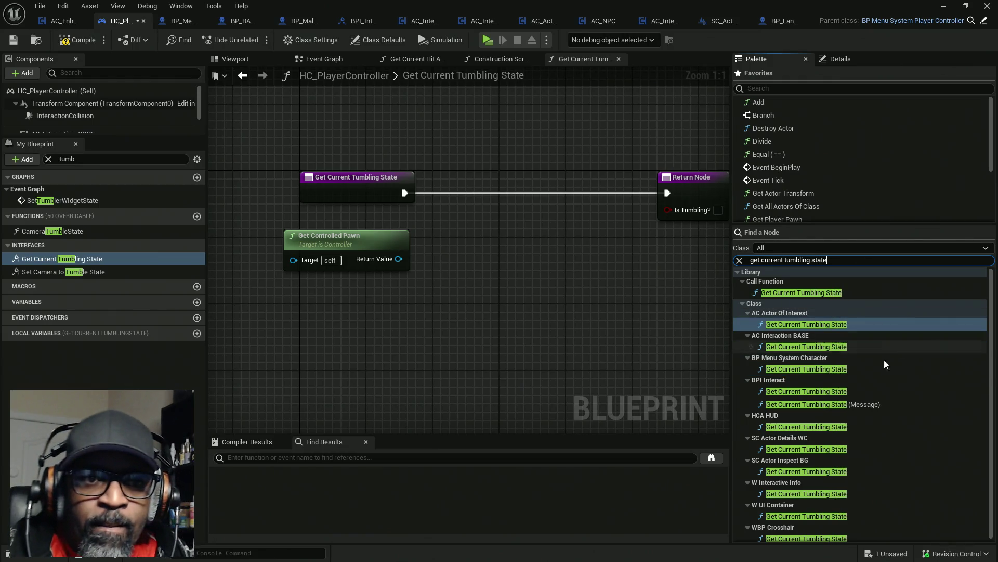
- Add the Get Current Tumbling State (Message) node, targeting the controlled pawn and feeding Is Tumbling? to the Return Node
mouse_move(811, 404)
mouse_down()
mouse_move(545, 297)
mouse_move(471, 252)
mouse_up()
mouse_move(405, 193)
mouse_down()
mouse_move(445, 270)
mouse_move(447, 260)
mouse_up()
drag(398, 258, 438, 267)
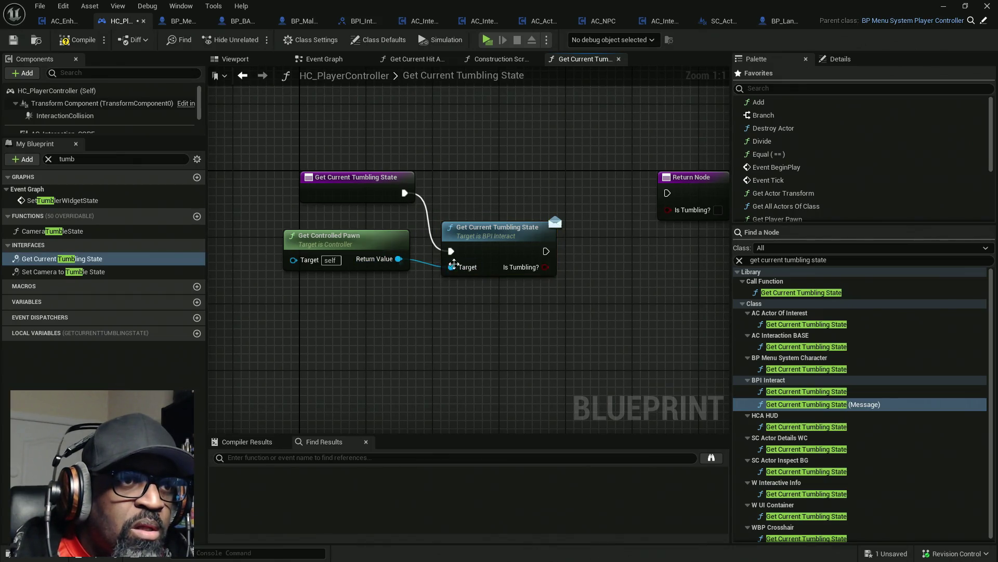
drag(531, 269, 678, 215)
drag(546, 251, 667, 193)
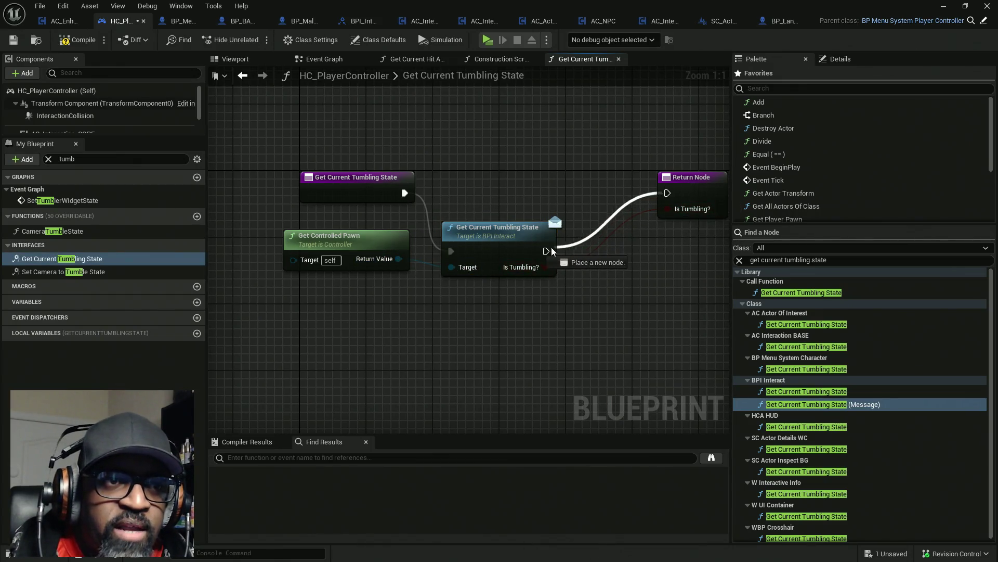
- Group the message, pawn and return nodes beside the entry and compile the blueprint
drag(517, 243, 517, 183)
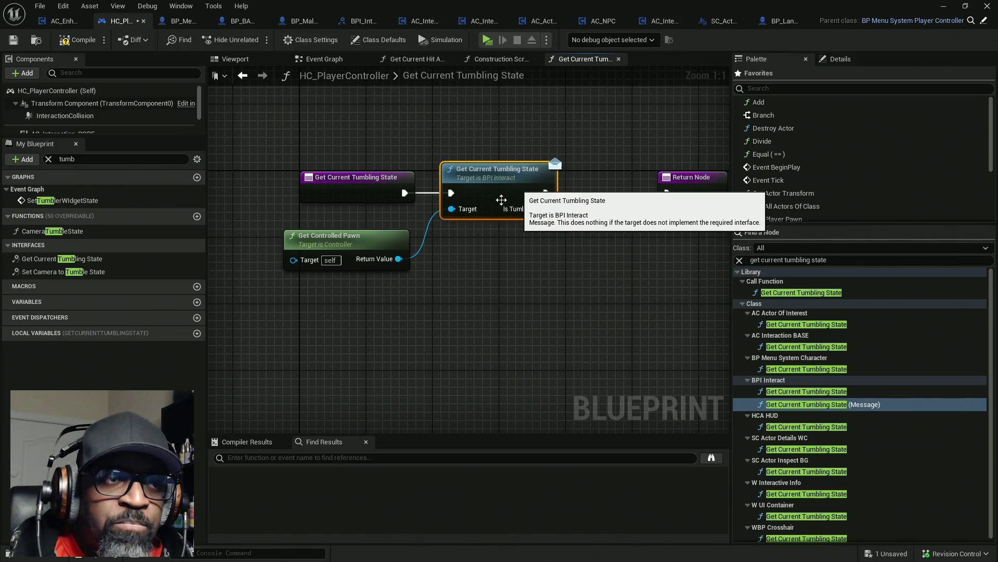
drag(385, 238, 391, 222)
drag(696, 192, 605, 189)
click(85, 41)
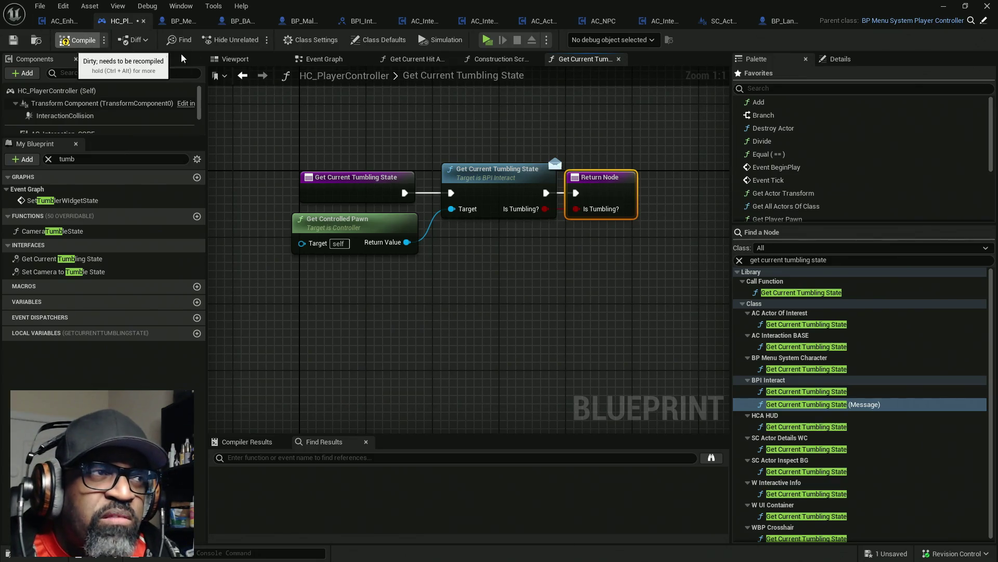
- Start a Play session, walk the character to the door, and open then close it
click(488, 42)
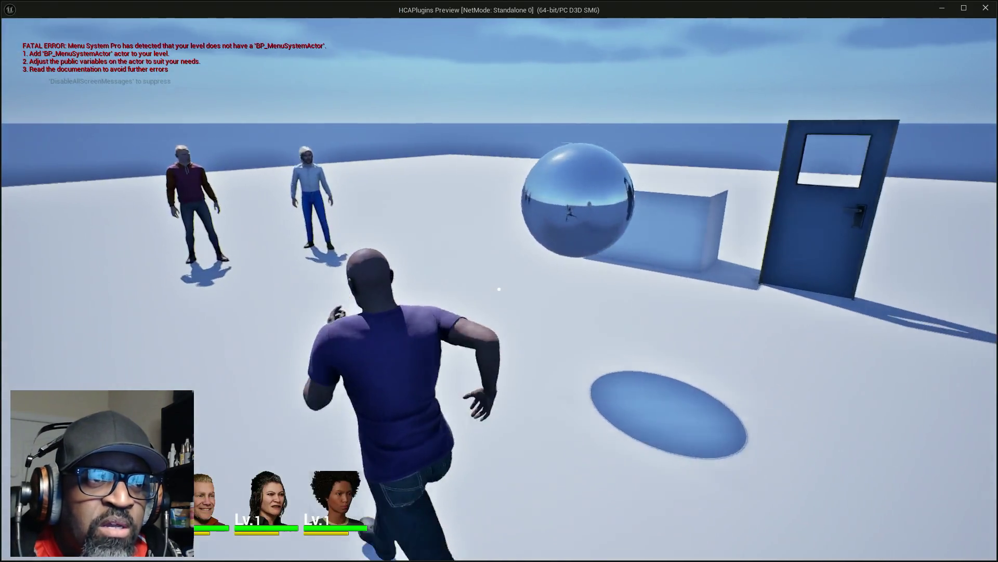
key(w)
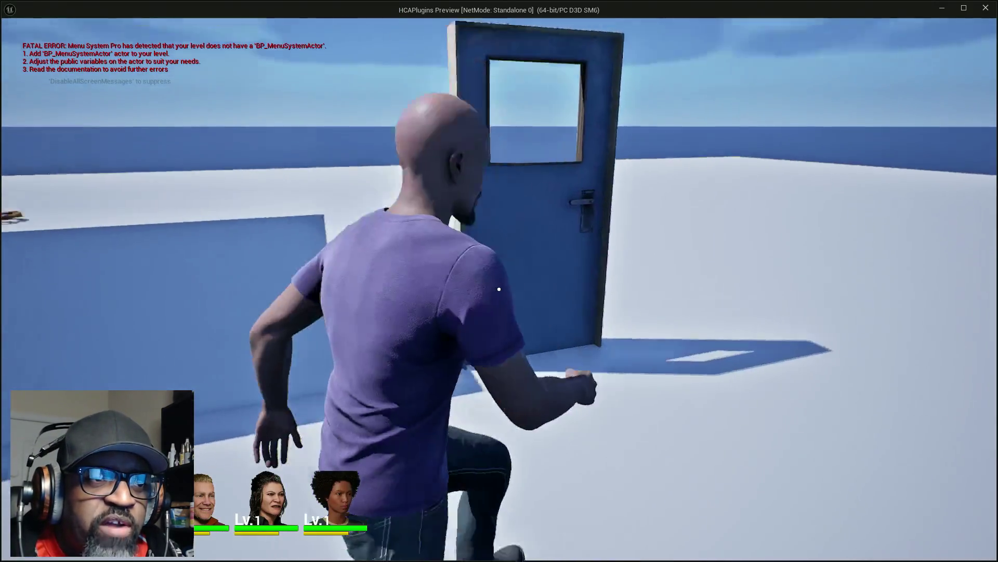
key(w)
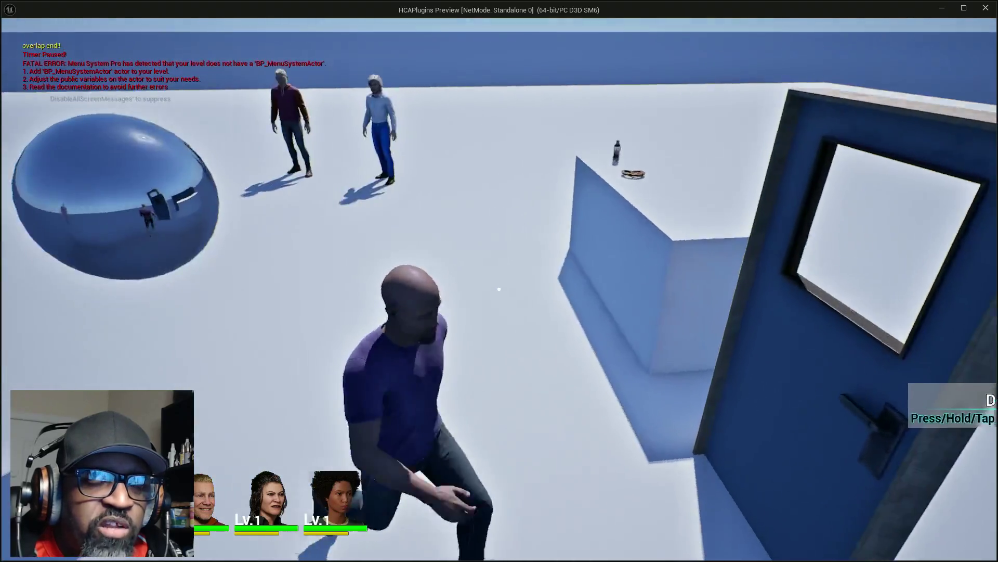
key(w)
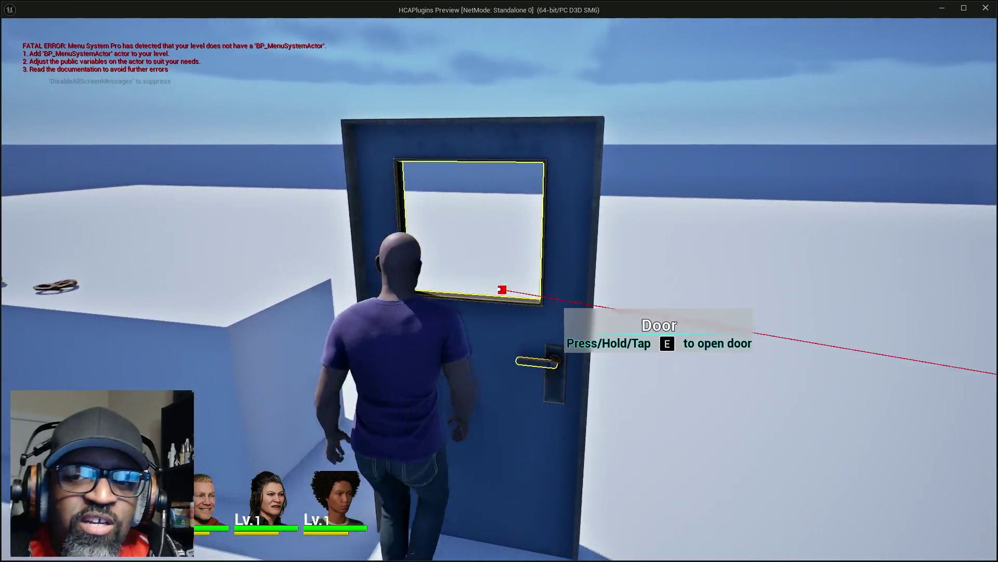
key(s)
key(w)
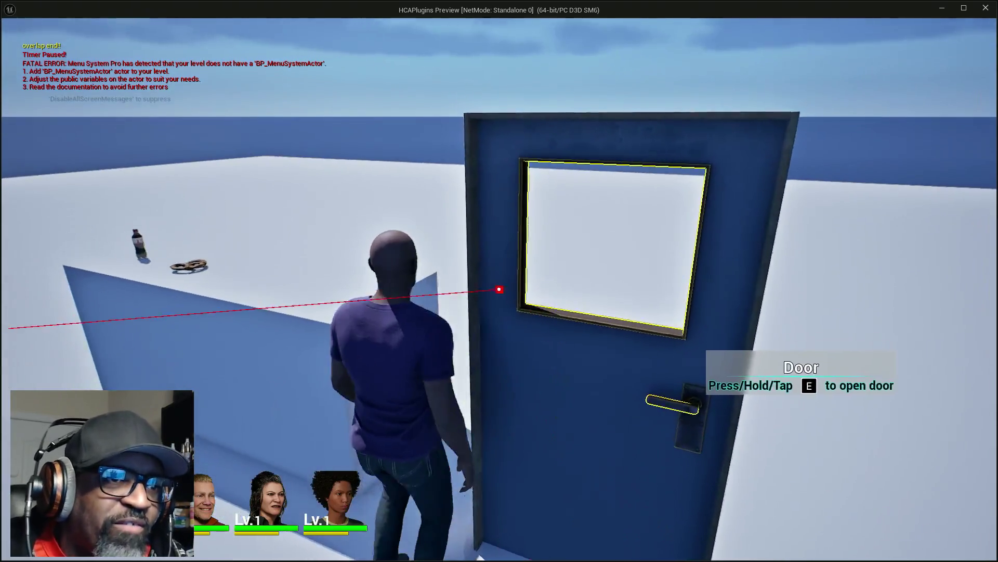
key(e)
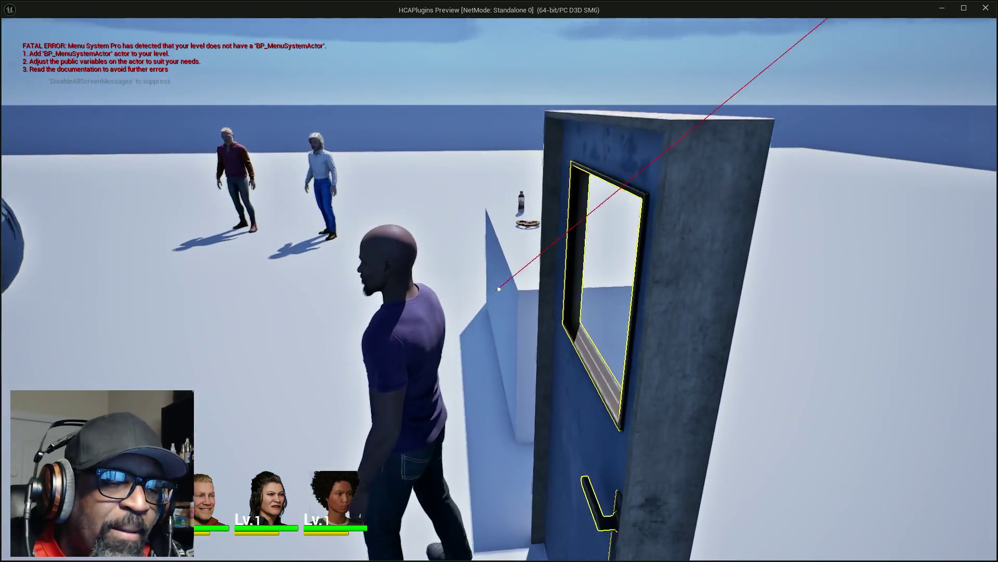
key(e)
key(w)
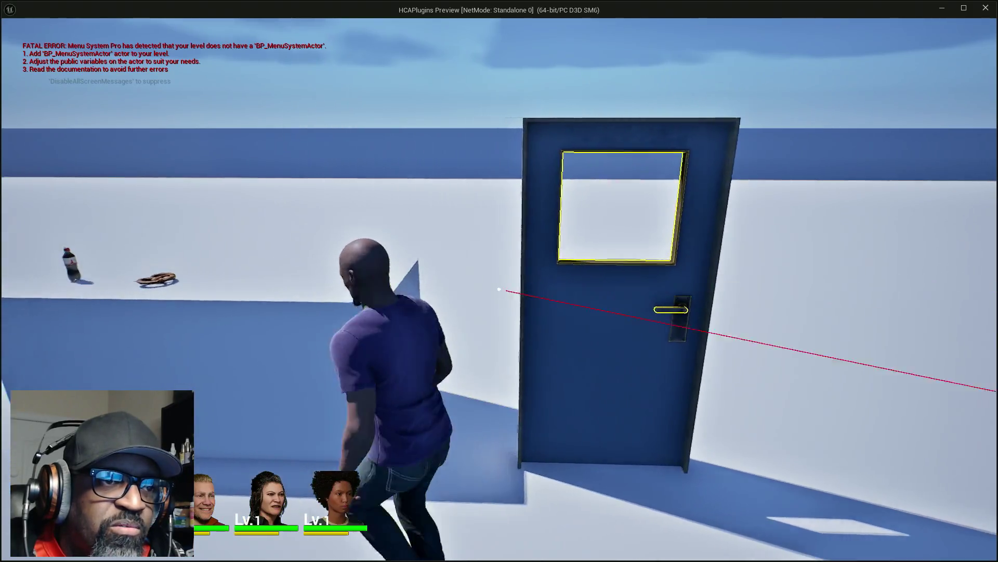
- Walk away from the door, looking toward the sphere and NPCs, then return to the door
key(s)
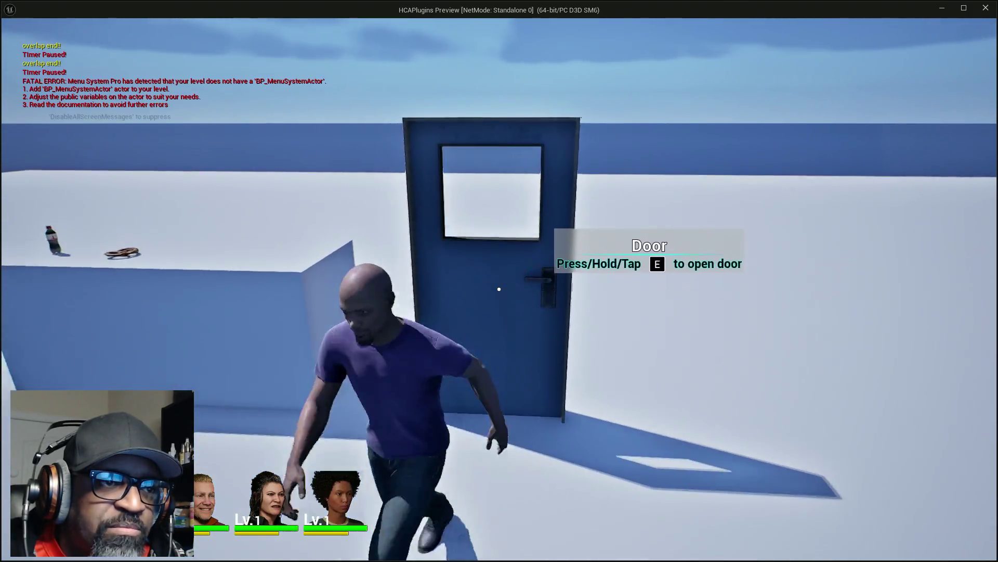
key(a)
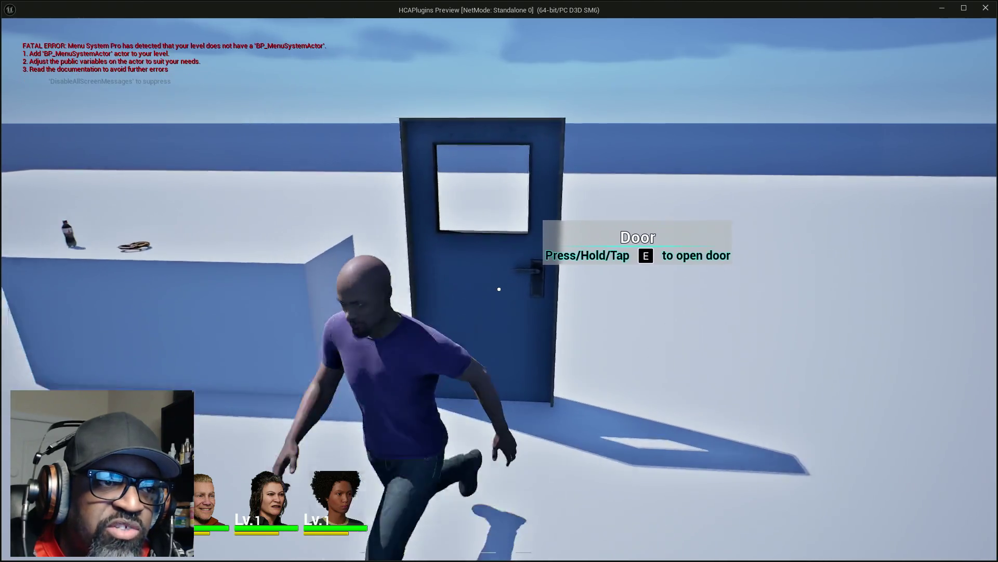
key(d)
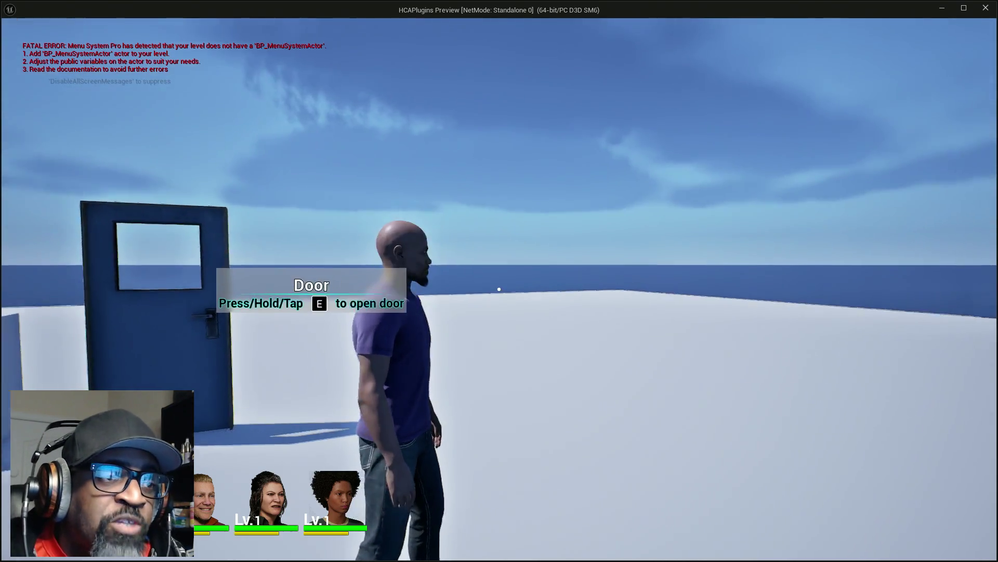
key(a)
key(w)
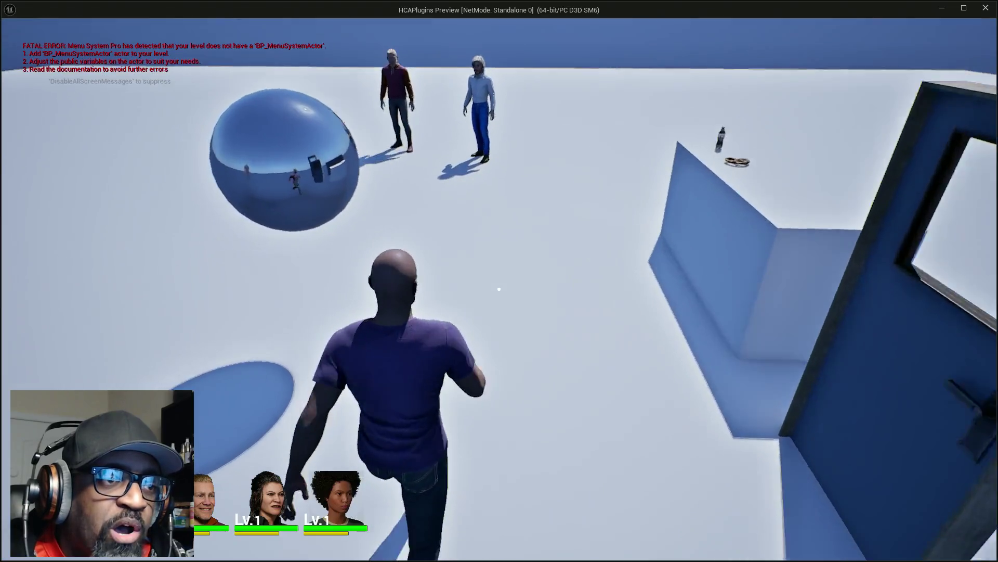
key(w)
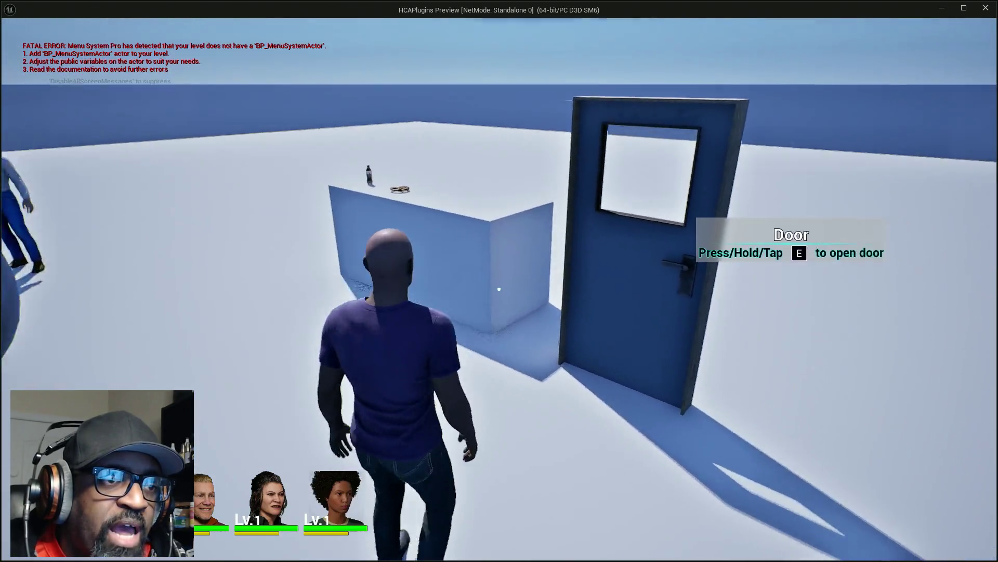
- Line up with the door handle, then repeatedly step away and come back to the door
key(a)
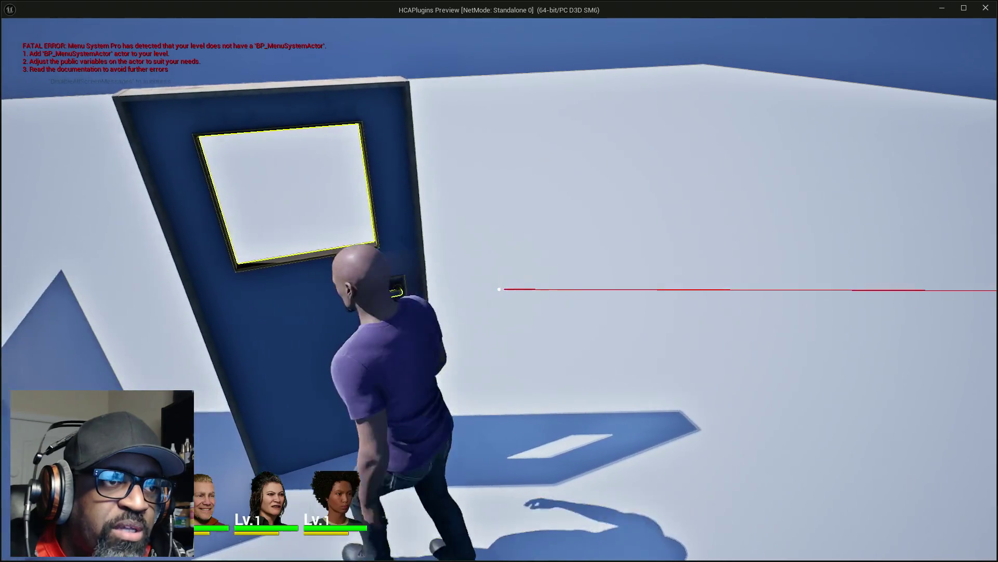
mouse_move(499, 288)
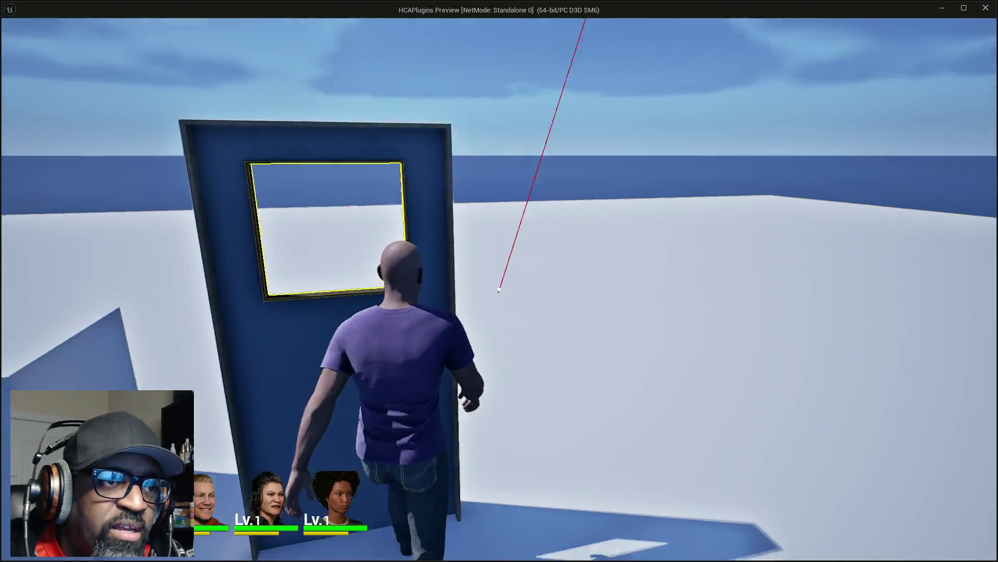
key(s)
key(w)
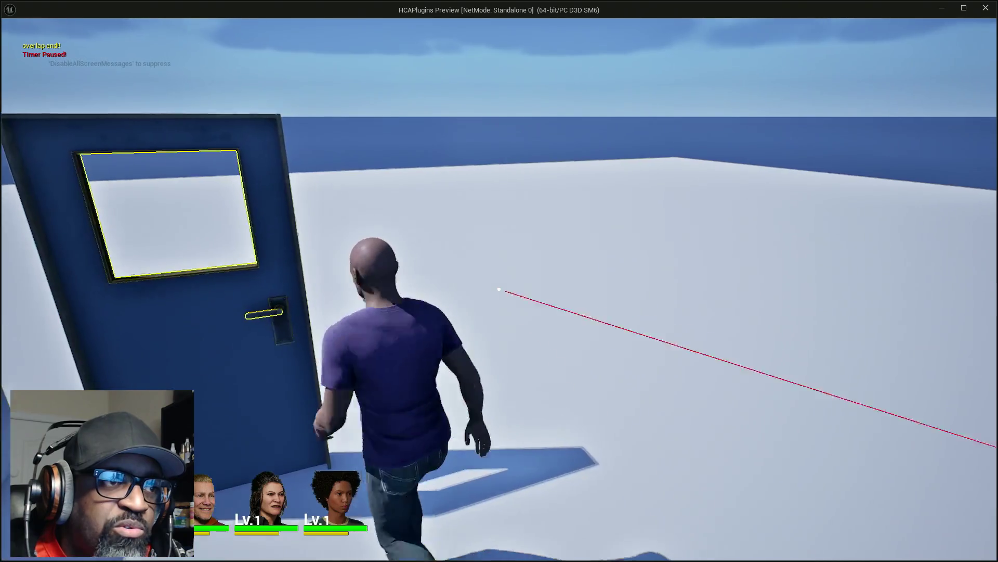
key(w)
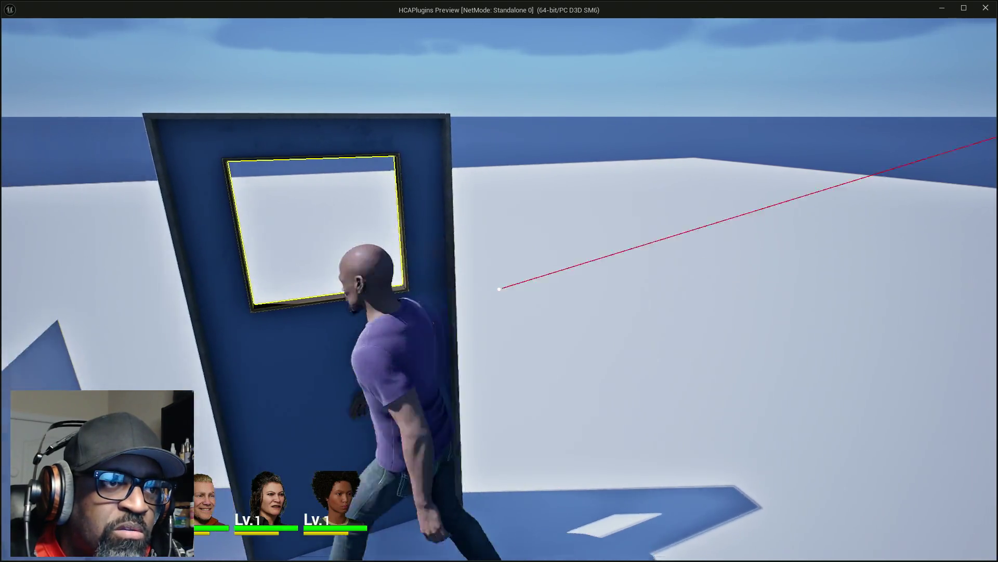
key(s)
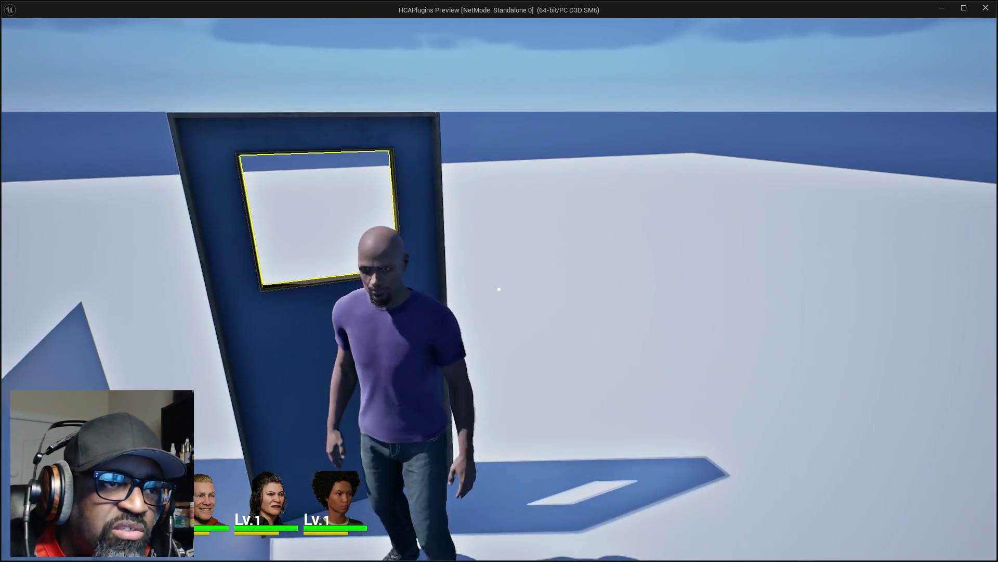
key(w)
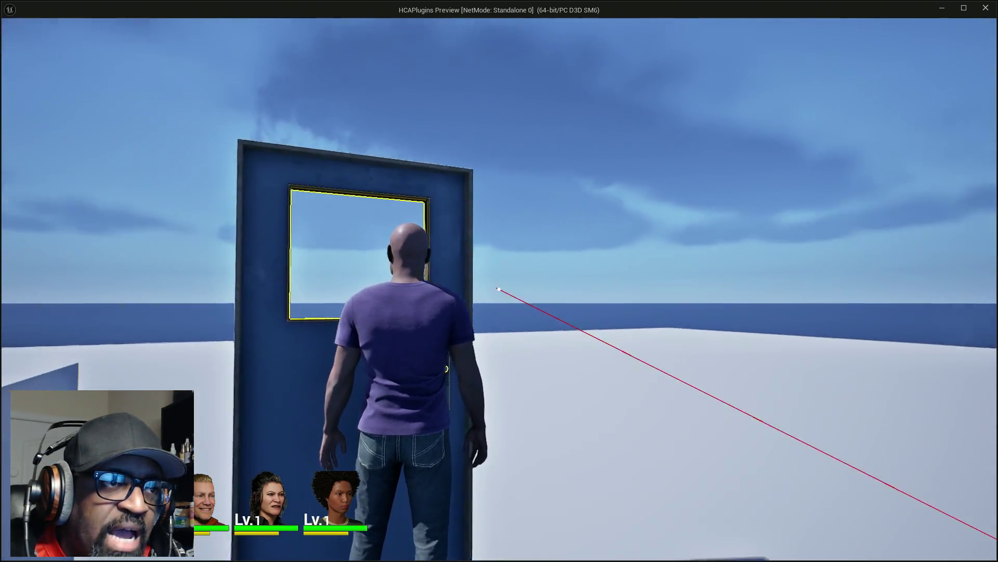
key(d)
key(a)
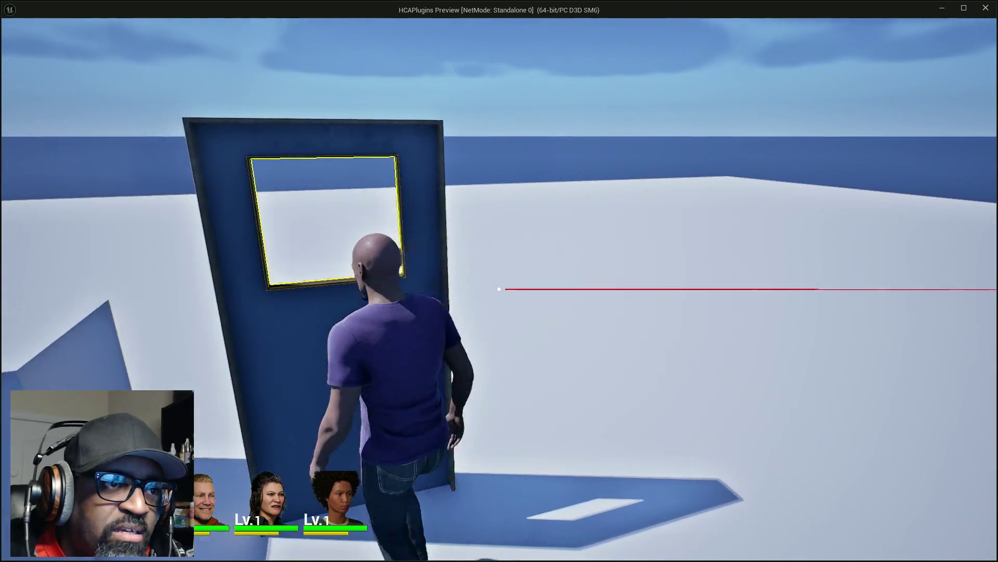
key(s)
key(w)
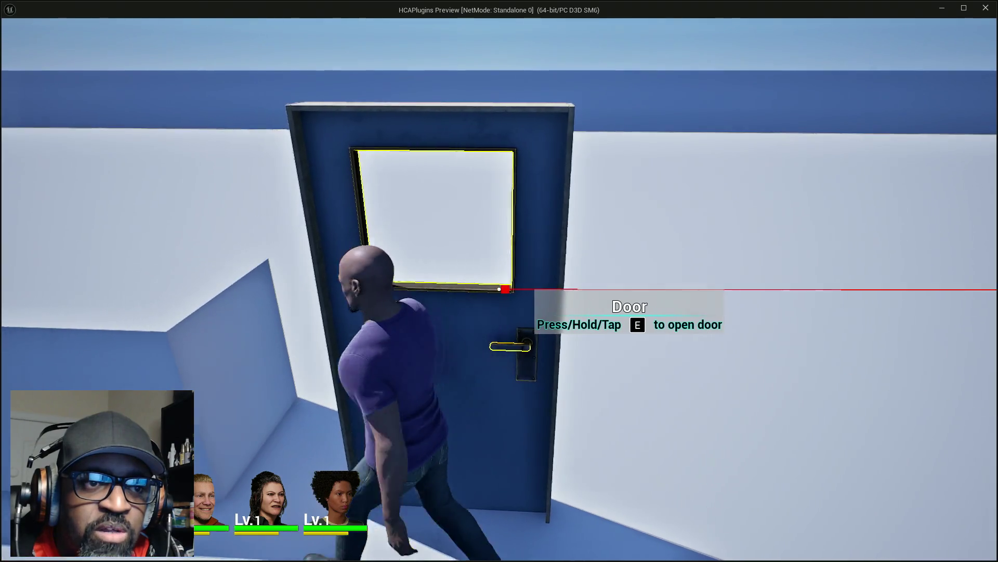
- Walk from the door up to the two NPCs, then head off toward the counter
key(w)
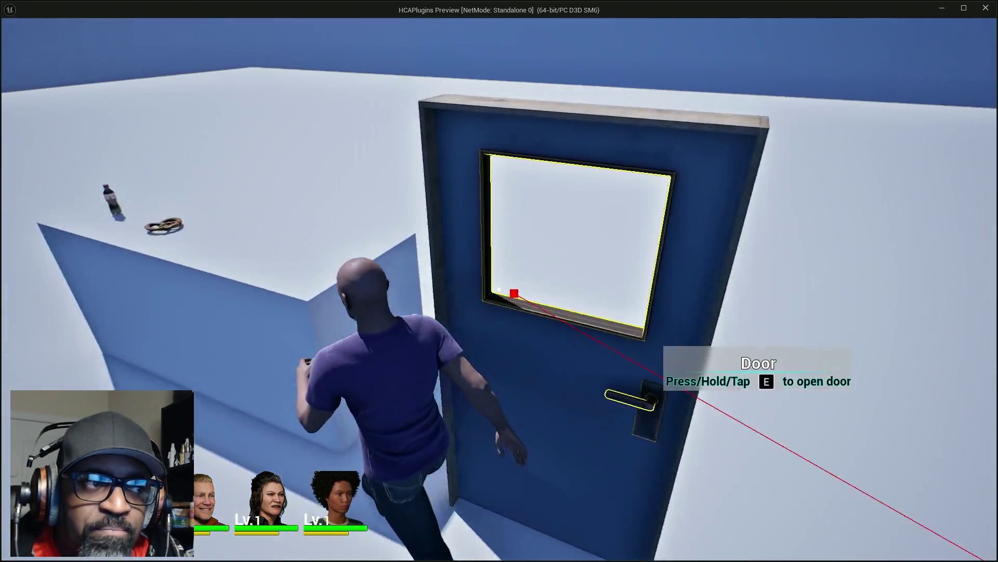
key(w)
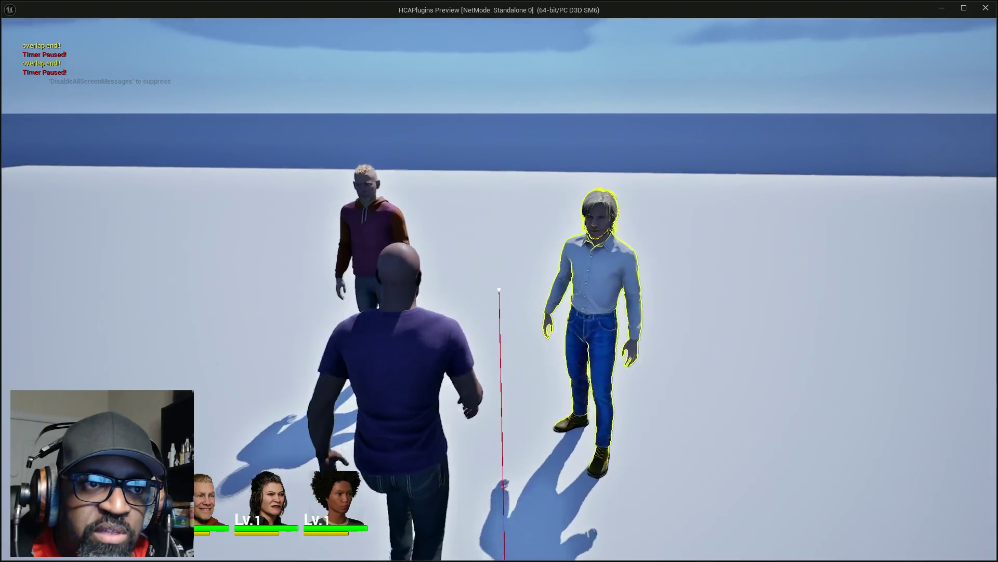
key(w)
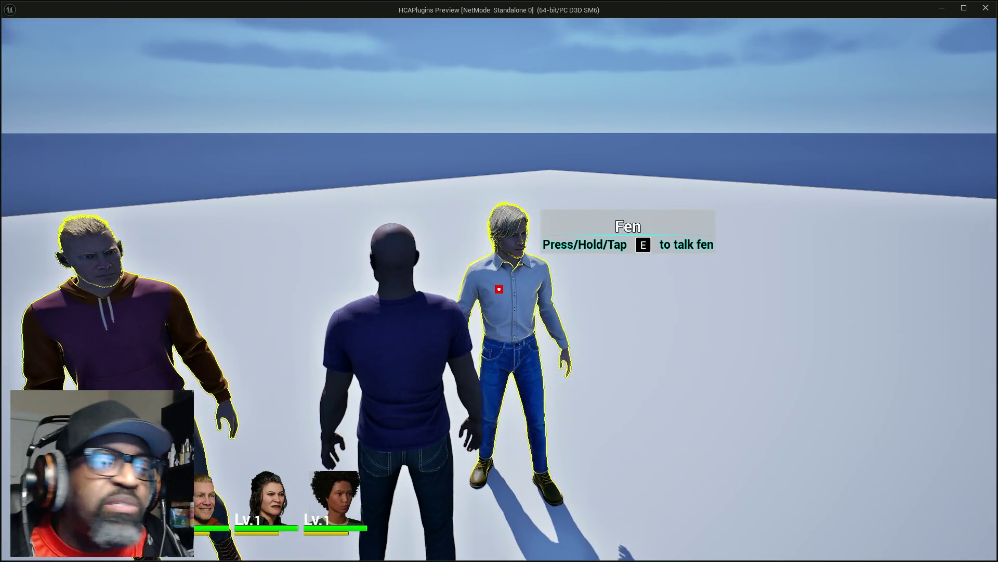
key(w)
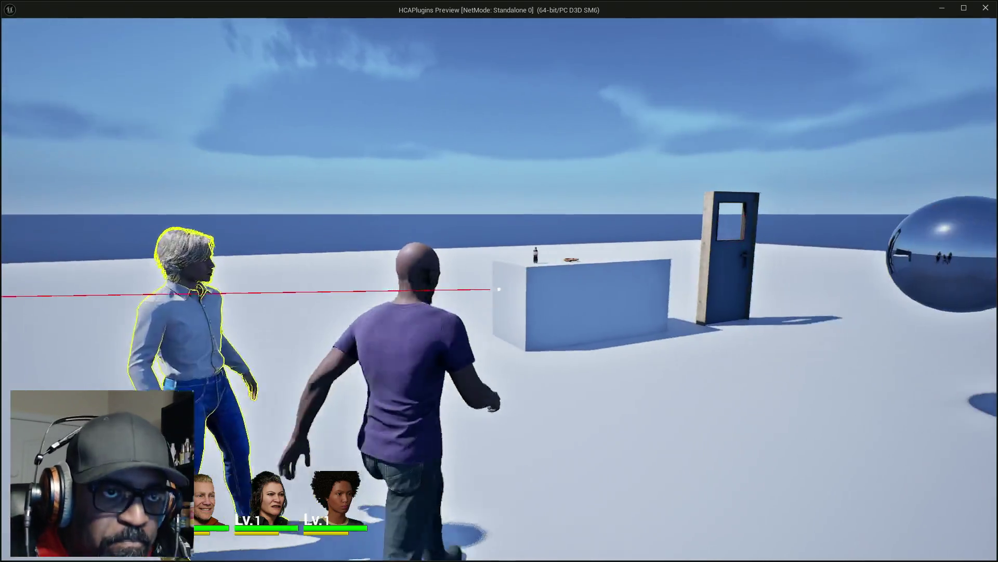
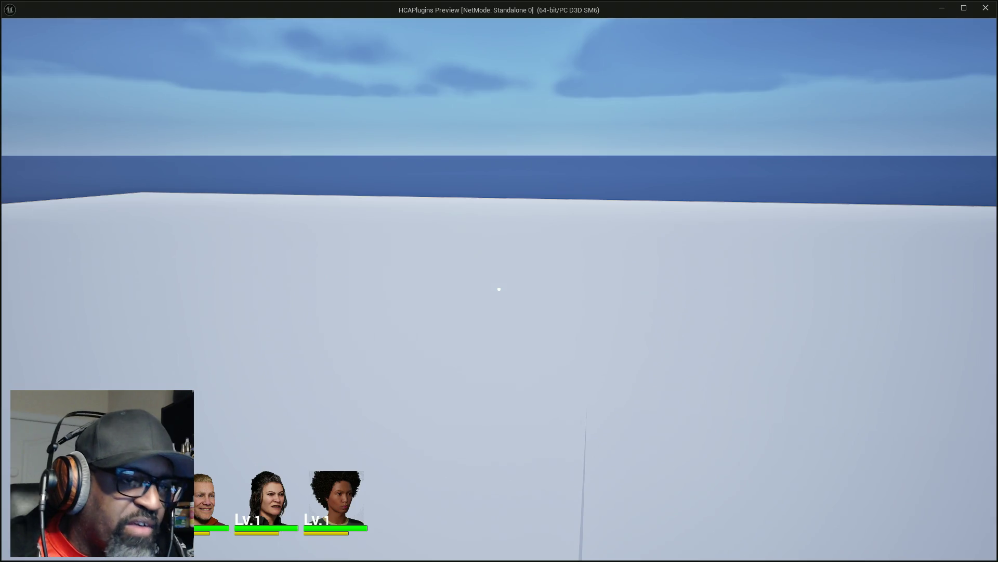
- Toggle the debug camera, check the AC_EnhancedInput event graph, then resume the running game
key(semicolon)
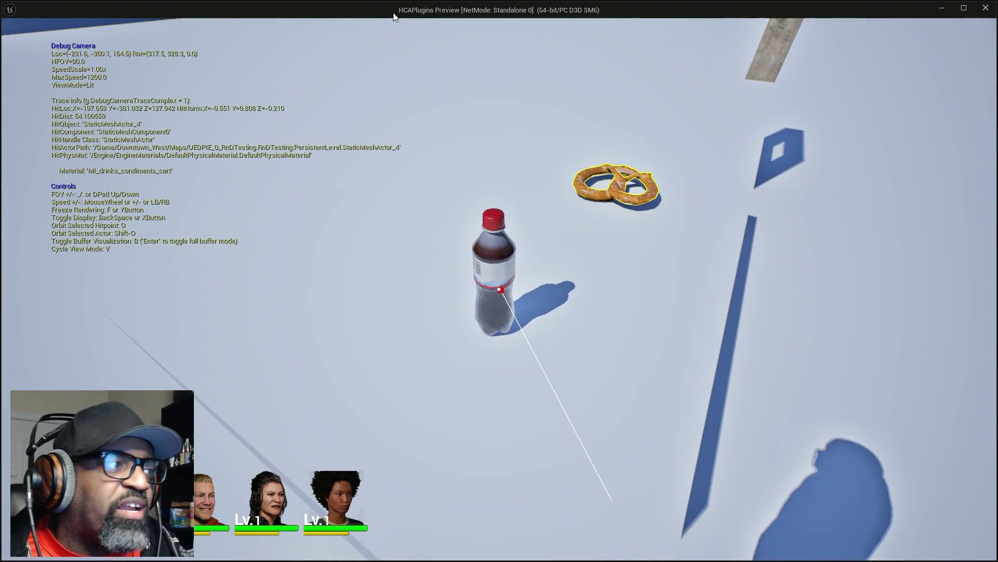
key(alt+Tab)
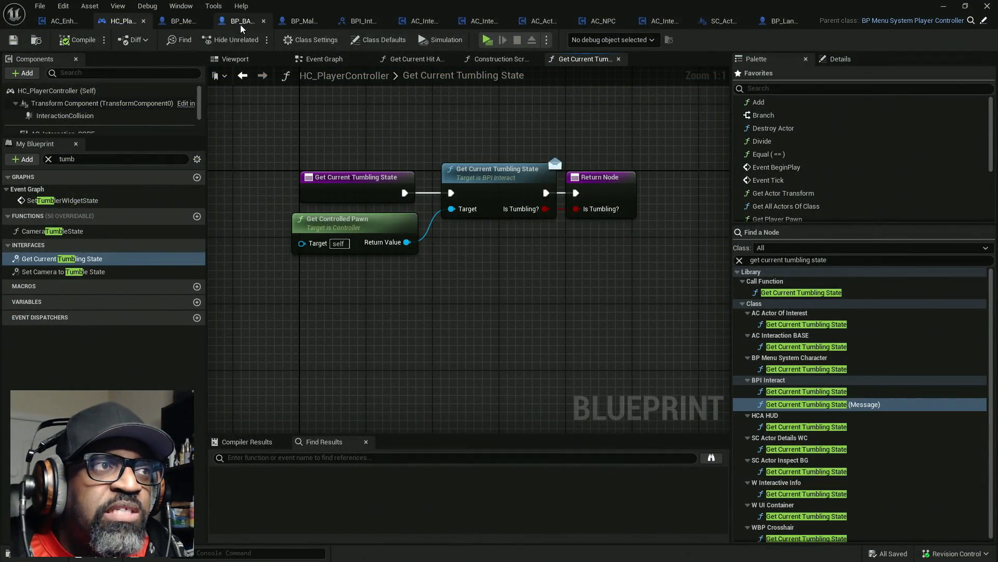
click(63, 21)
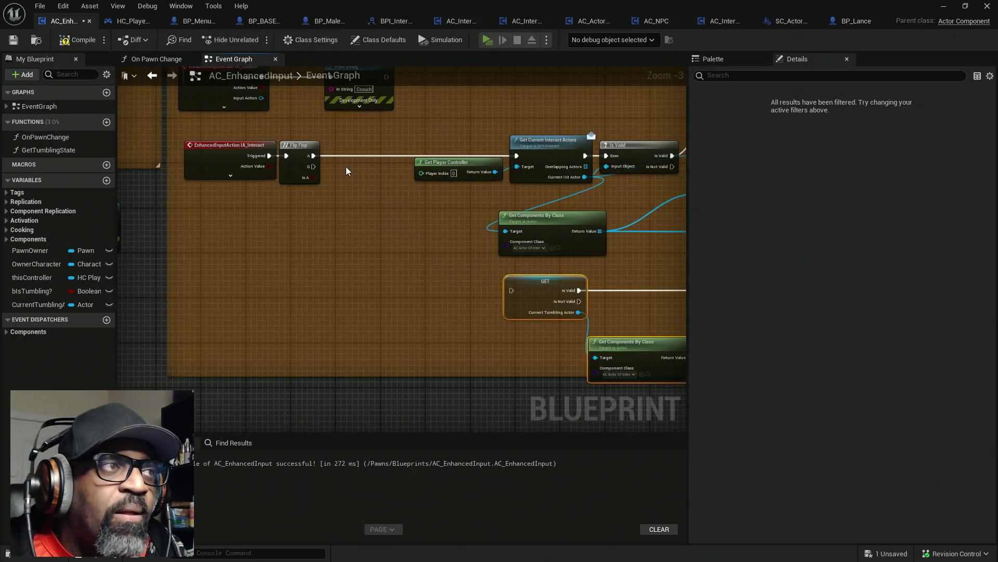
key(alt+Tab)
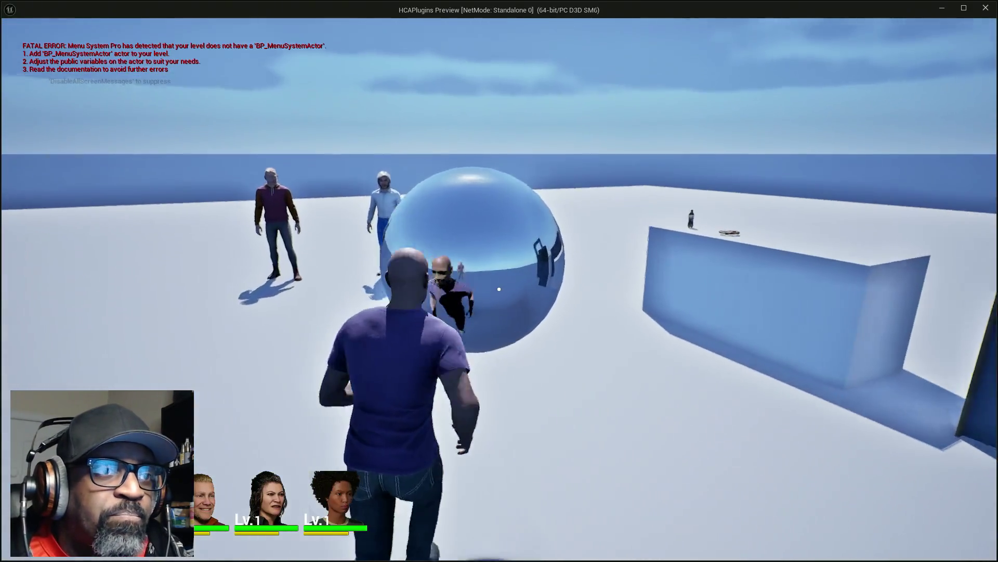
- Walk to the soda bottle, inspect it, rotate and zoom it, then return to the Blueprint editor
key(w)
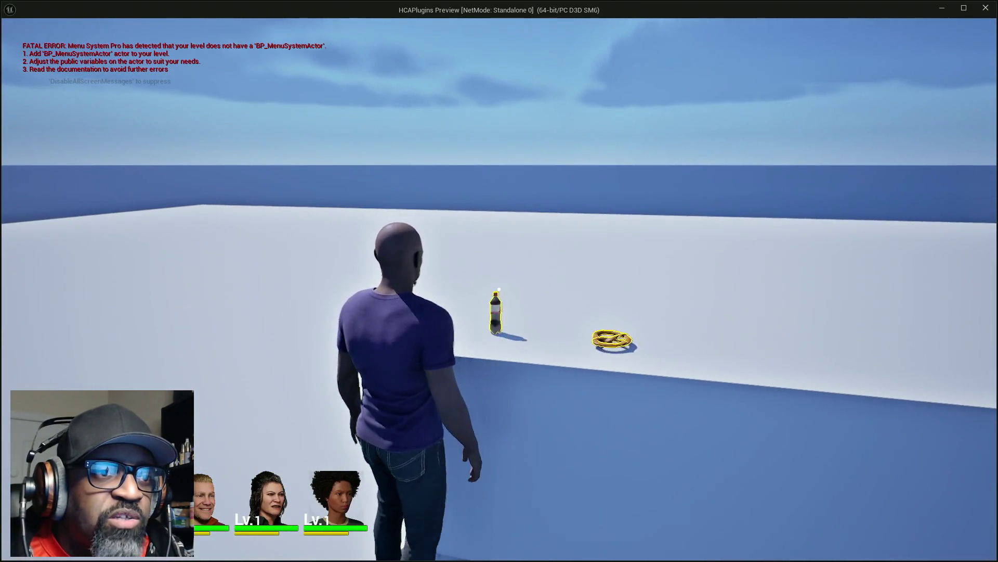
key(e)
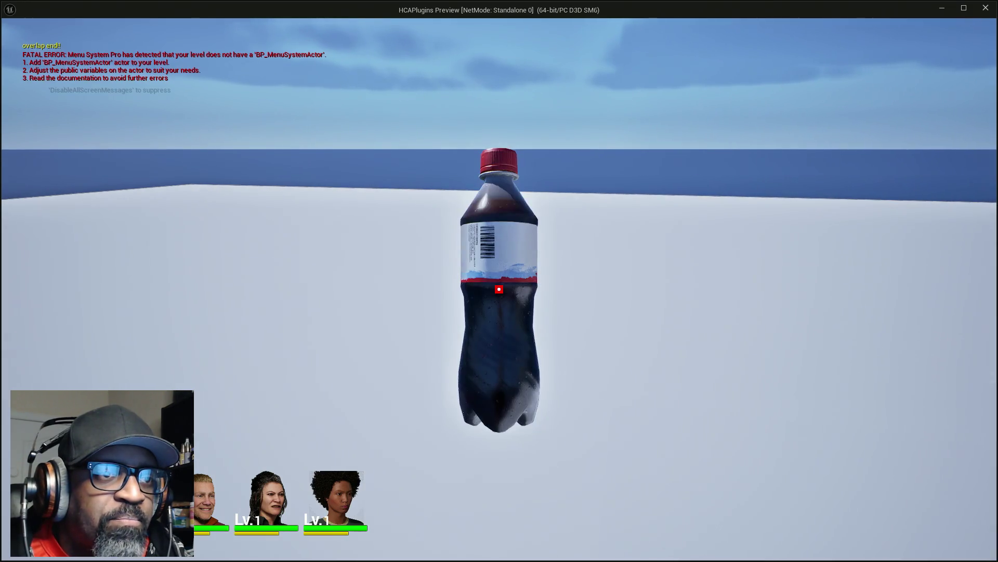
drag(499, 288, 499, 288)
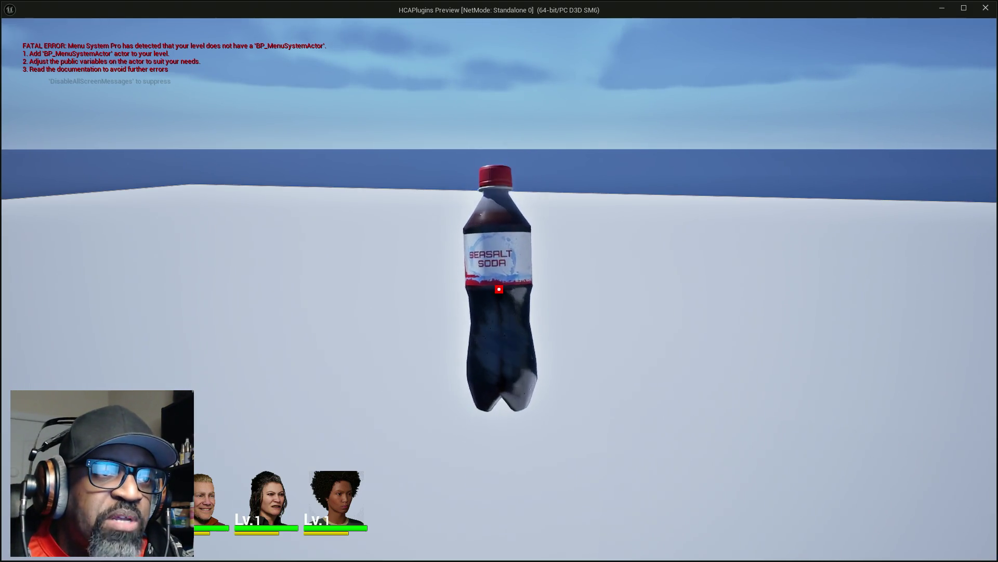
scroll(499, 288, up, 3)
scroll(499, 288, down, 5)
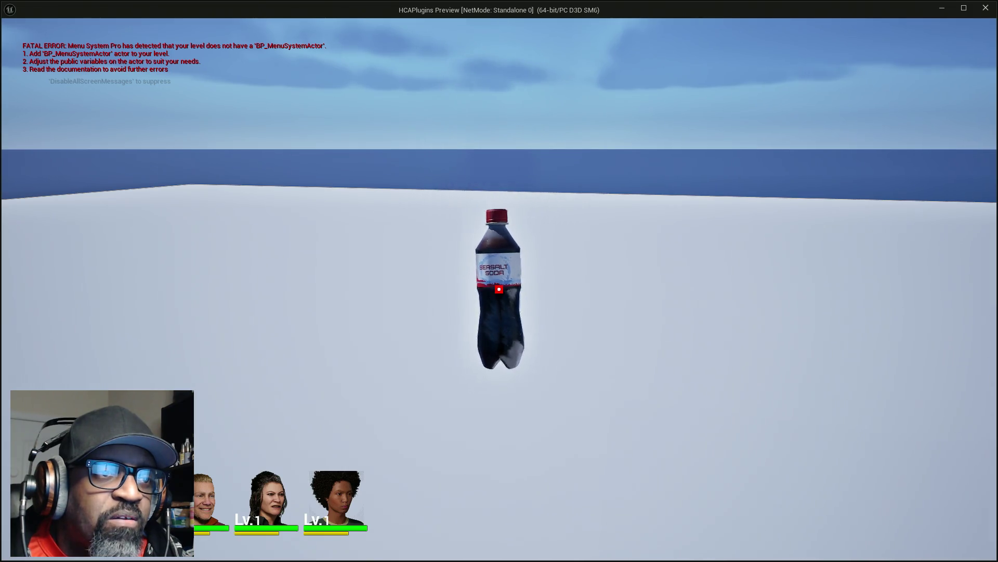
scroll(500, 288, up, 2)
scroll(500, 288, down, 4)
scroll(500, 288, up, 5)
scroll(499, 289, down, 3)
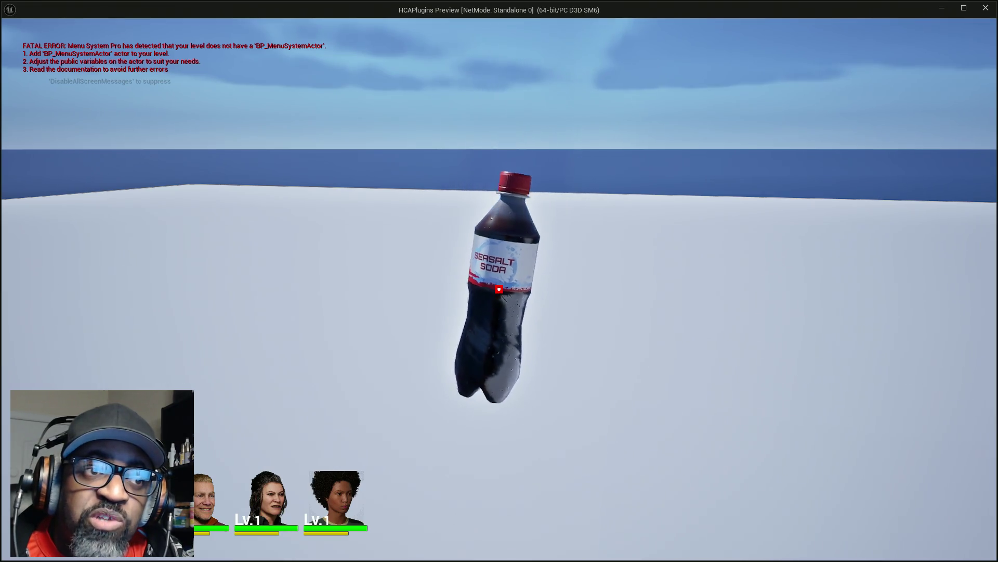
scroll(499, 289, up, 3)
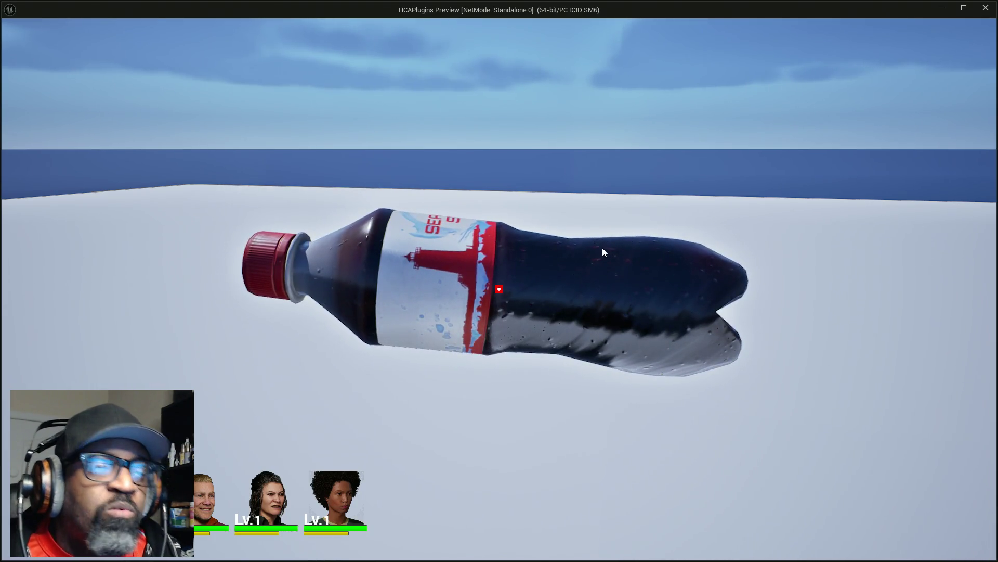
key(alt+Tab)
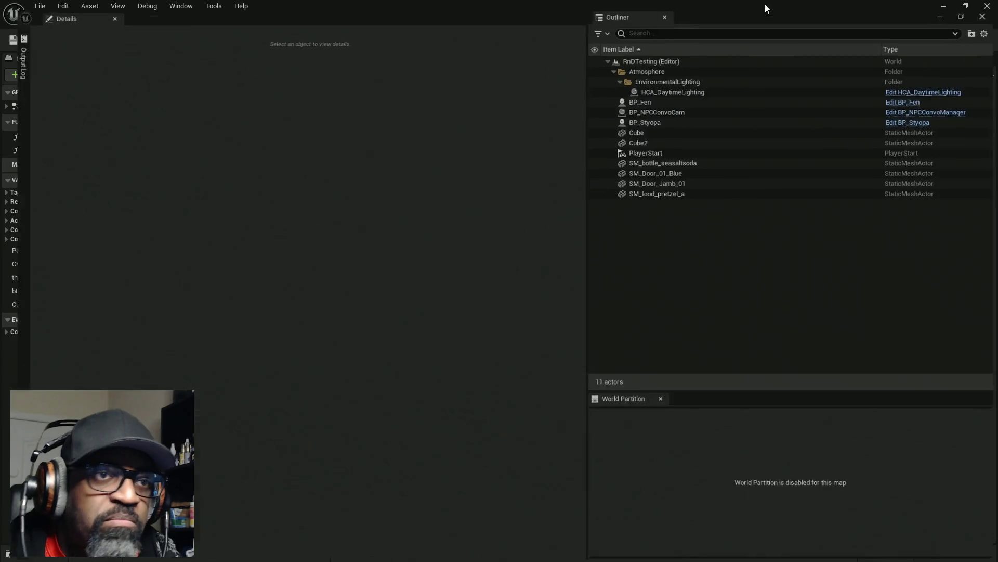
- Select SM_bottle_seasaltsoda, review its AC_Interact component, then bring up the level editor
click(664, 156)
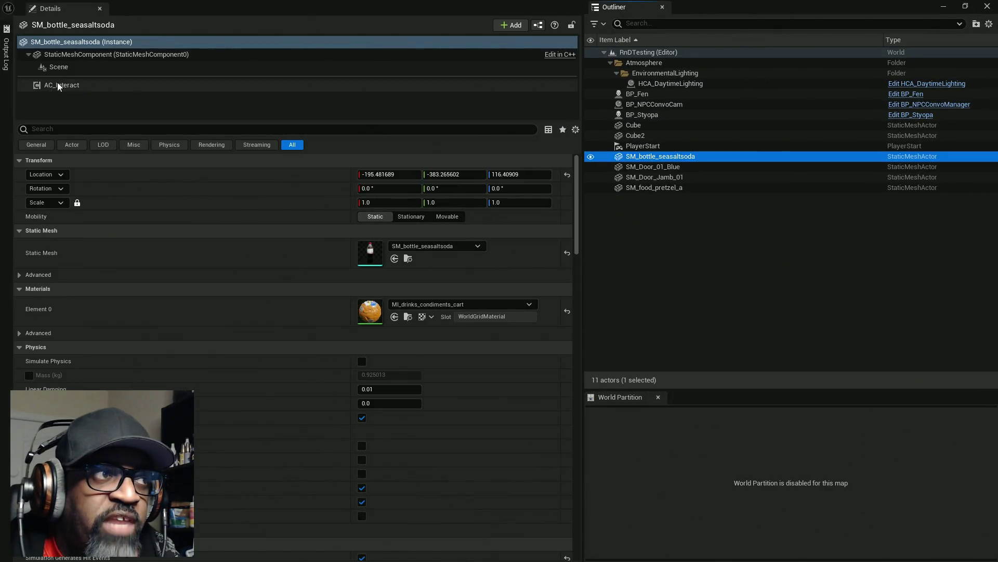
click(263, 85)
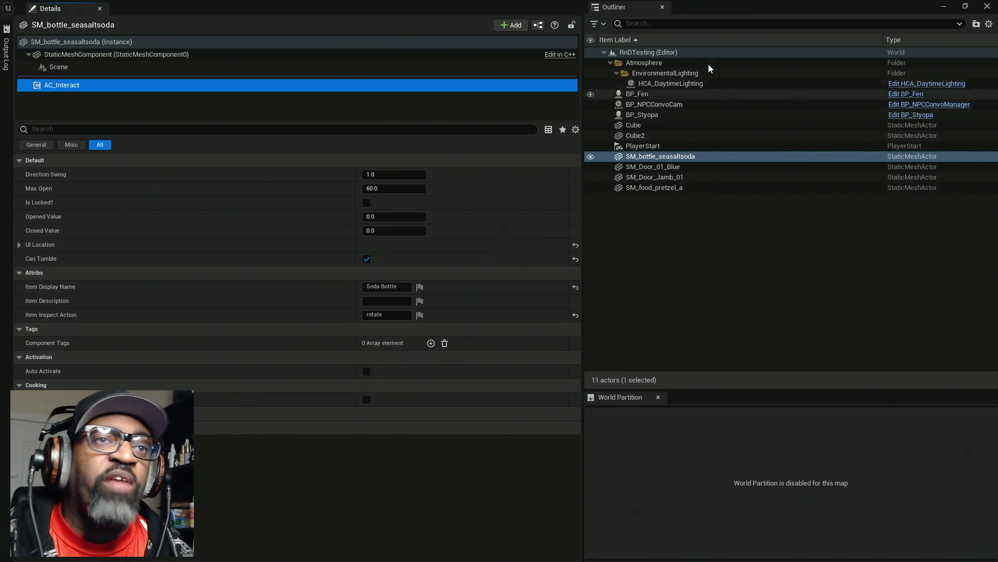
key(alt+Tab)
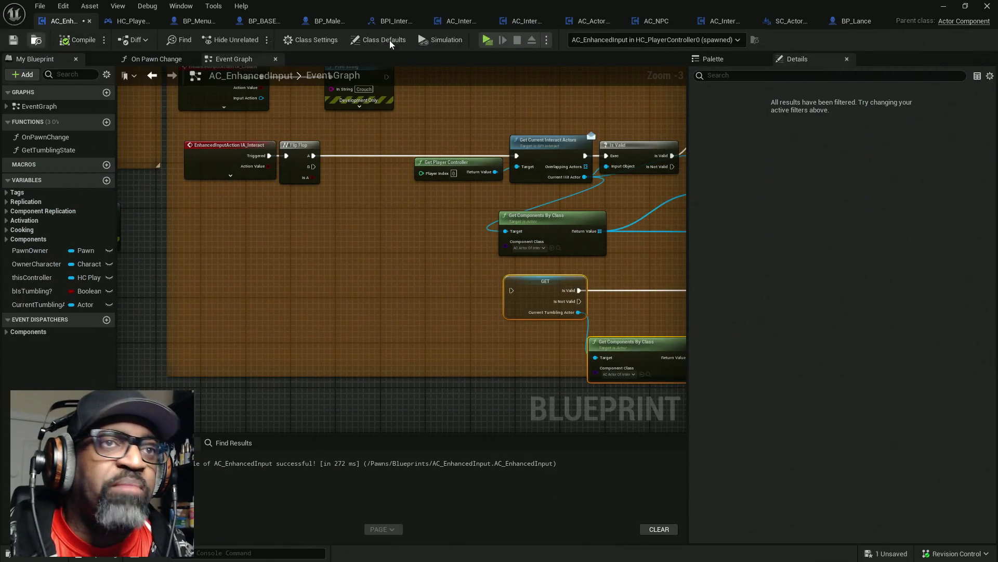
key(alt+Tab)
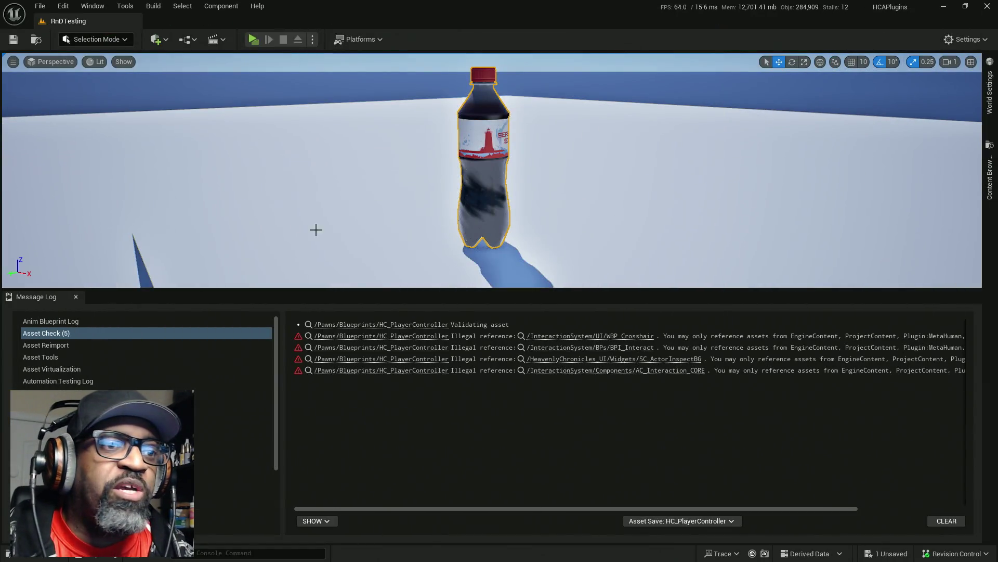
- Shrink the message log to enlarge the viewport, and frame the bottle and pretzel from above
mouse_move(747, 292)
mouse_down()
mouse_move(766, 432)
mouse_move(764, 404)
mouse_move(764, 415)
mouse_up()
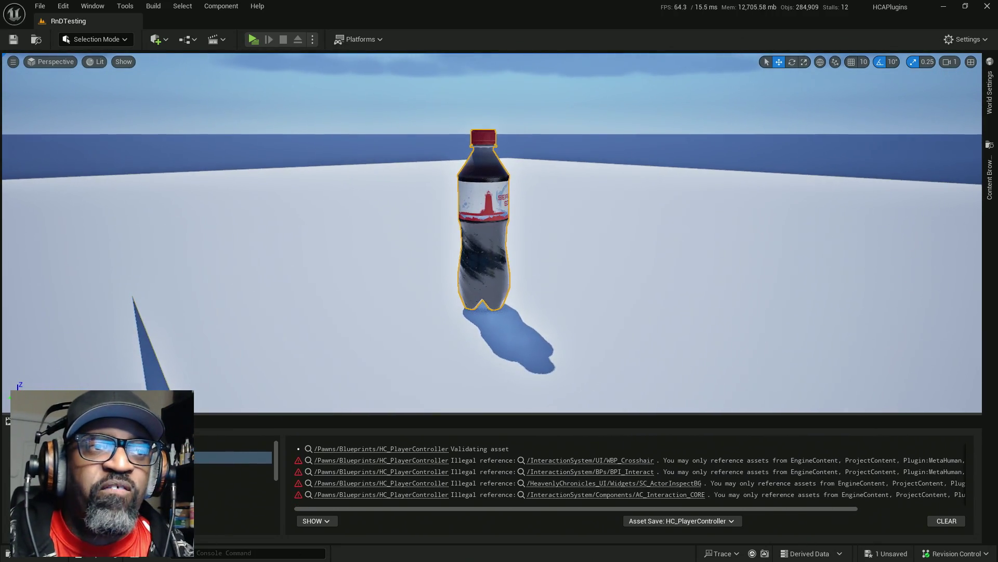
scroll(508, 359, down, 5)
drag(509, 358, 492, 354)
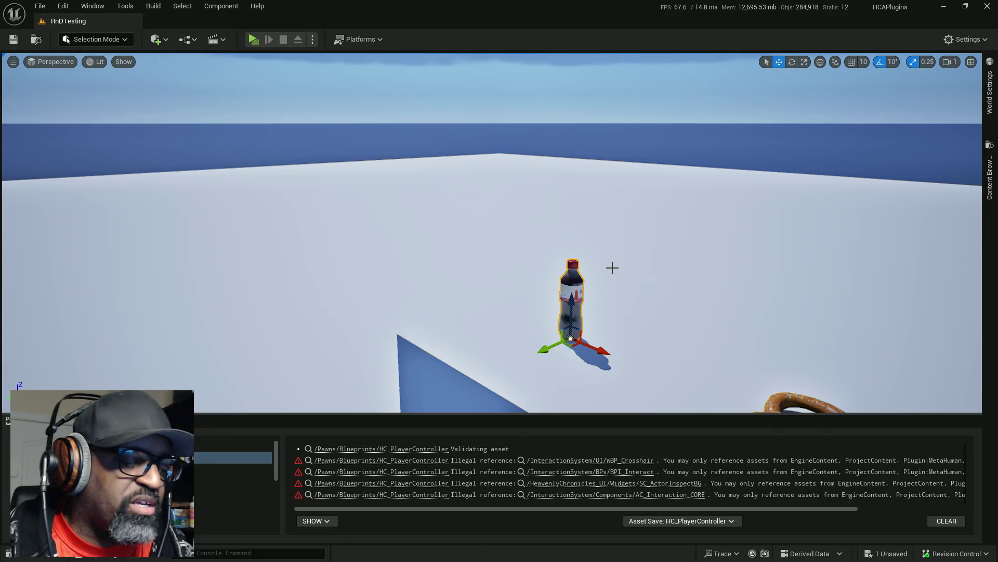
drag(611, 267, 530, 205)
key(f)
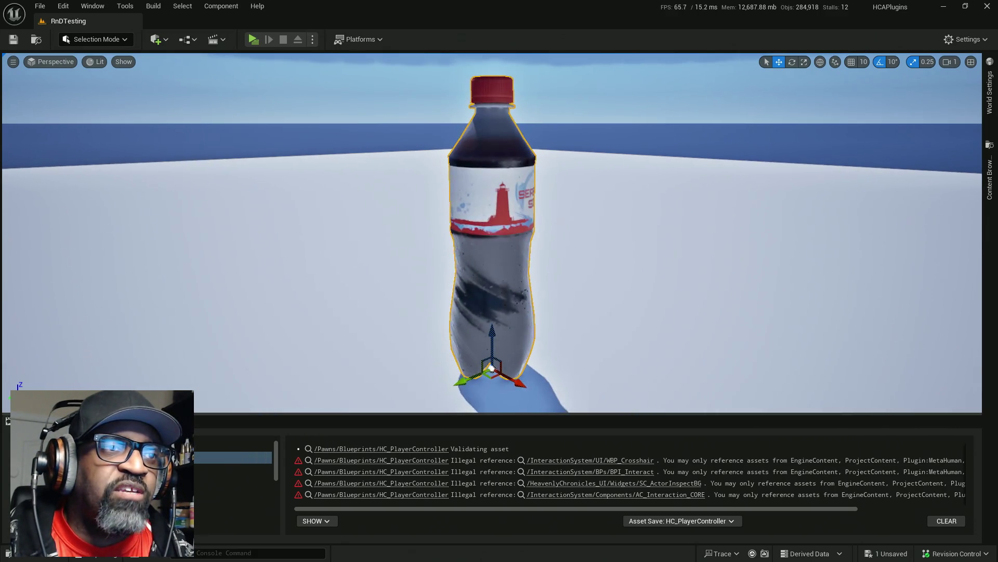
drag(518, 208, 463, 140)
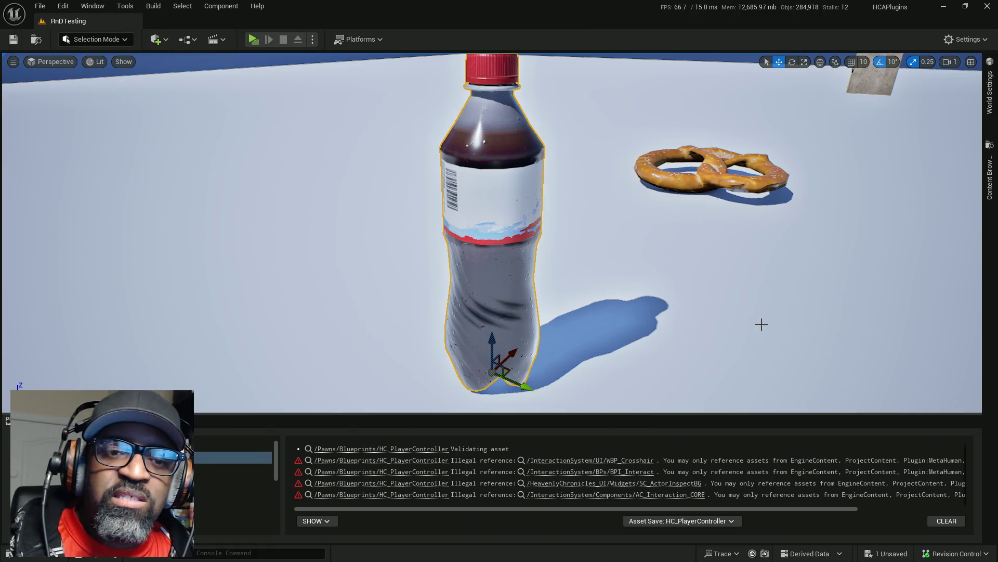
- Clear the Message Log and deselect the bottle
click(945, 521)
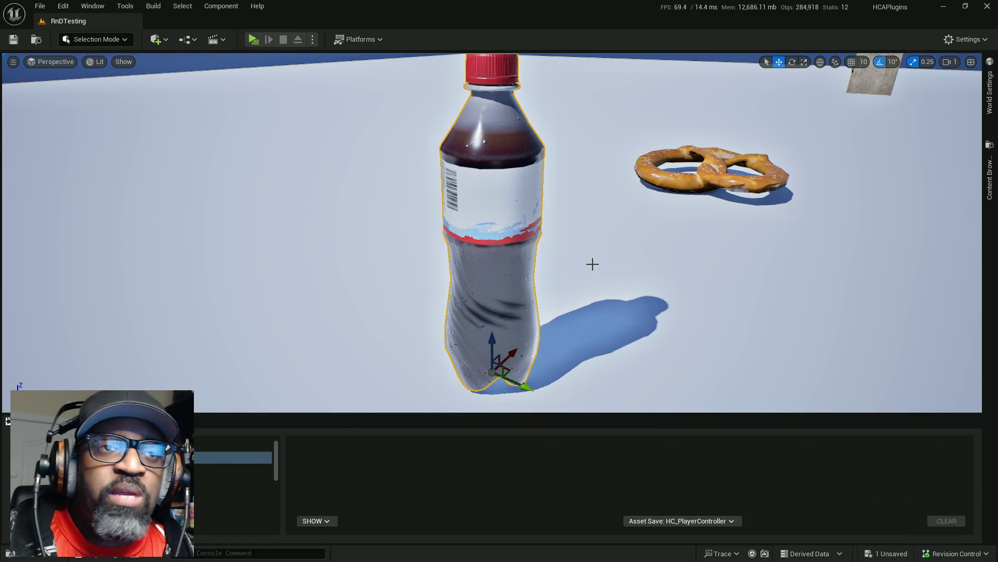
scroll(588, 258, down, 5)
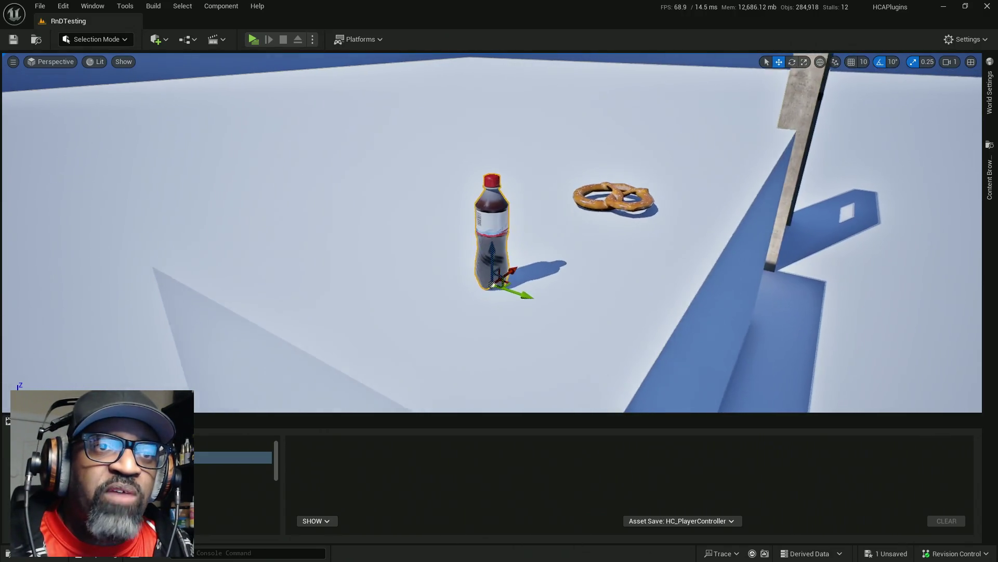
scroll(604, 257, up, 3)
click(606, 256)
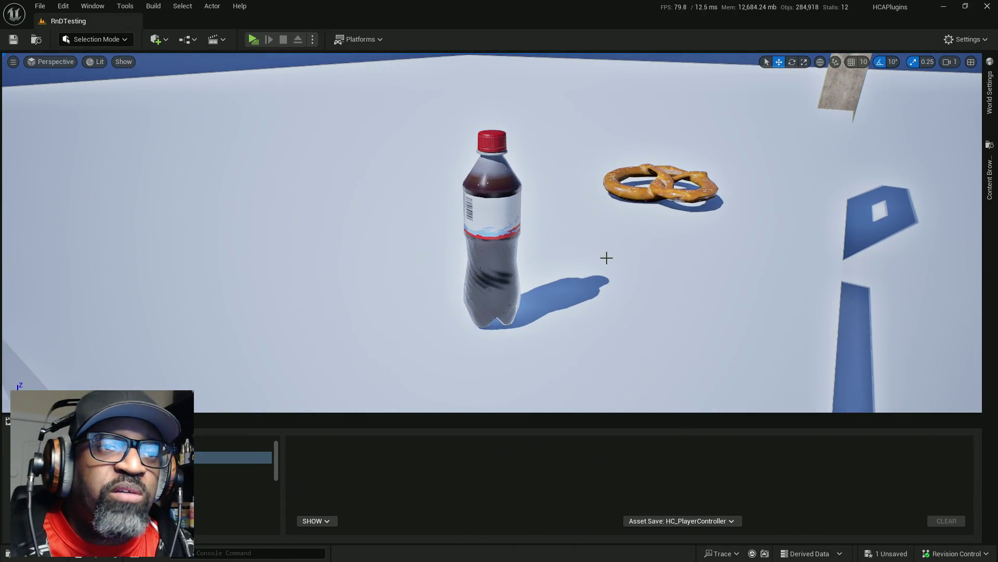
scroll(598, 246, up, 4)
scroll(603, 239, down, 5)
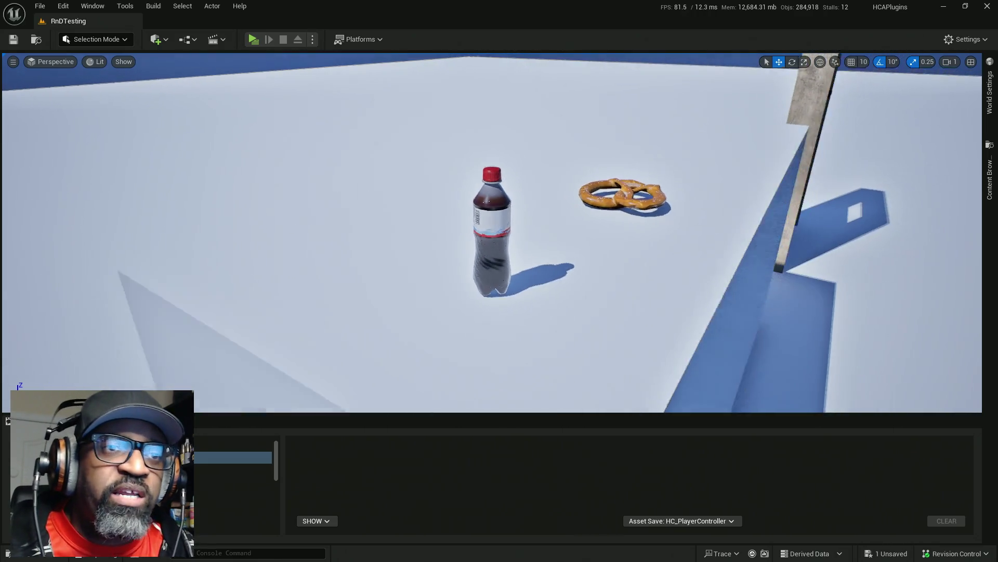
scroll(603, 239, up, 3)
scroll(620, 230, down, 2)
- Swing the view to a wide shot, select the pretzel, and move closer to the pretzel and bottle
mouse_move(619, 229)
mouse_down()
mouse_move(551, 243)
mouse_move(557, 234)
mouse_up()
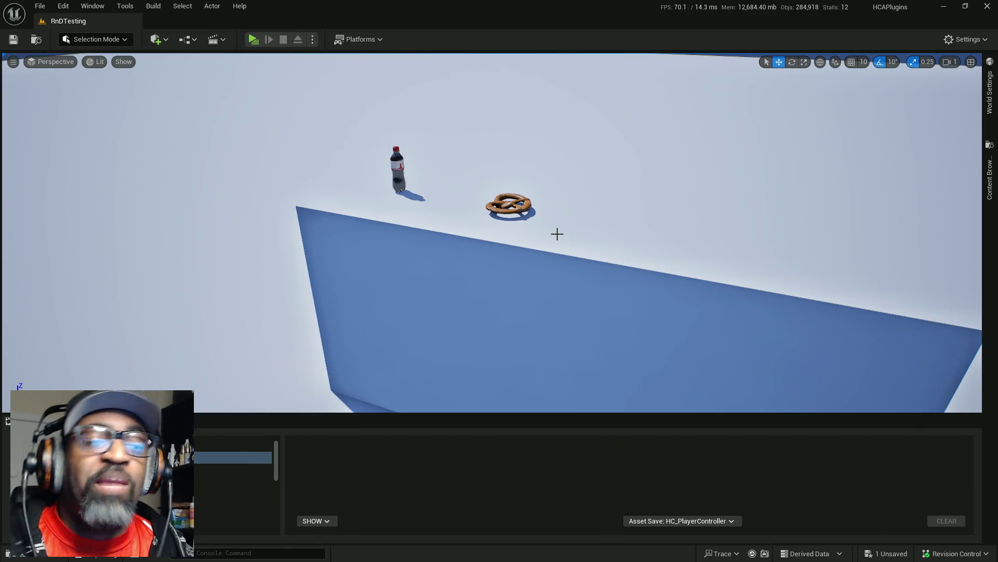
mouse_move(524, 229)
mouse_down()
mouse_move(499, 239)
mouse_move(572, 257)
mouse_up()
click(572, 254)
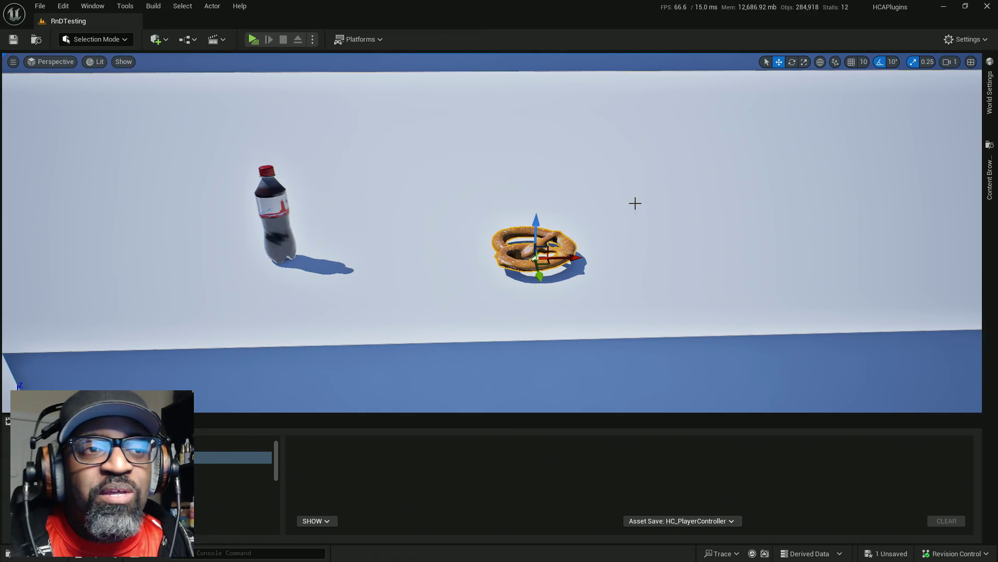
mouse_move(635, 203)
mouse_down()
mouse_move(666, 156)
mouse_move(598, 228)
mouse_move(609, 207)
mouse_up()
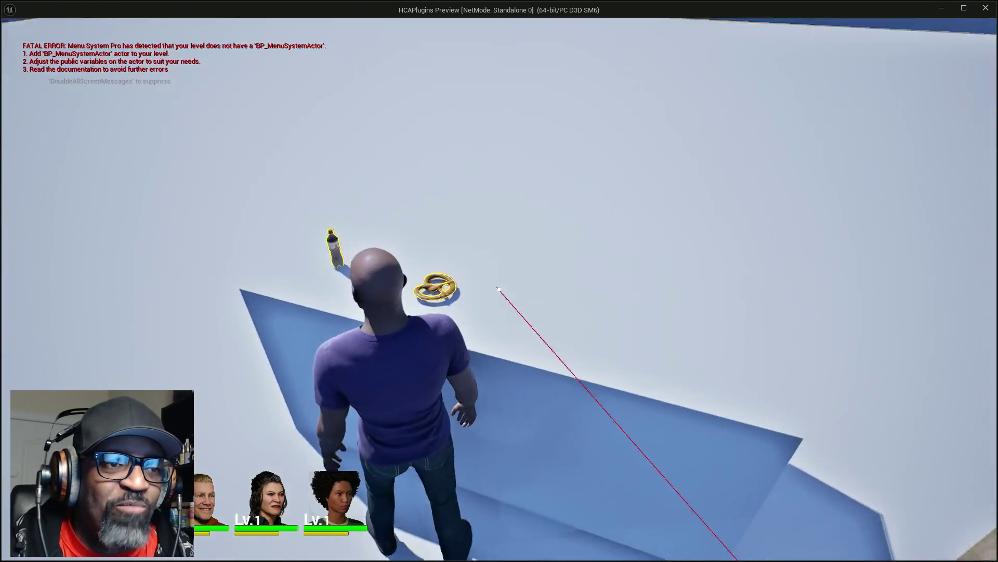
- Run two brief play tests, walking toward the pretzel and the sphere before stopping each
key(w)
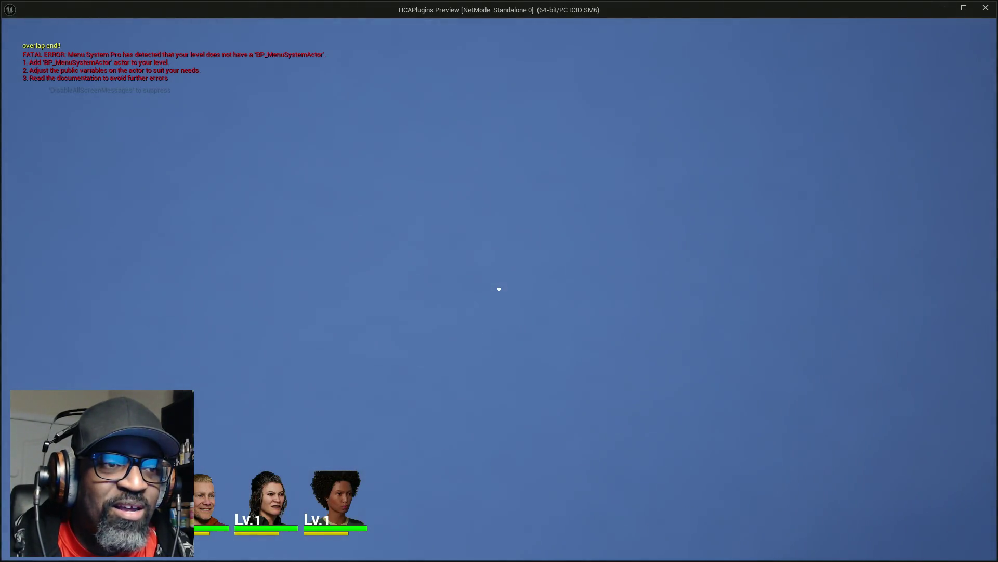
key(Escape)
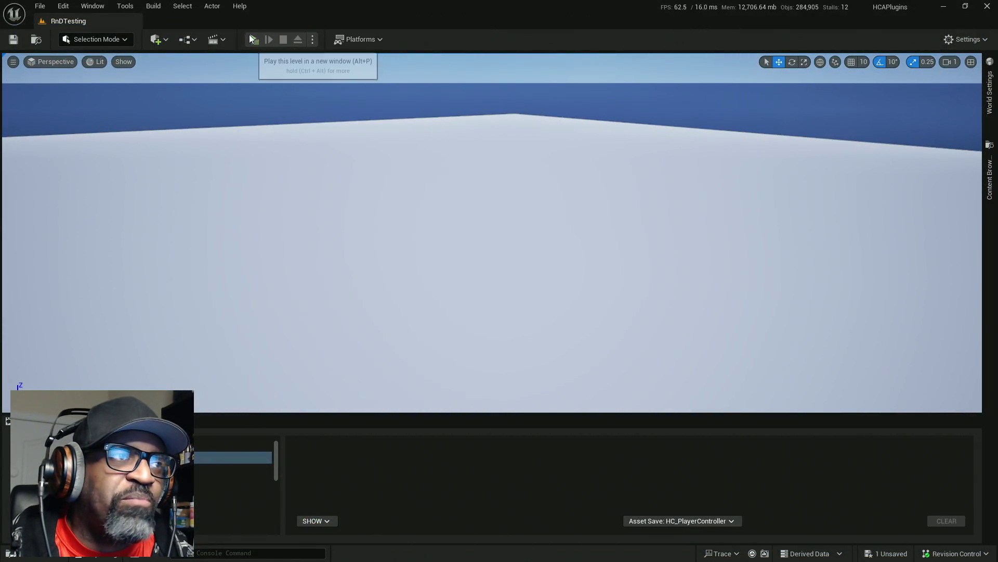
click(248, 34)
key(w)
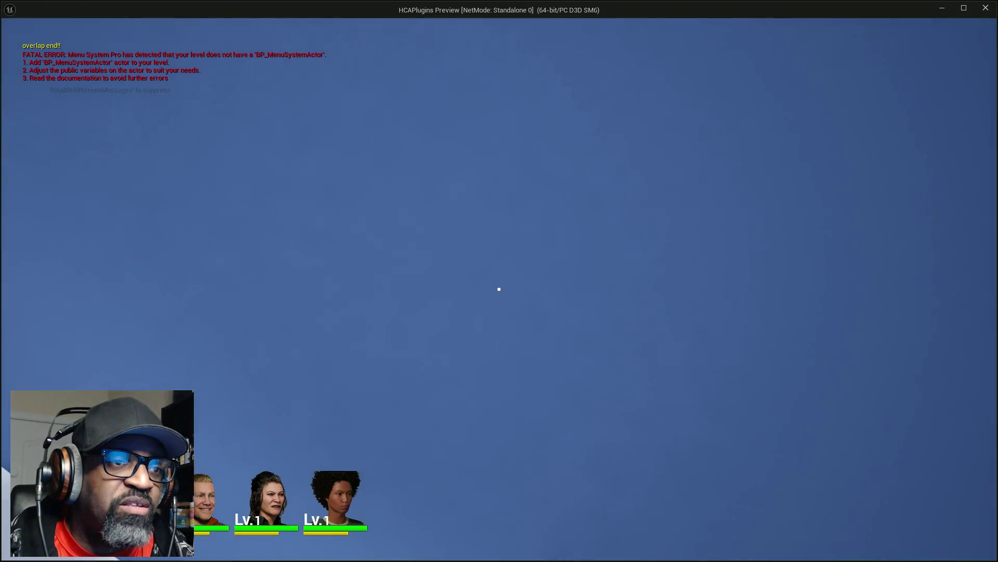
key(Escape)
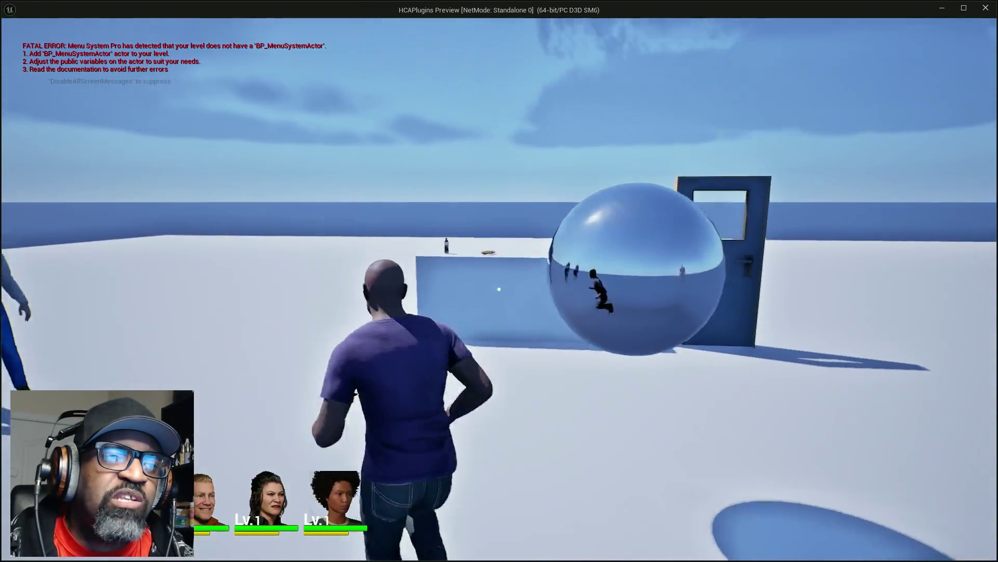
- Walk to the table, pick up and inspect the pretzel, then end the preview
key(w)
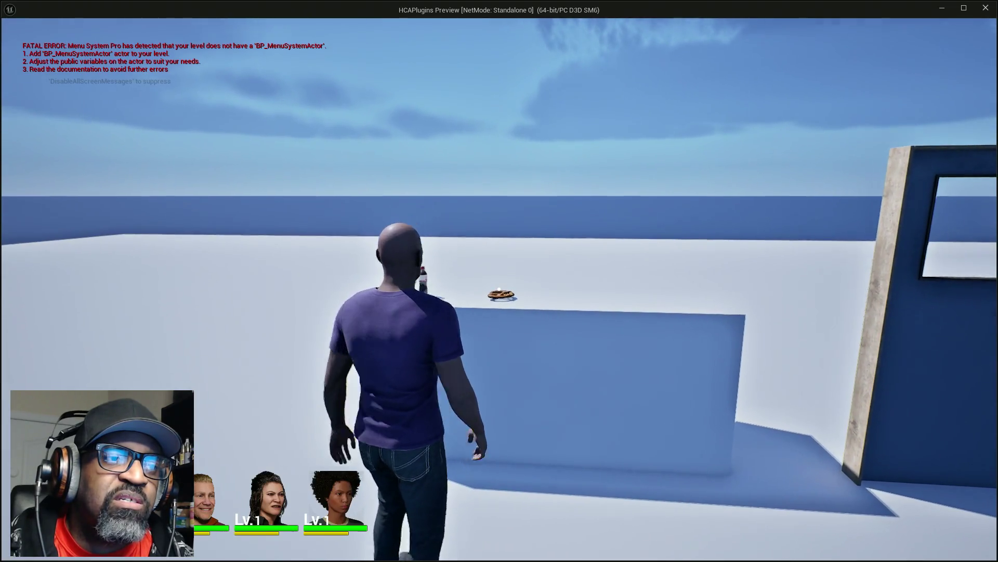
key(w)
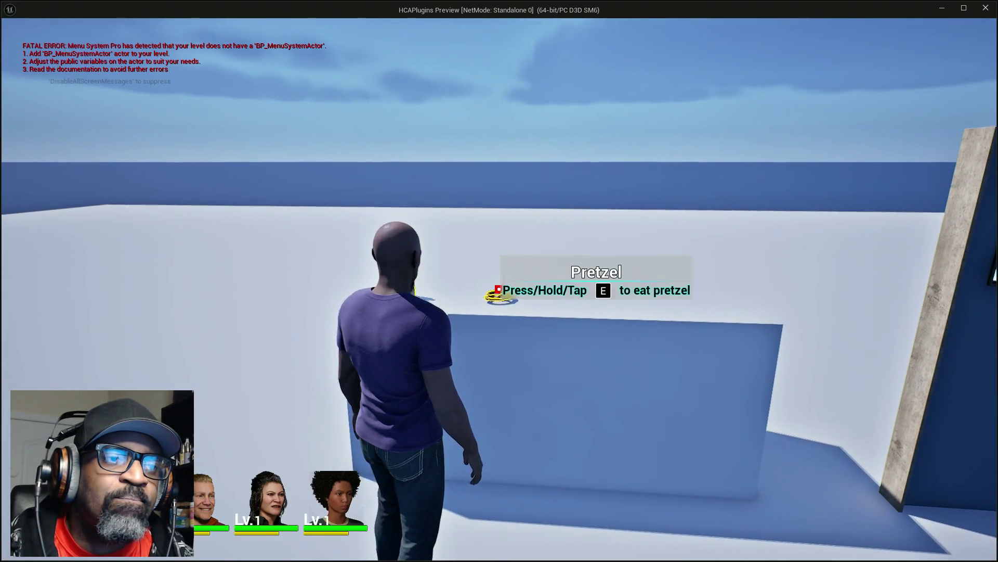
key(e)
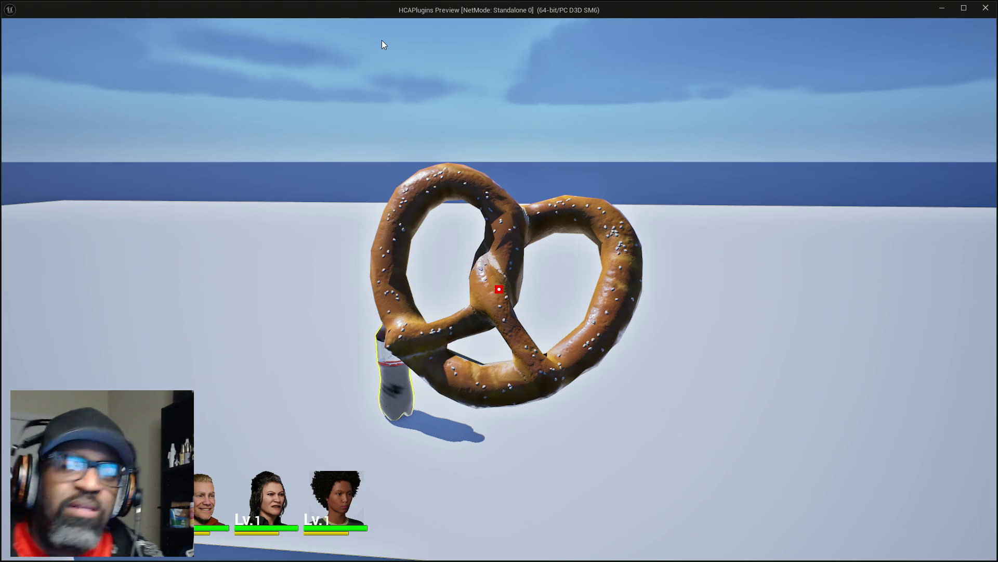
key(Escape)
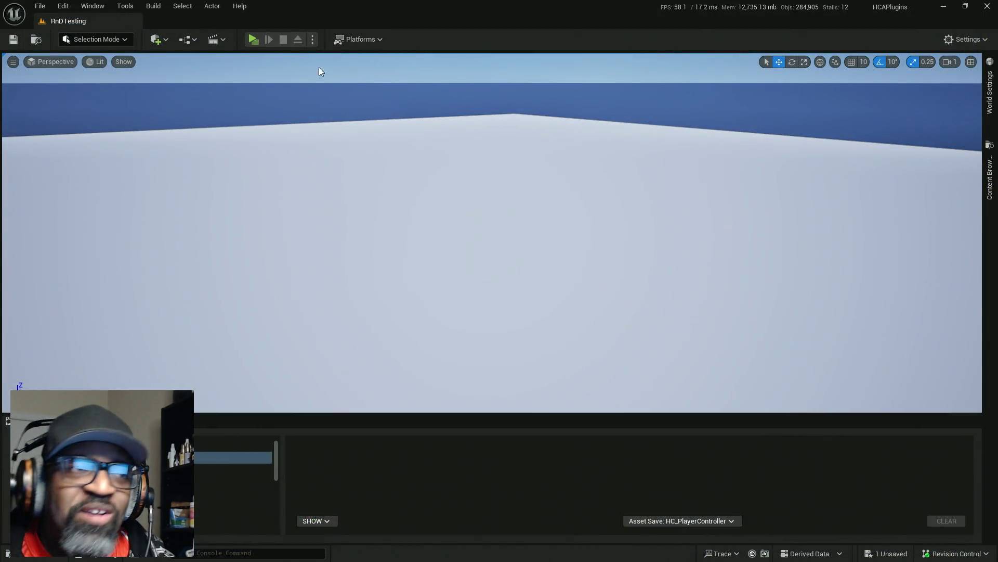
- Walk past the pretzel to the soda bottle, inspect it, then stop and return to the Blueprint editor
mouse_move(332, 134)
mouse_down()
mouse_move(336, 177)
mouse_move(317, 203)
mouse_move(379, 212)
mouse_move(383, 188)
mouse_move(338, 184)
mouse_move(336, 167)
mouse_move(380, 175)
mouse_move(419, 198)
mouse_up()
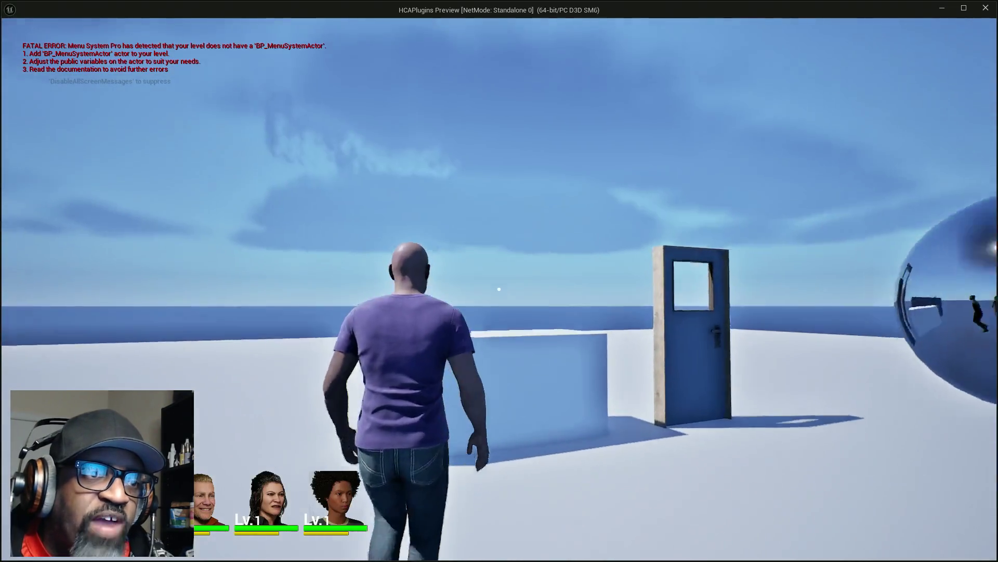
key(w)
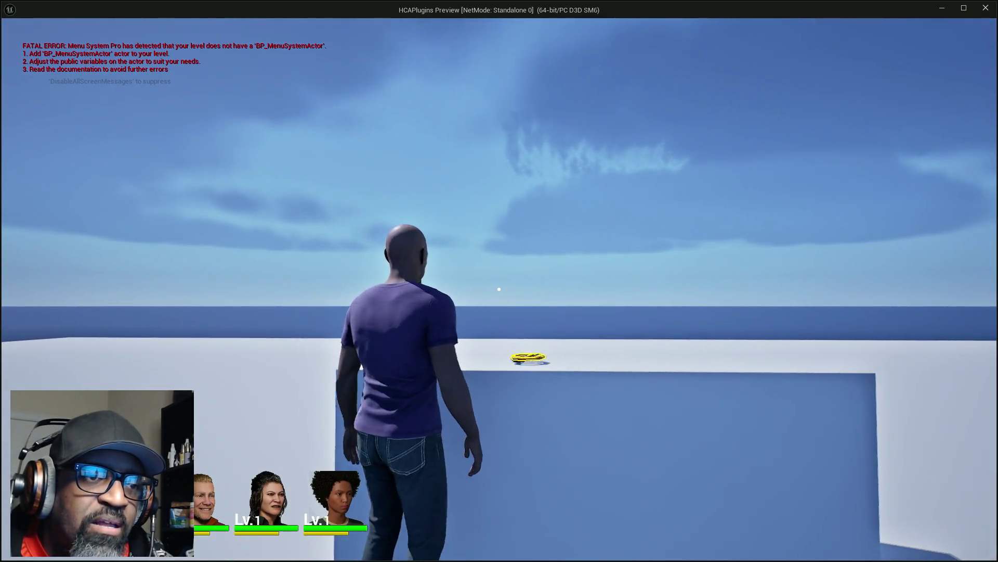
key(w)
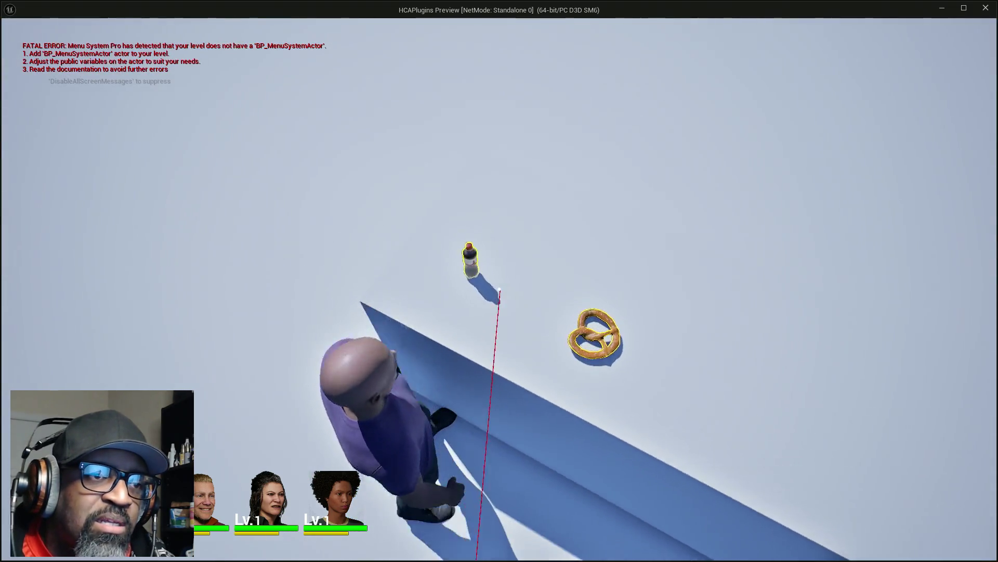
key(w)
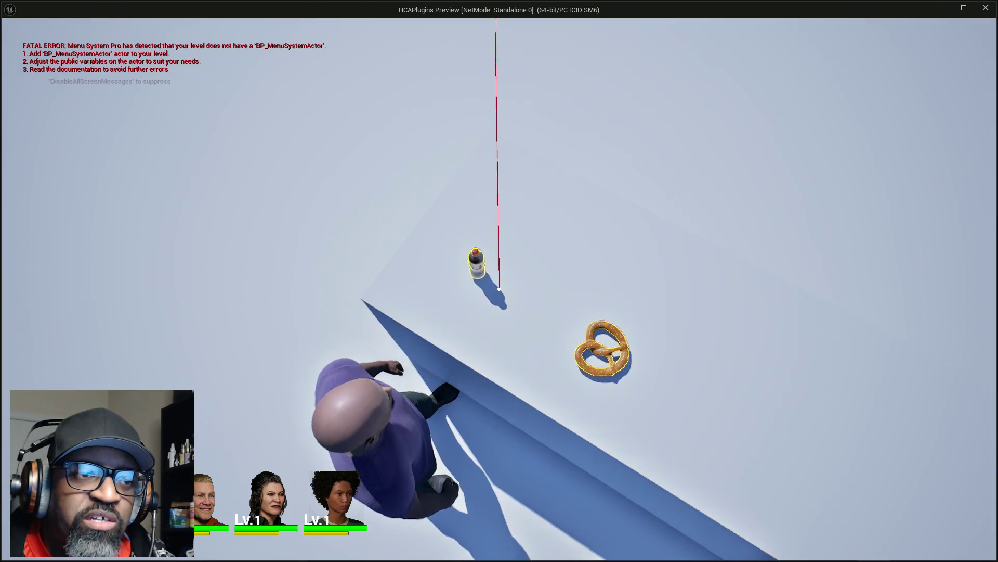
key(w)
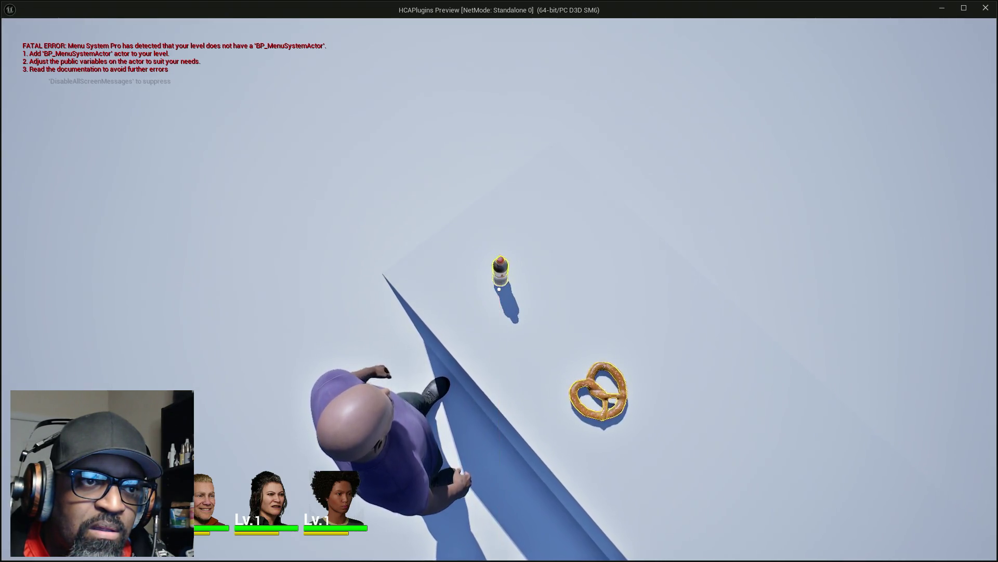
key(e)
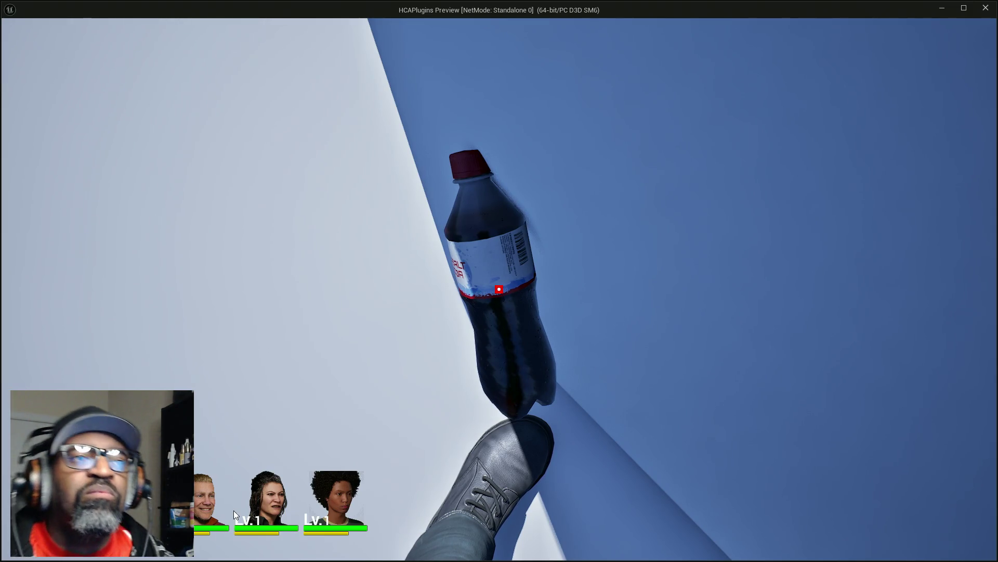
key(Escape)
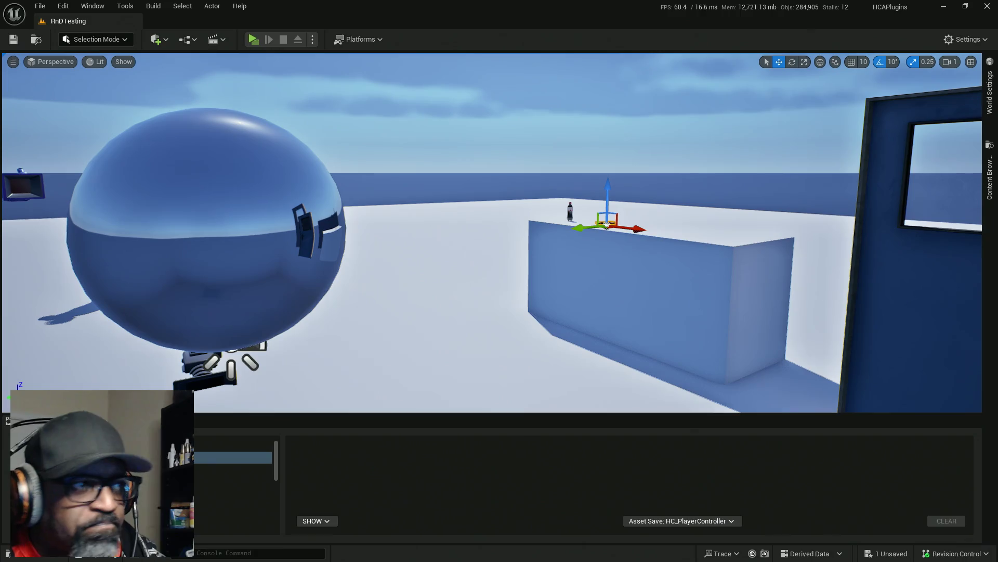
key(alt+Tab)
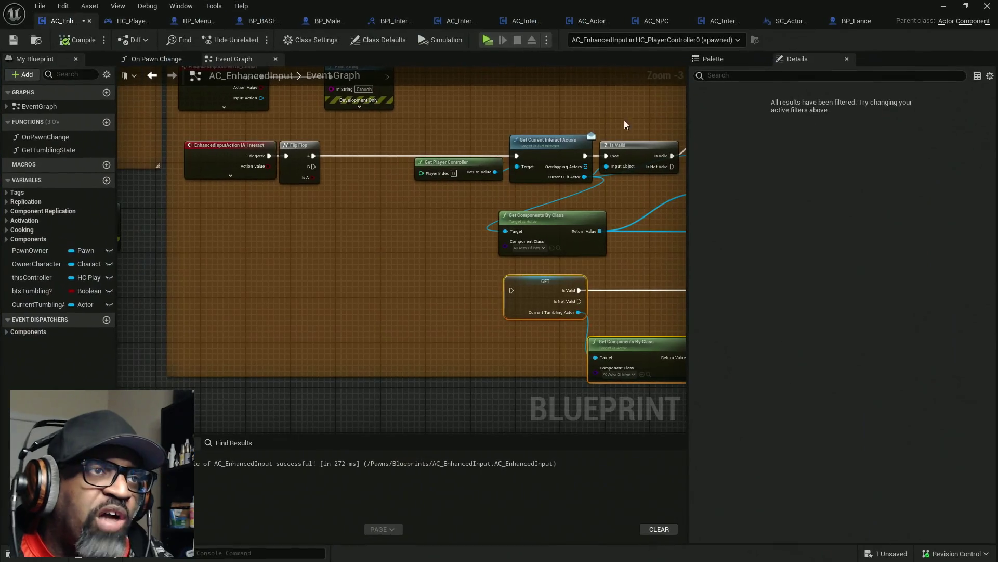
- Review BP_BASE_Character's Interact function graph and its CameraBoom component settings
click(200, 21)
click(263, 22)
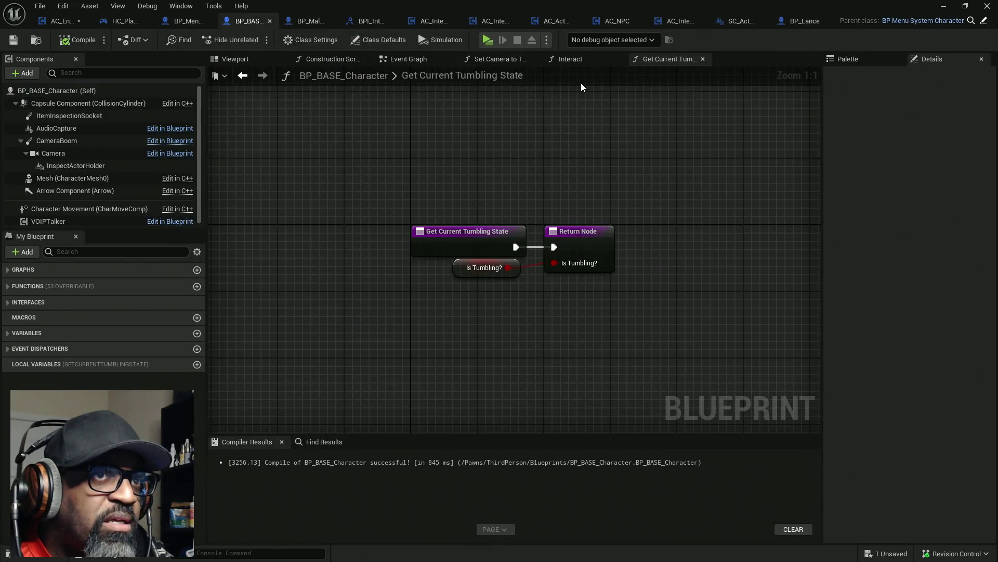
click(586, 61)
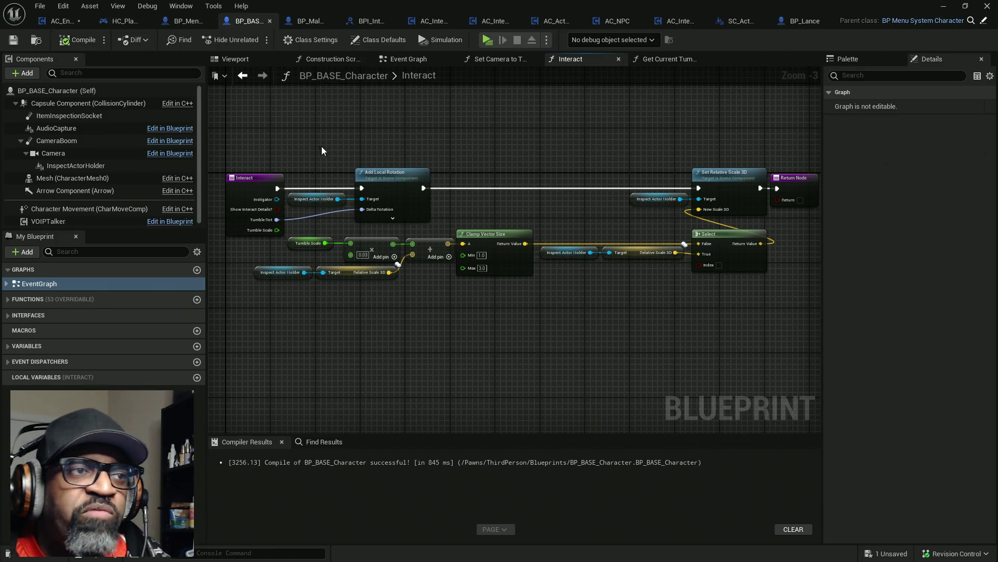
mouse_move(310, 150)
mouse_down()
mouse_move(577, 151)
mouse_move(364, 179)
mouse_move(581, 244)
mouse_up()
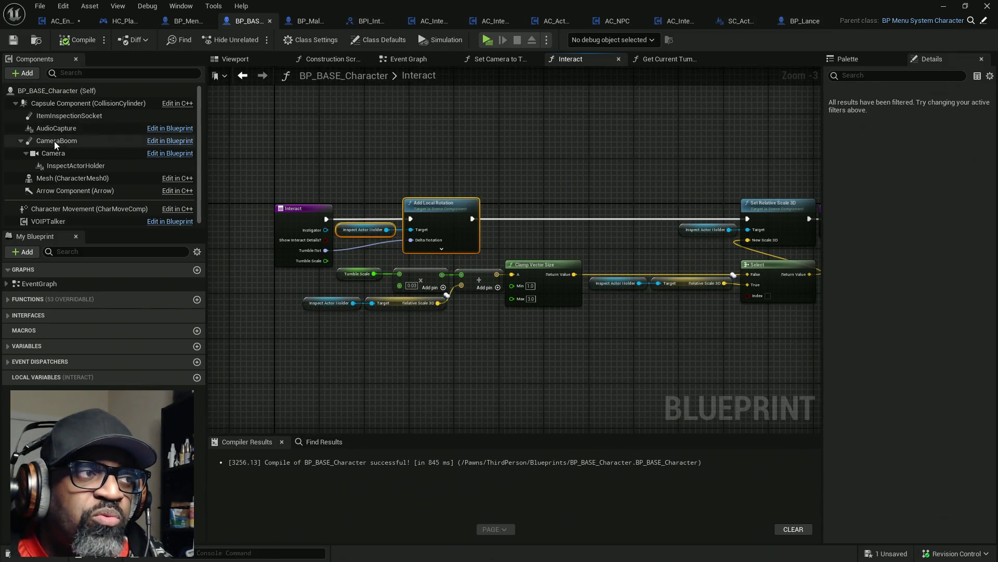
click(54, 142)
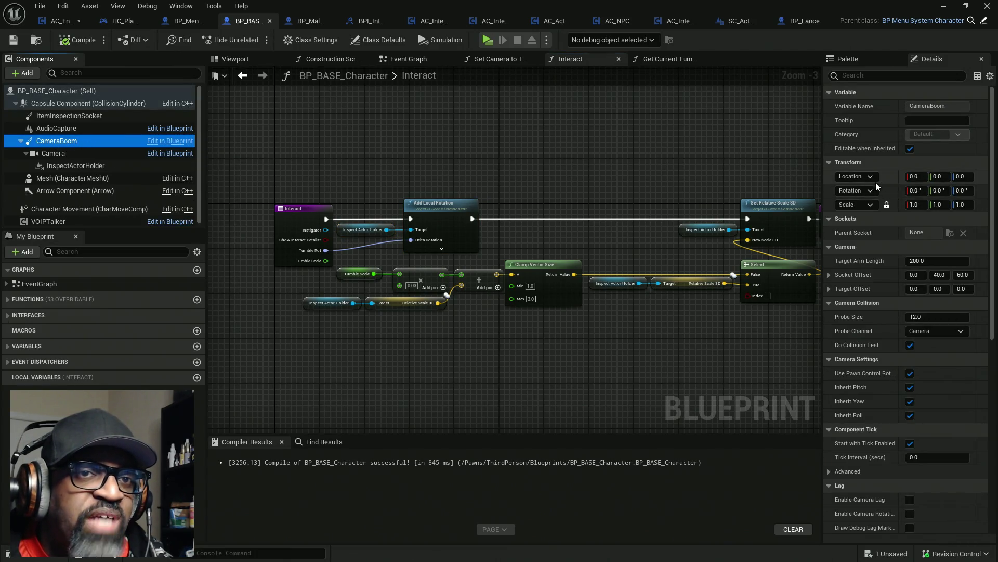
drag(822, 179, 665, 173)
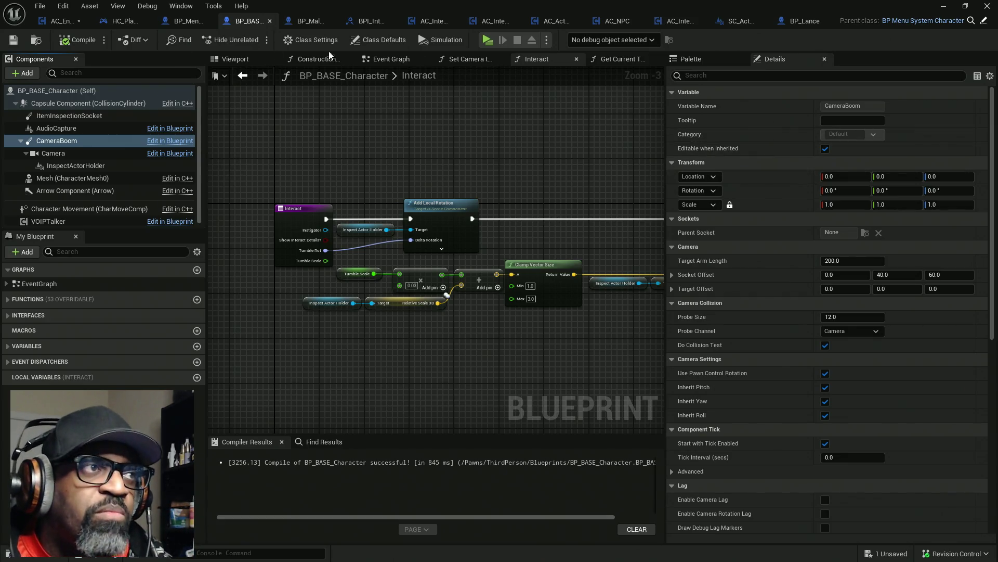
- Return to AC_EnhancedInput's Event Graph and bring the input sections into view
click(57, 21)
click(234, 58)
mouse_move(270, 187)
mouse_down()
mouse_move(526, 236)
mouse_move(446, 200)
mouse_move(437, 236)
mouse_up()
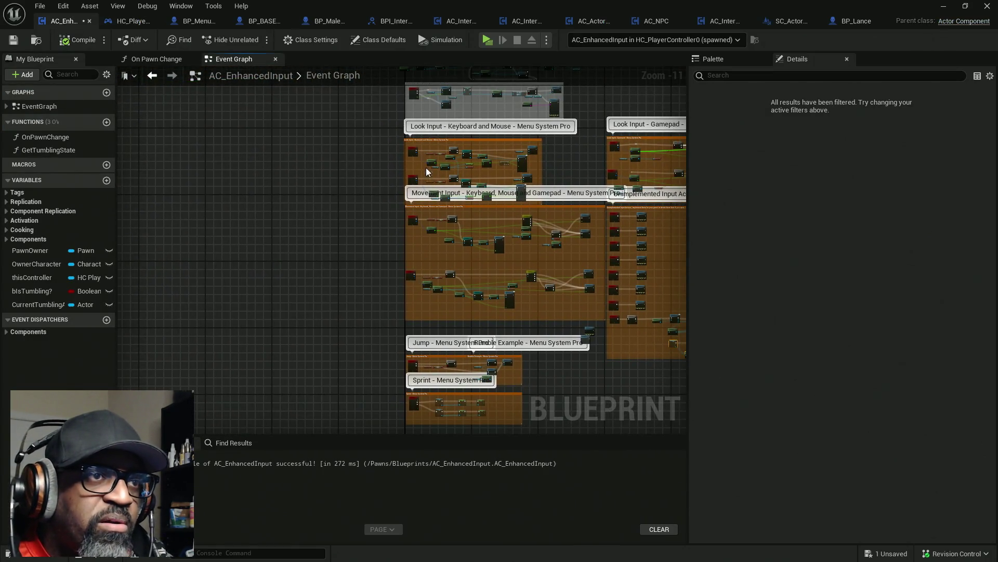
- Zoom into the Look Input group and shift the Pawn Owner getter toward Add Controller Yaw Input
scroll(426, 169, up, 10)
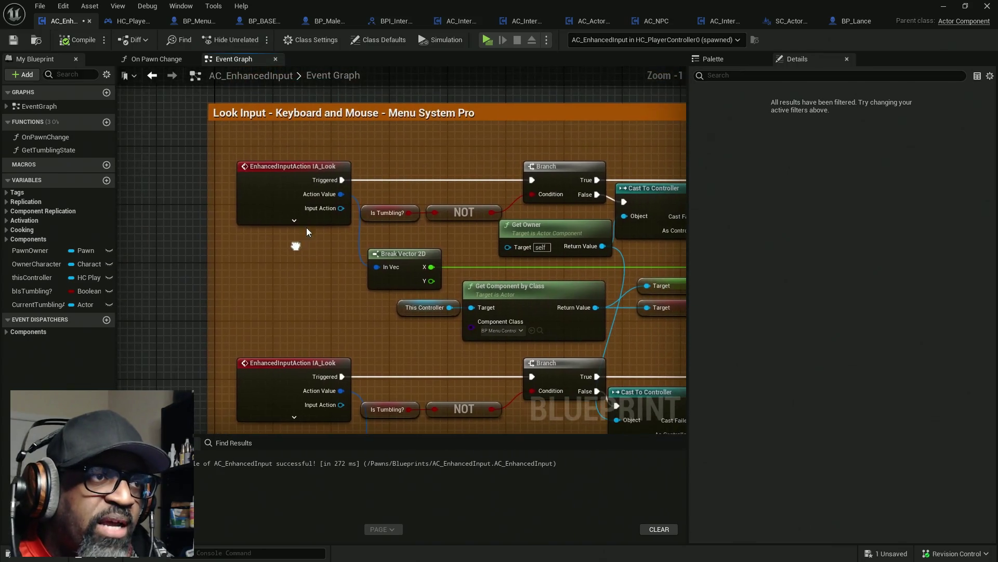
mouse_move(473, 187)
mouse_down()
mouse_move(333, 180)
mouse_move(291, 195)
mouse_move(109, 179)
mouse_move(346, 180)
mouse_up()
drag(584, 169, 585, 169)
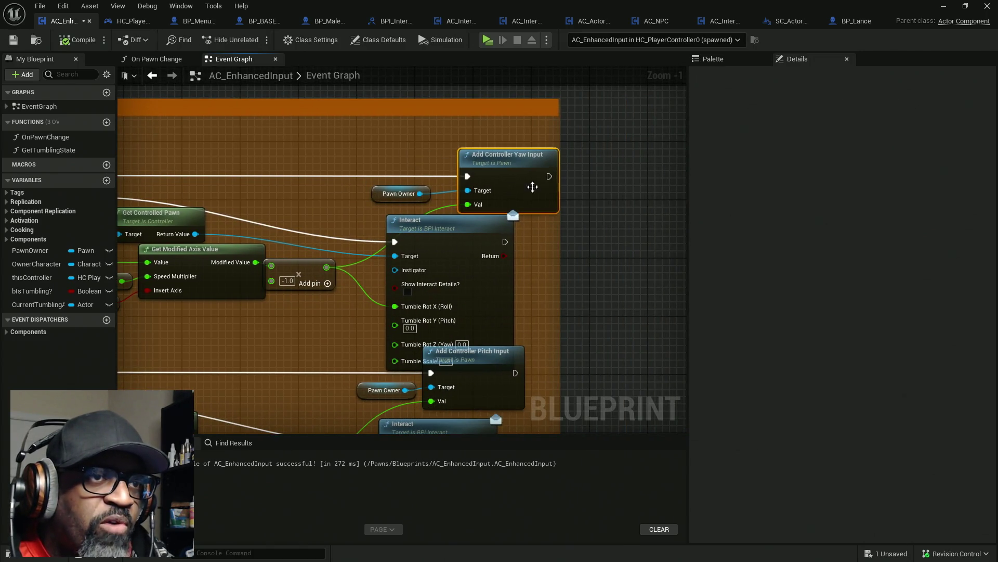
drag(272, 214, 357, 194)
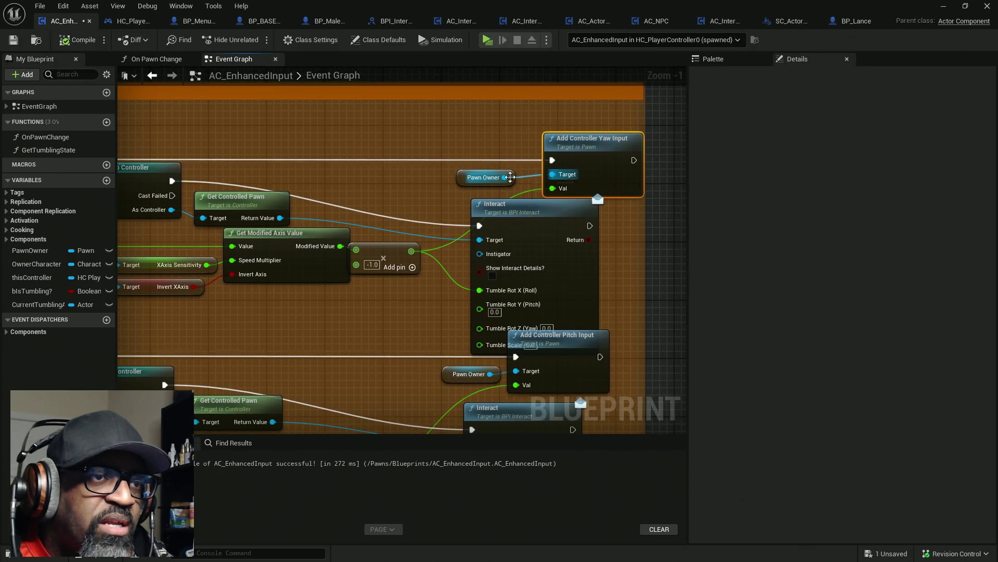
drag(513, 177, 398, 185)
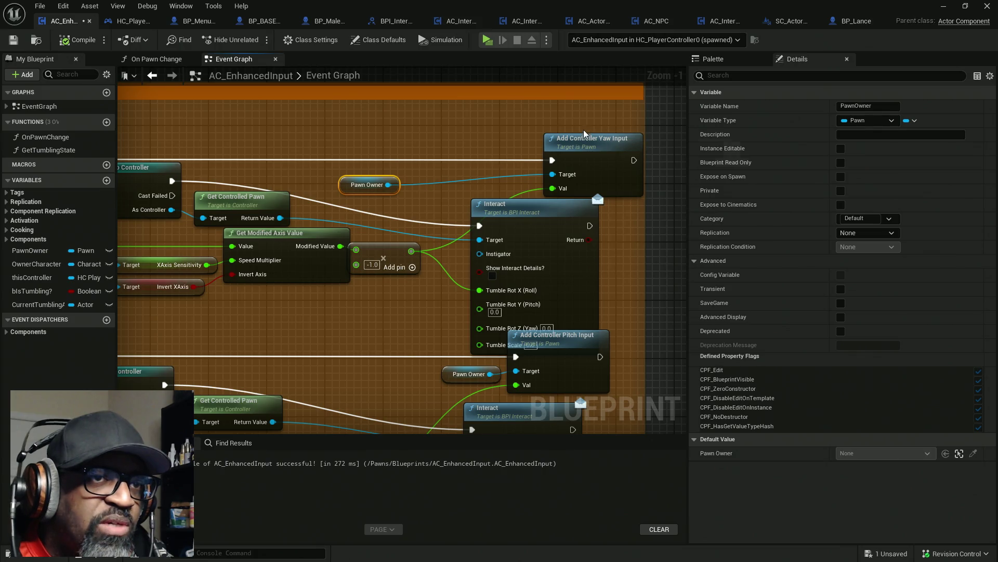
click(603, 136)
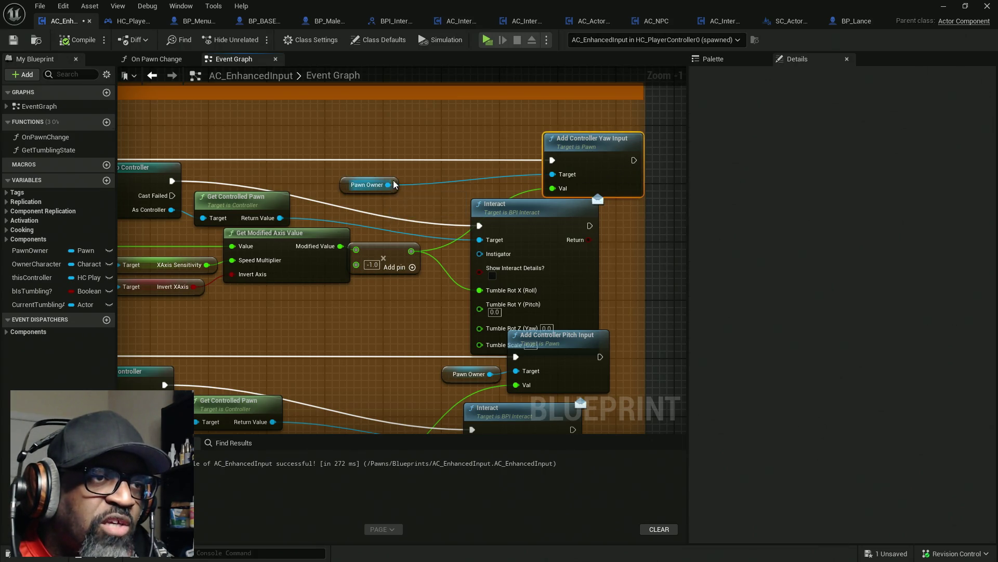
- Search 'yaw' from Pawn Owner, cancel, and place the getter beside the yaw node's Target pin
drag(391, 185, 419, 161)
text(ya)
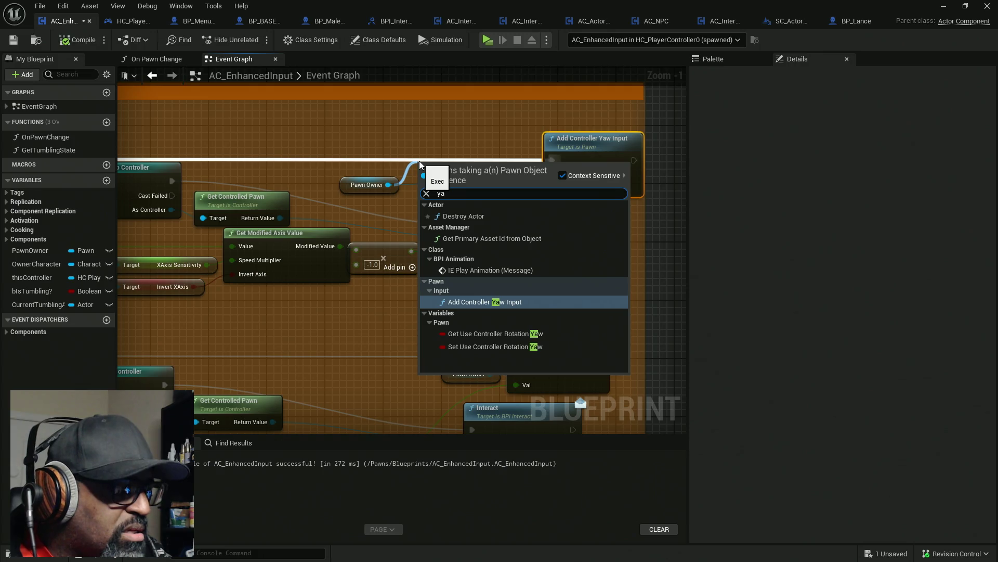
text(w)
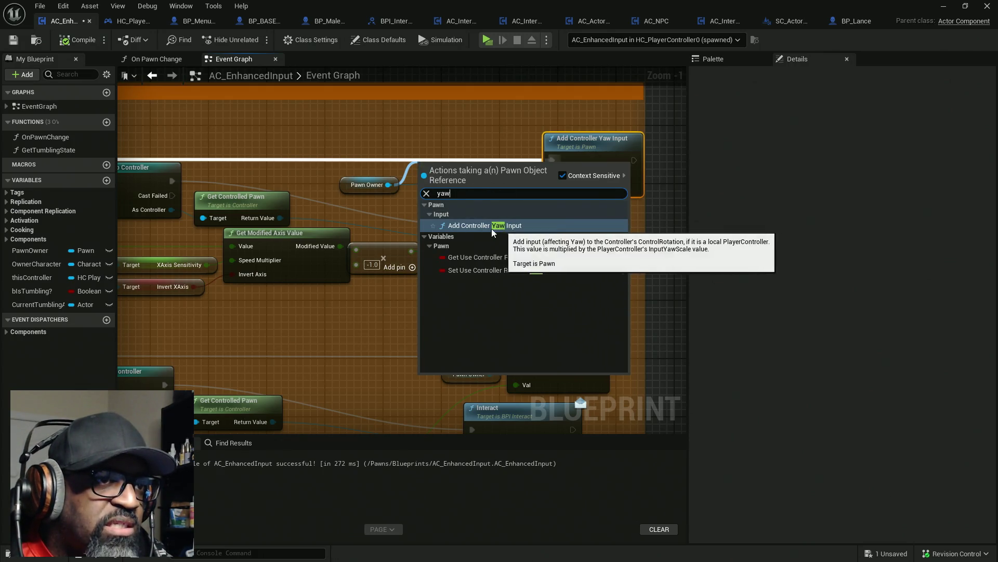
click(414, 150)
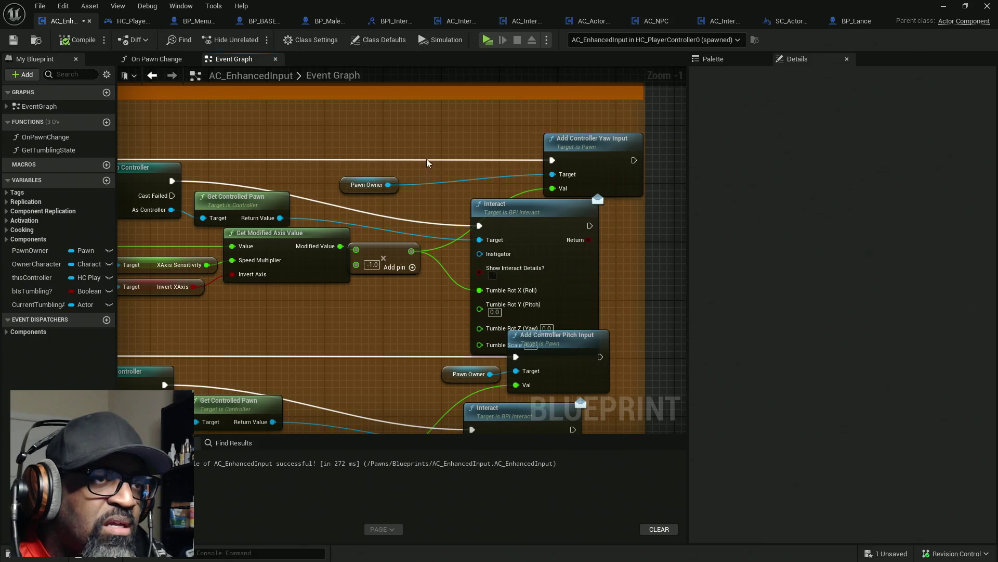
mouse_move(350, 186)
mouse_down()
mouse_move(357, 172)
mouse_move(324, 183)
mouse_up()
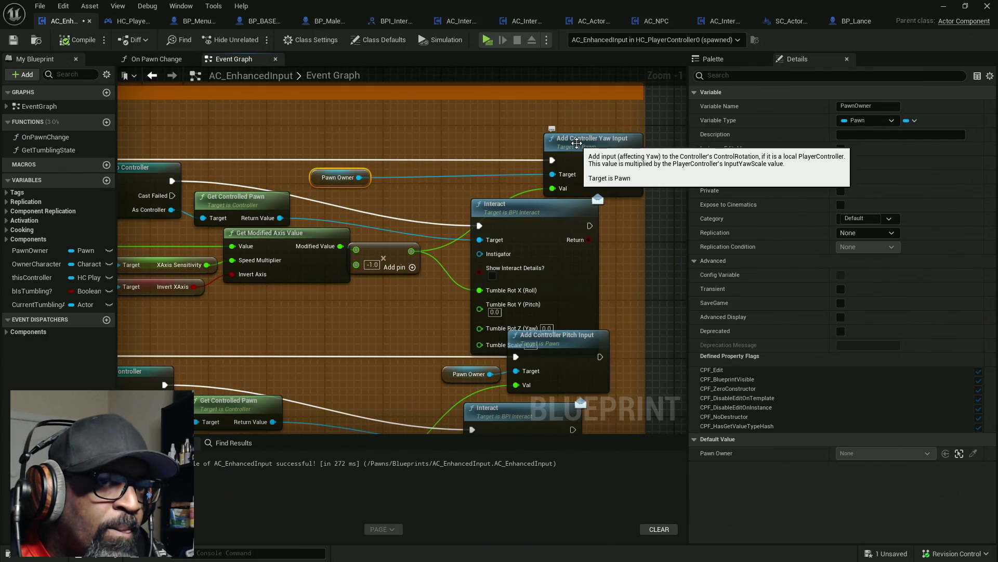
mouse_move(319, 177)
mouse_down()
mouse_move(480, 169)
mouse_move(479, 182)
mouse_up()
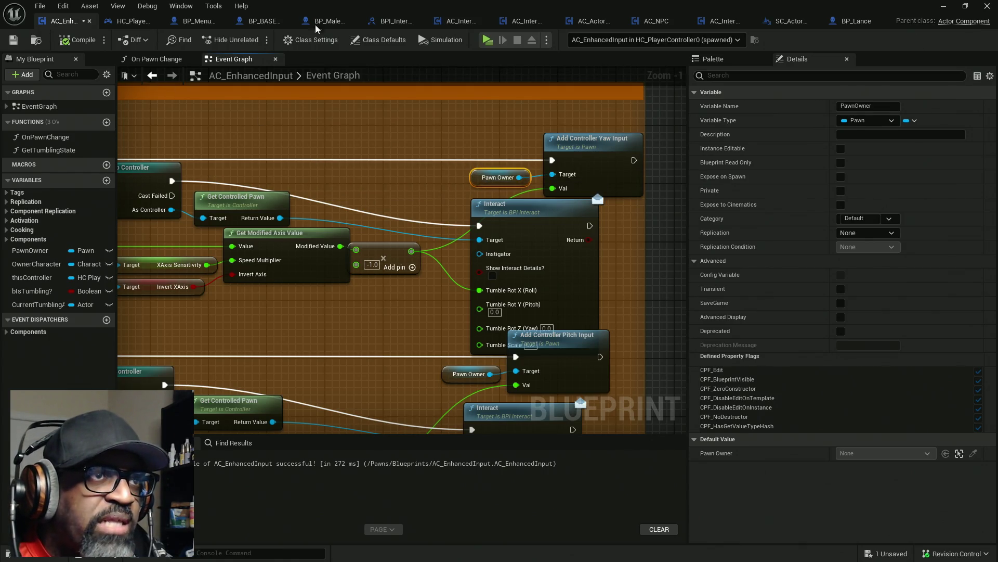
click(487, 40)
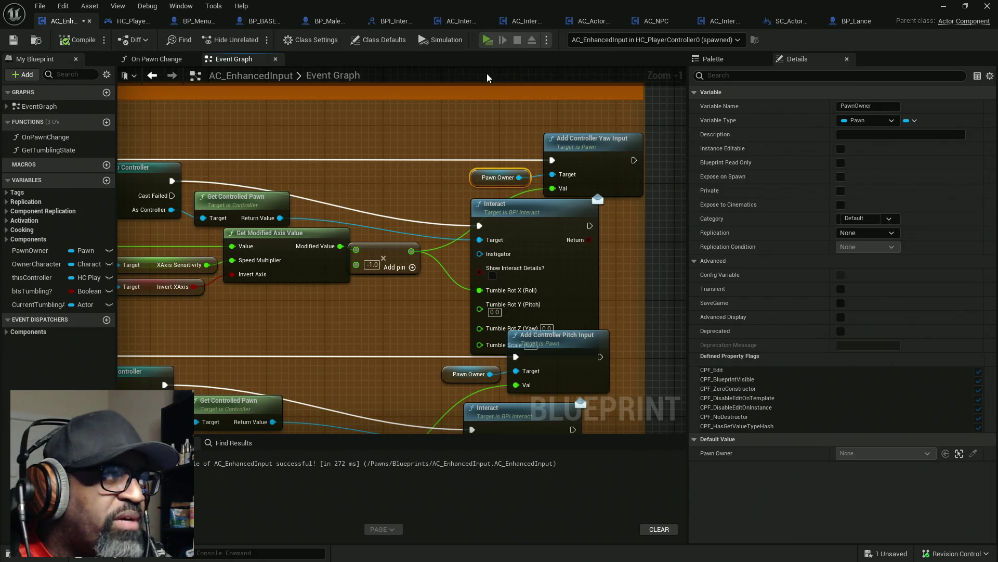
- In play, switch to the debug camera and inspect HC_PlayerController0 in the Outliner
key(w)
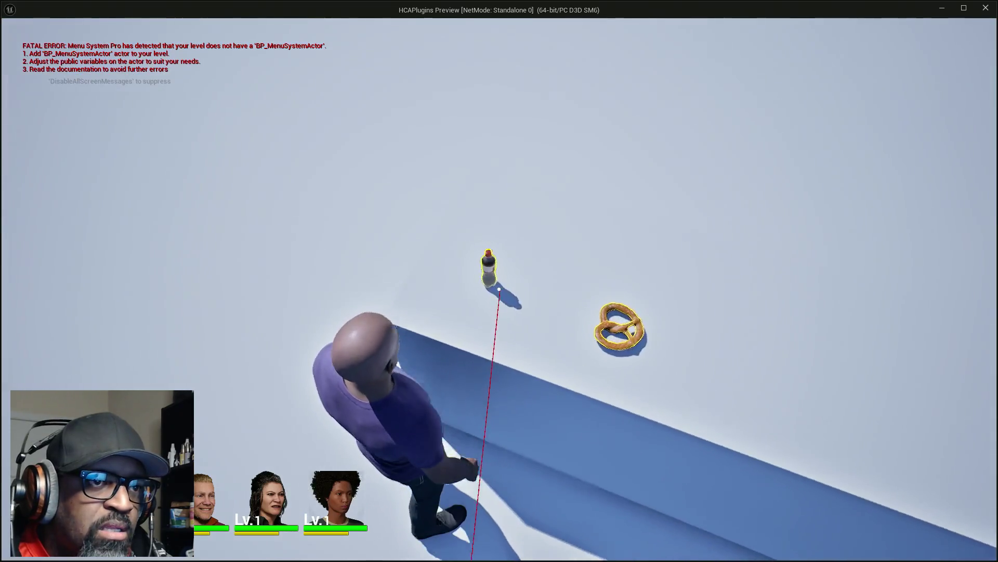
mouse_move(499, 288)
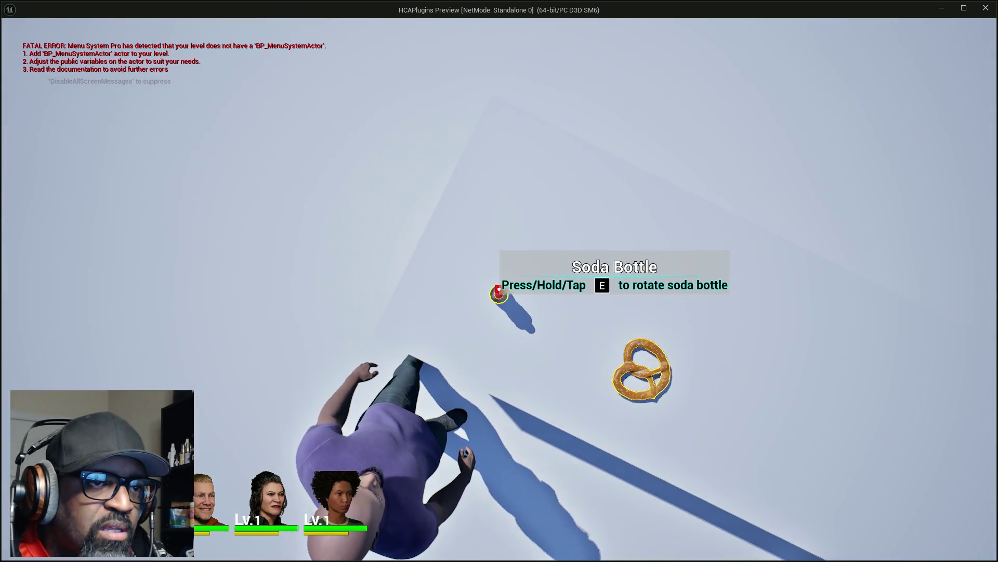
key(semicolon)
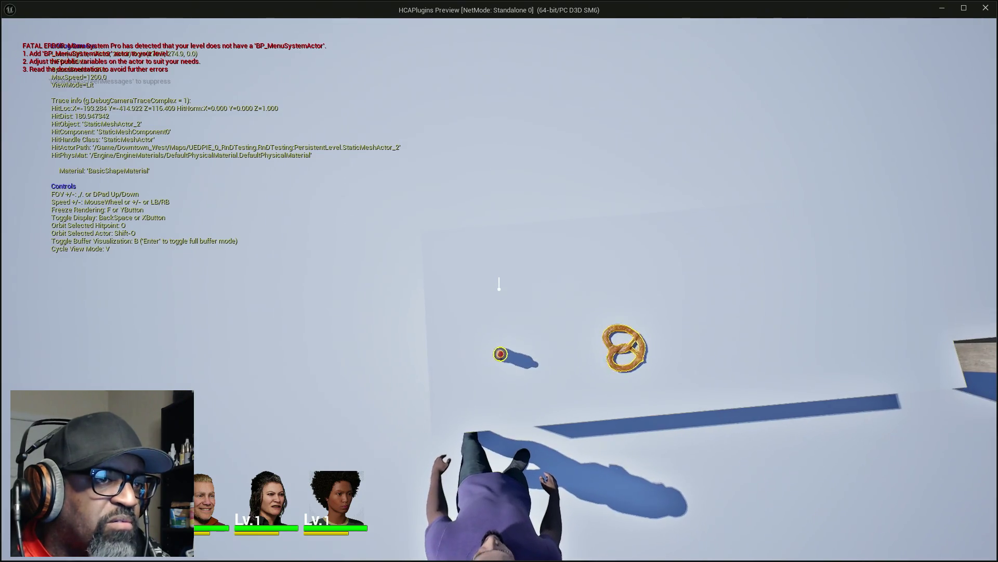
key(alt+Tab)
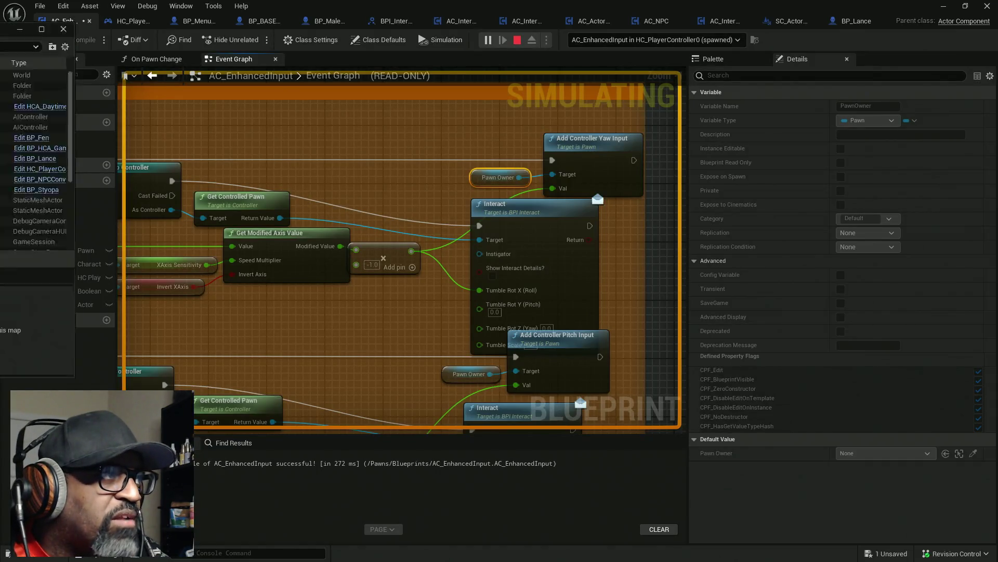
key(alt+Tab)
click(658, 145)
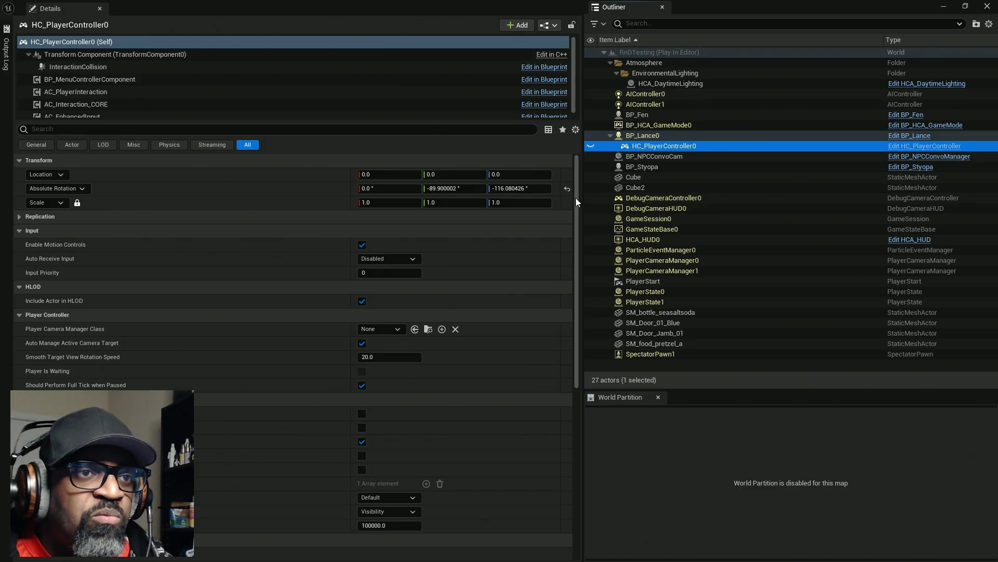
key(alt+Tab)
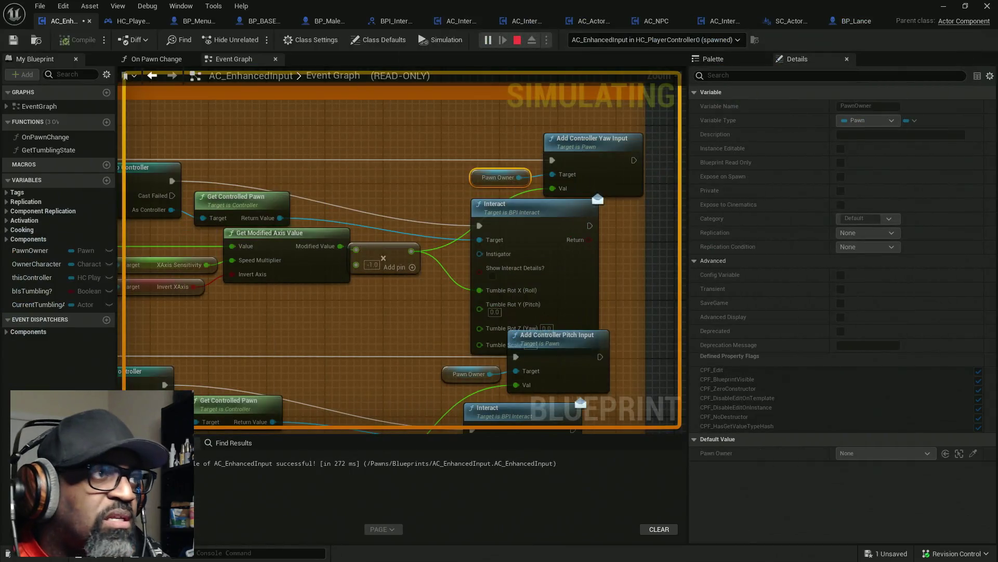
key(alt+Tab)
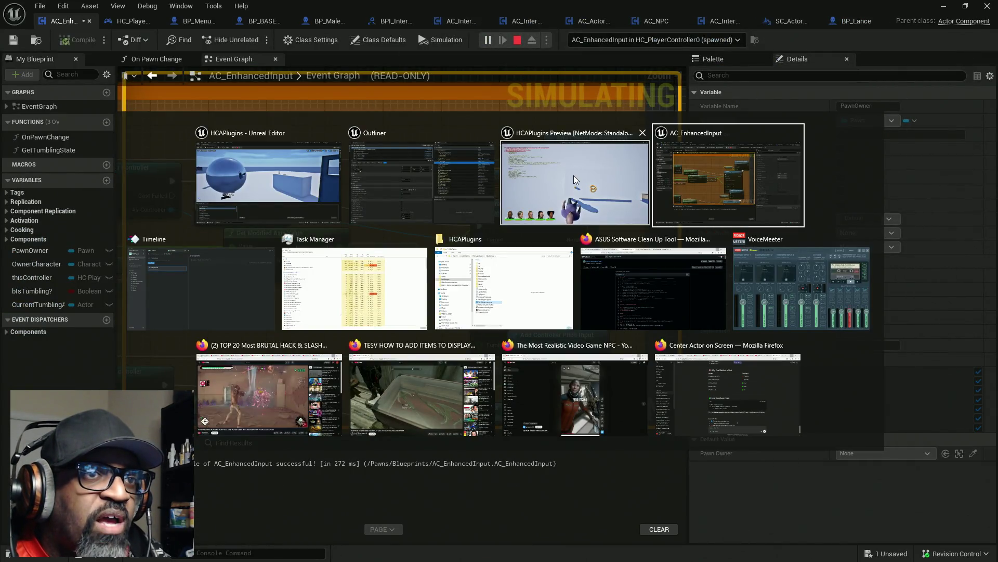
- Return to the player view, stop play, and move Get Controlled Pawn right beside the Interact node
click(575, 177)
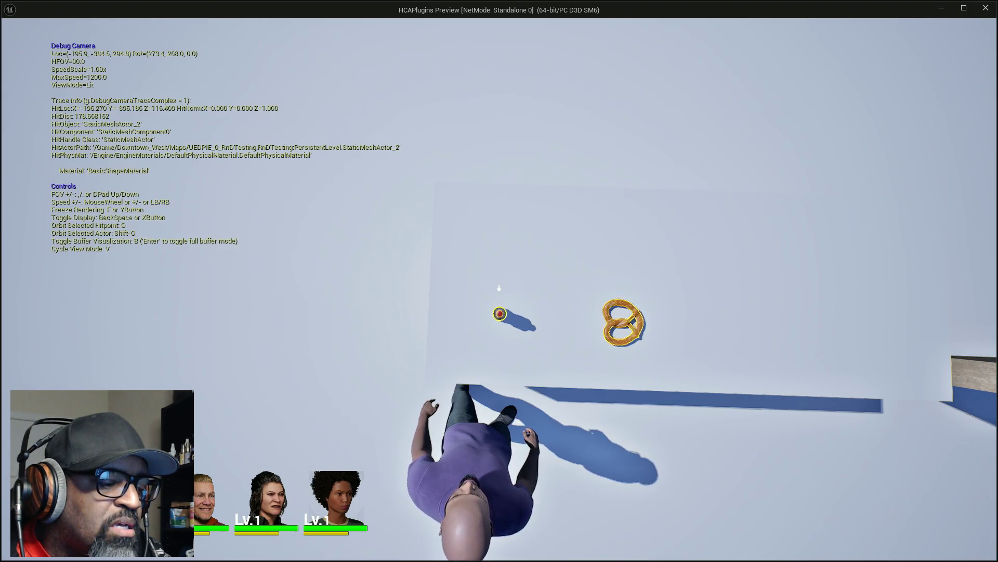
key(semicolon)
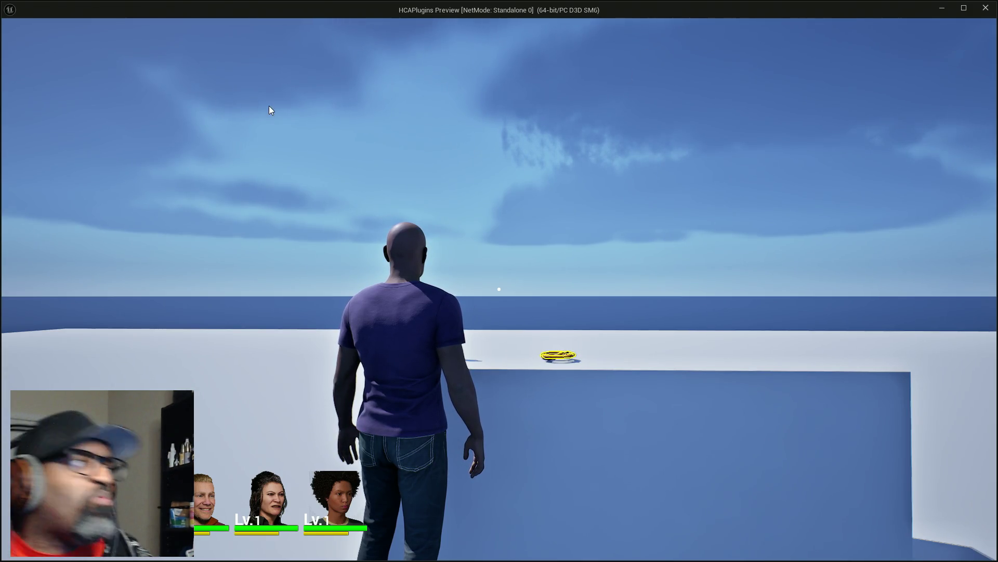
key(Escape)
drag(341, 143, 444, 157)
drag(383, 183, 525, 182)
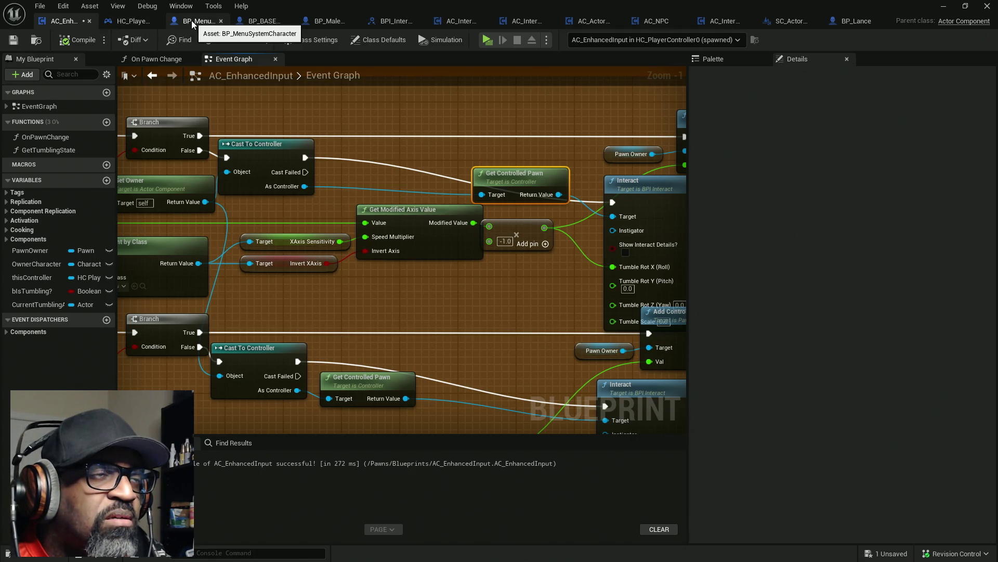
- Review BP_BASE_Character's Interact graph around the Add Local Rotation node
click(252, 20)
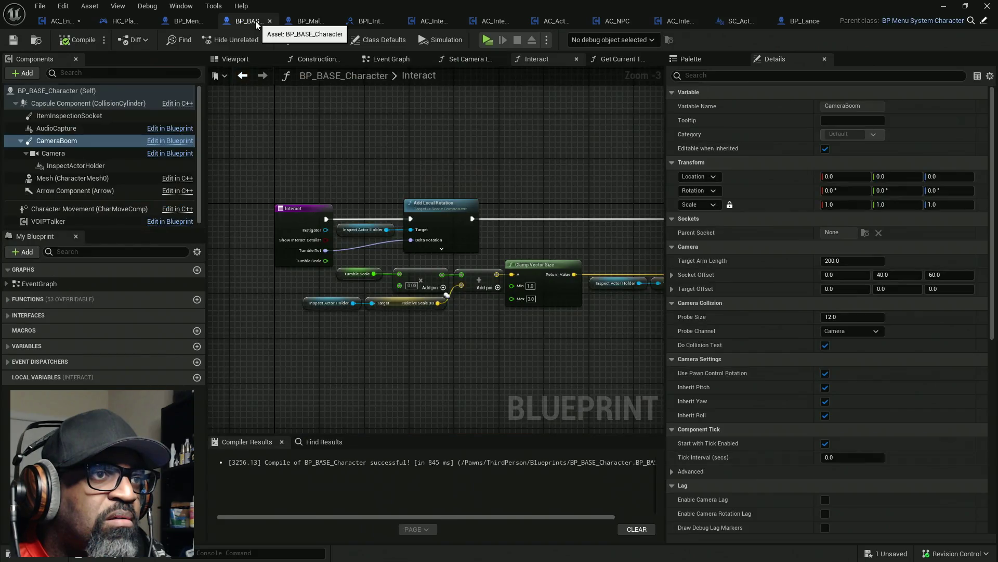
scroll(430, 195, down, 2)
drag(375, 148, 279, 213)
scroll(363, 225, up, 2)
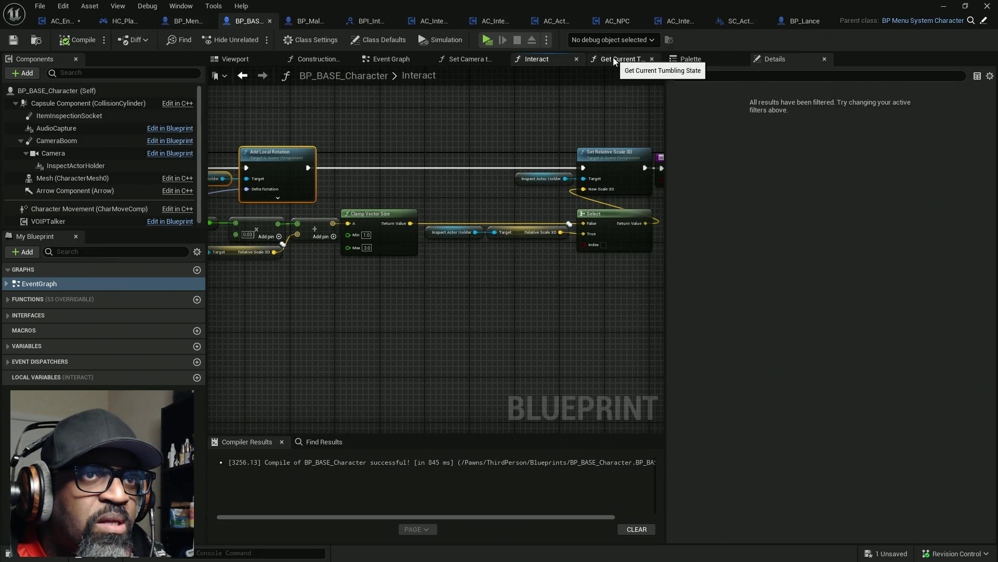
- Open Set Camera to Tumble State and look over its Branch, bounds and Socket Offset nodes
click(476, 63)
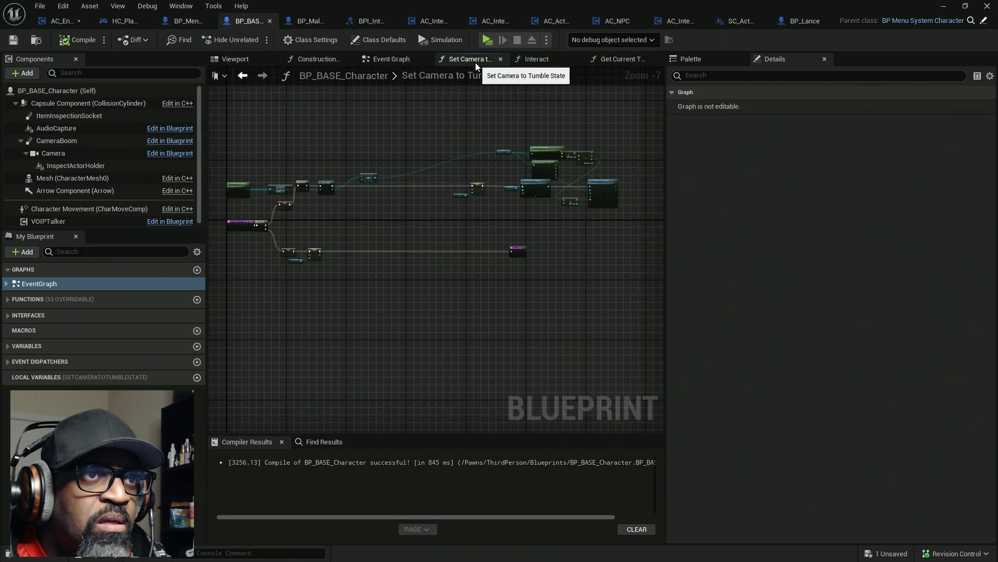
scroll(363, 191, up, 1)
mouse_move(304, 201)
mouse_down()
mouse_move(499, 202)
mouse_move(471, 260)
mouse_move(394, 200)
mouse_up()
mouse_move(458, 218)
mouse_down()
mouse_move(543, 242)
mouse_move(435, 251)
mouse_up()
scroll(483, 250, down, 1)
mouse_move(500, 201)
mouse_down()
mouse_move(326, 267)
mouse_move(364, 271)
mouse_move(661, 229)
mouse_up()
mouse_move(388, 295)
mouse_down()
mouse_move(388, 282)
mouse_move(343, 259)
mouse_up()
right_click(328, 236)
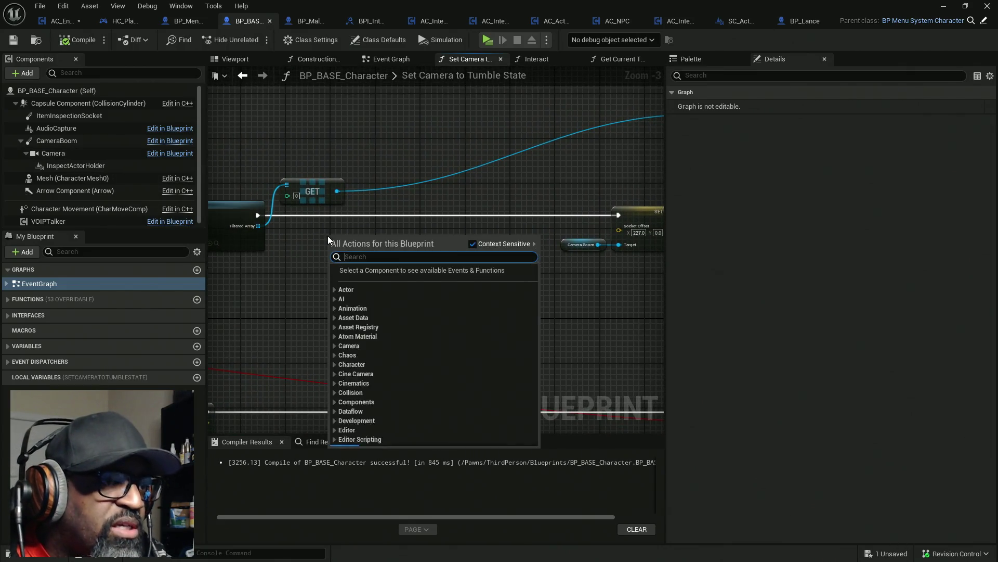
- Place a Get Player Controller node and add a Set Actor Rotation node from it
text(get)
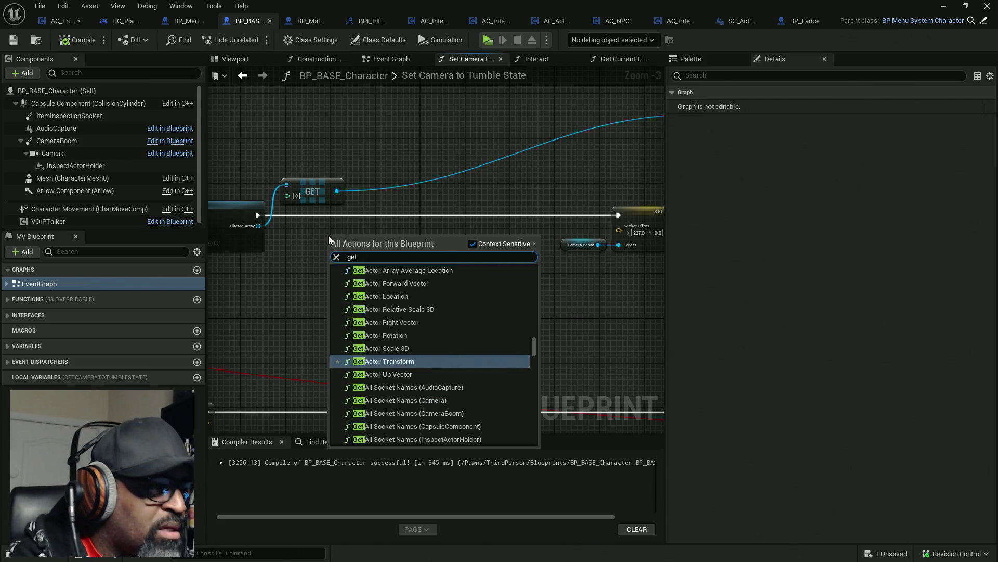
text( player)
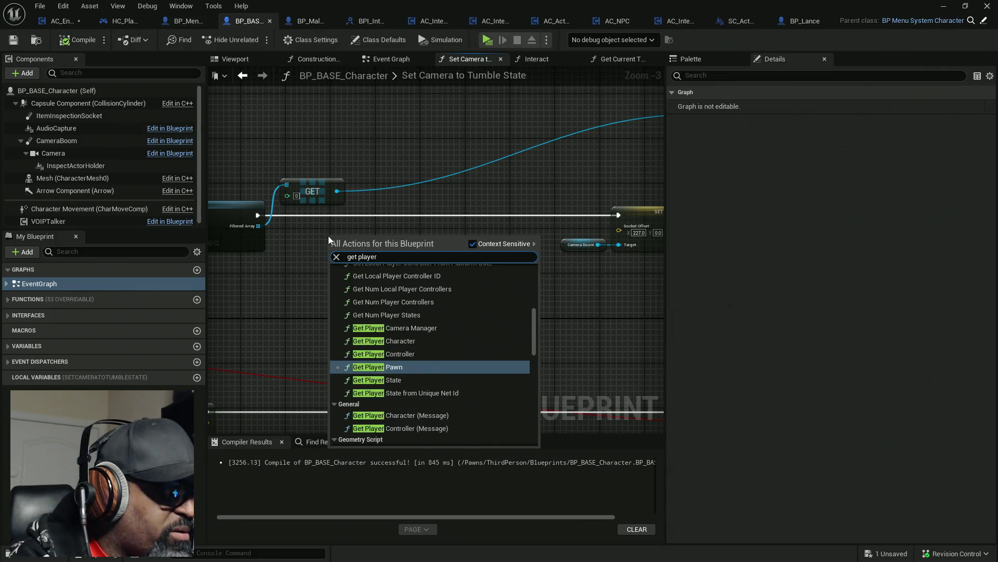
text(cont)
text(oller)
key(Return)
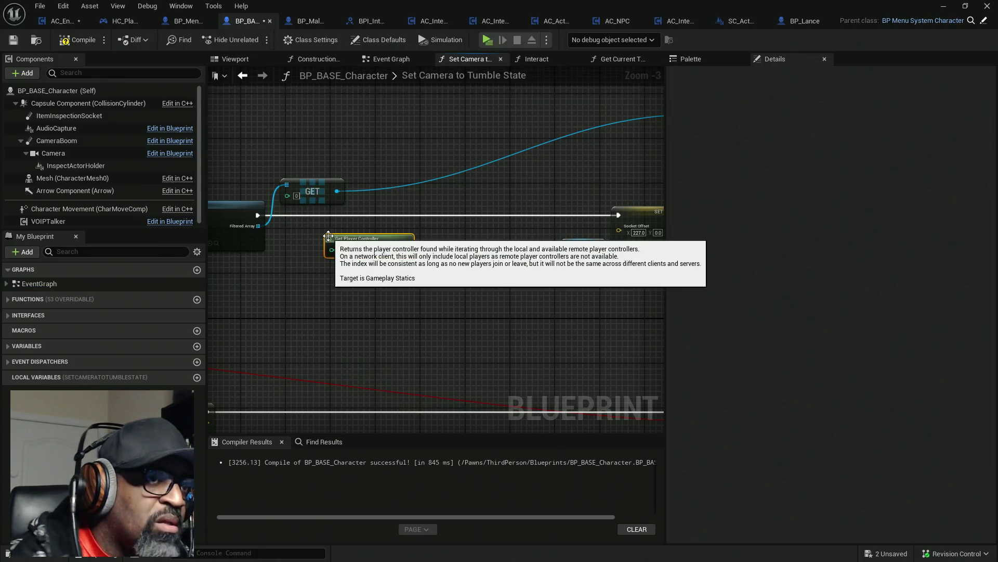
drag(405, 248, 429, 257)
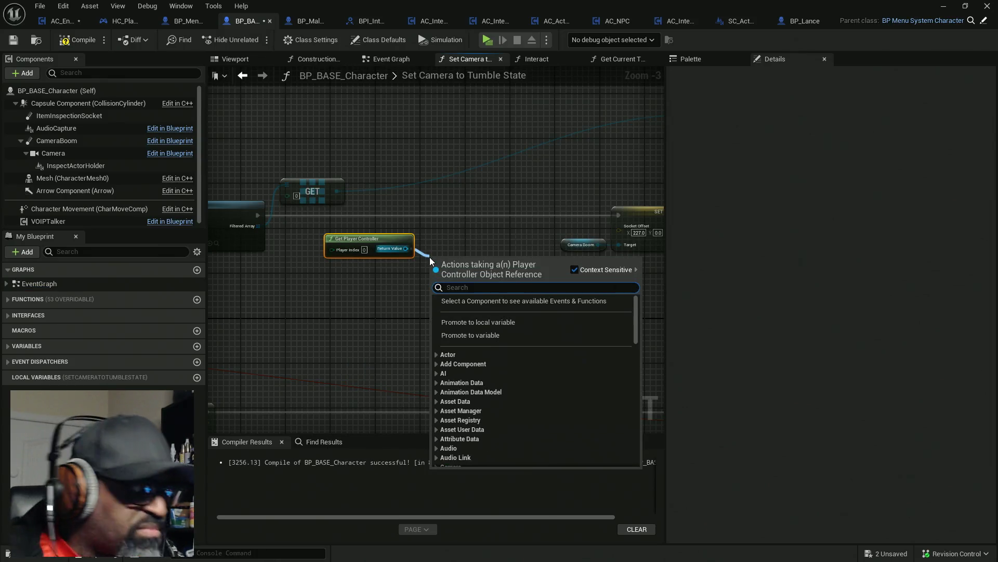
text(set r)
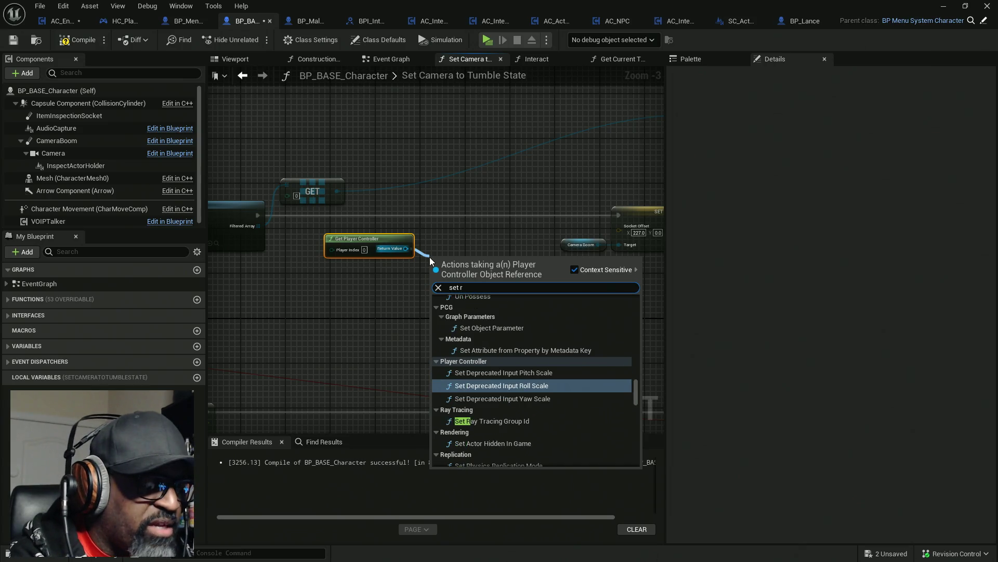
text(otat)
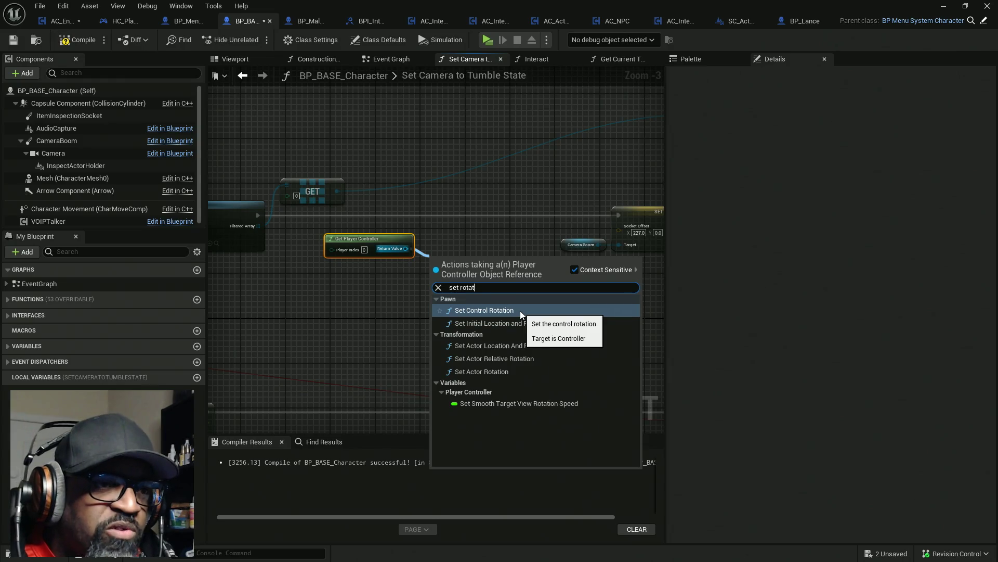
click(520, 370)
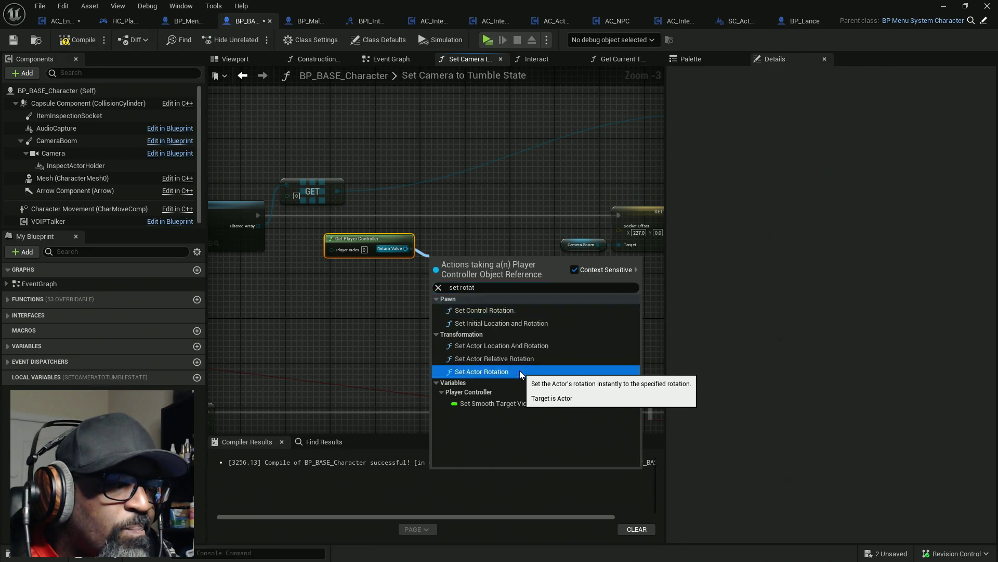
click(520, 370)
drag(480, 271, 464, 342)
- Add a Set Control Rotation node wired to the player controller's Return Value
drag(406, 248, 450, 264)
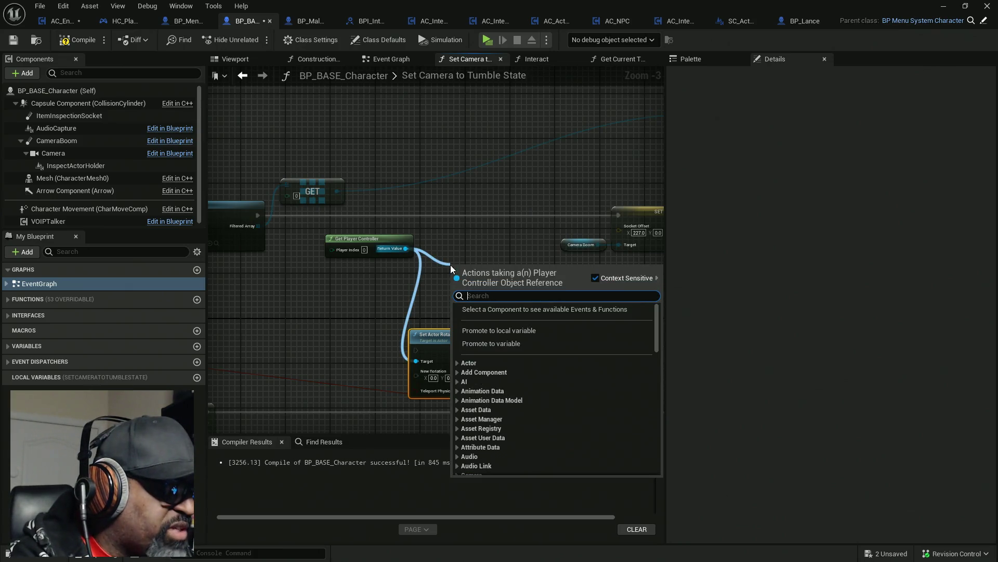
text(set)
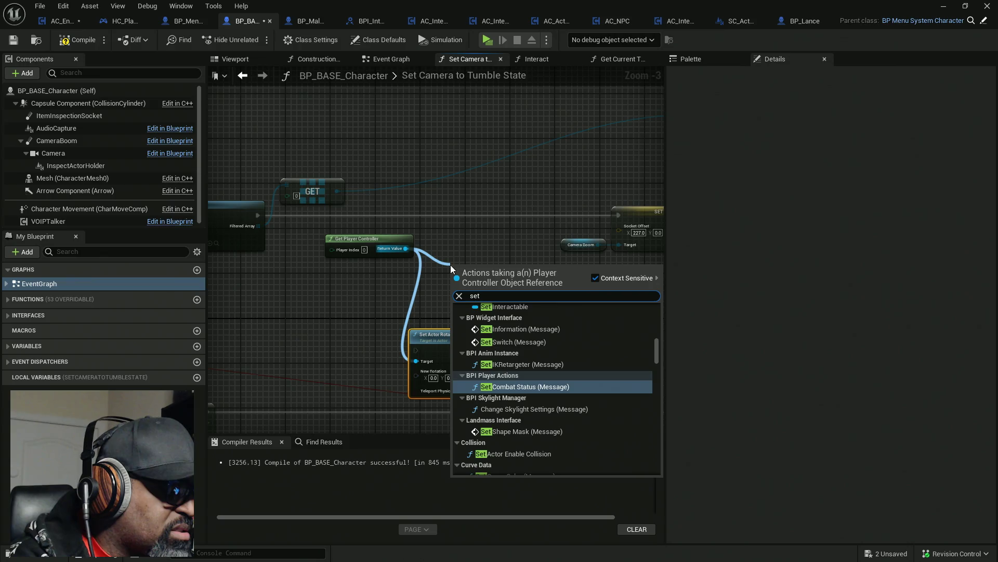
text( rotation)
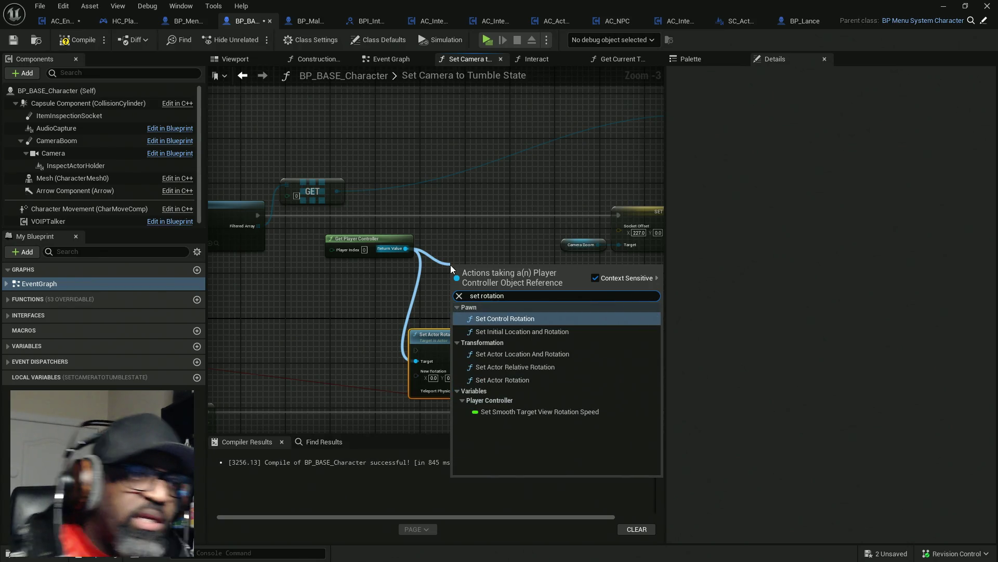
click(511, 318)
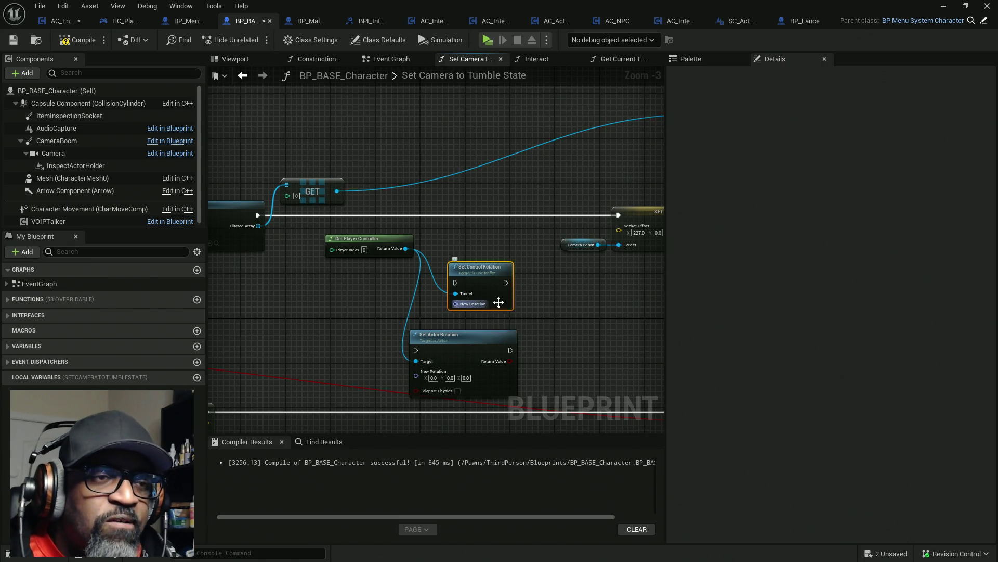
mouse_move(544, 284)
mouse_down()
mouse_move(497, 307)
mouse_move(485, 195)
mouse_up()
- Split Set Control Rotation's New Rotation and set its yaw to -90
scroll(496, 304, up, 3)
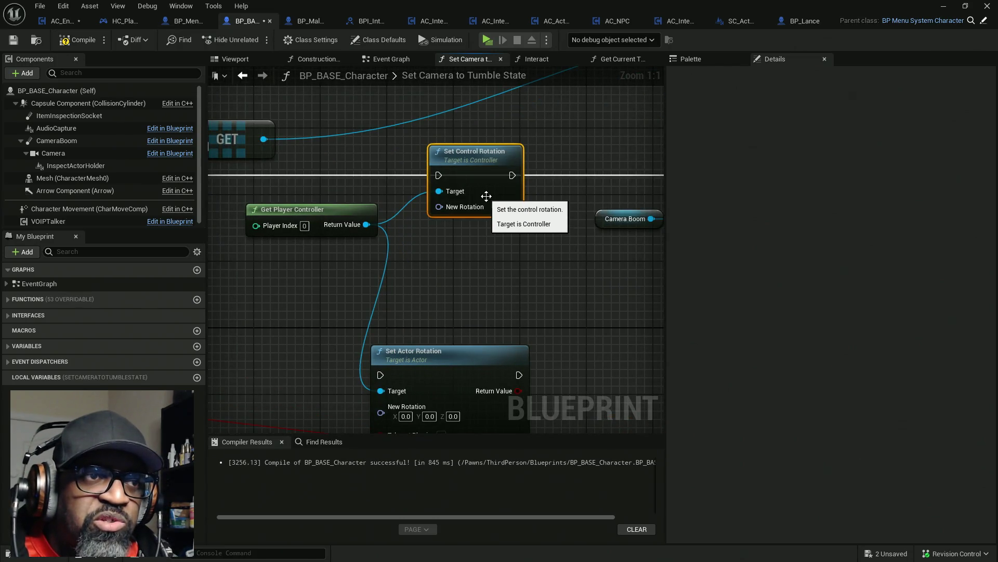
right_click(445, 211)
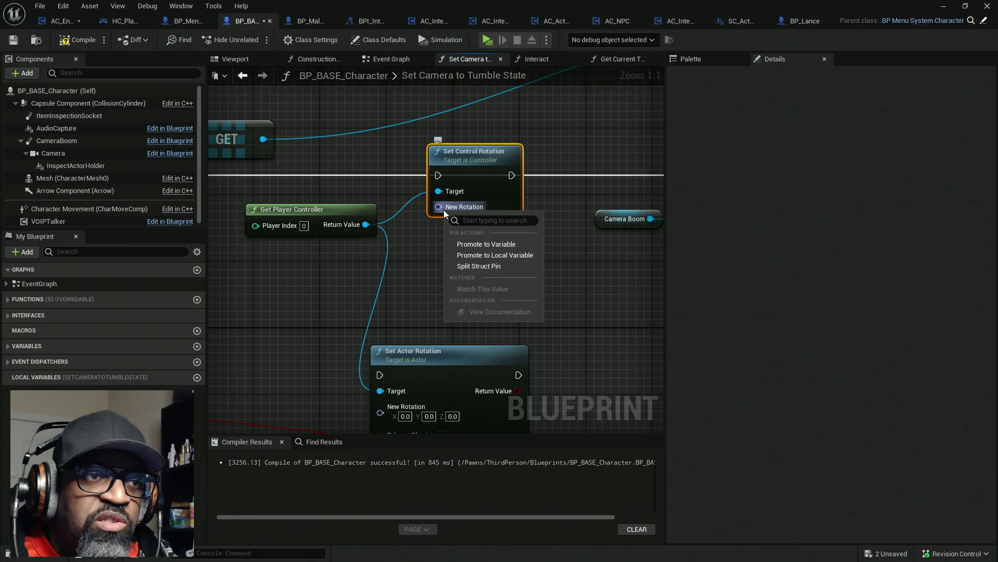
click(473, 268)
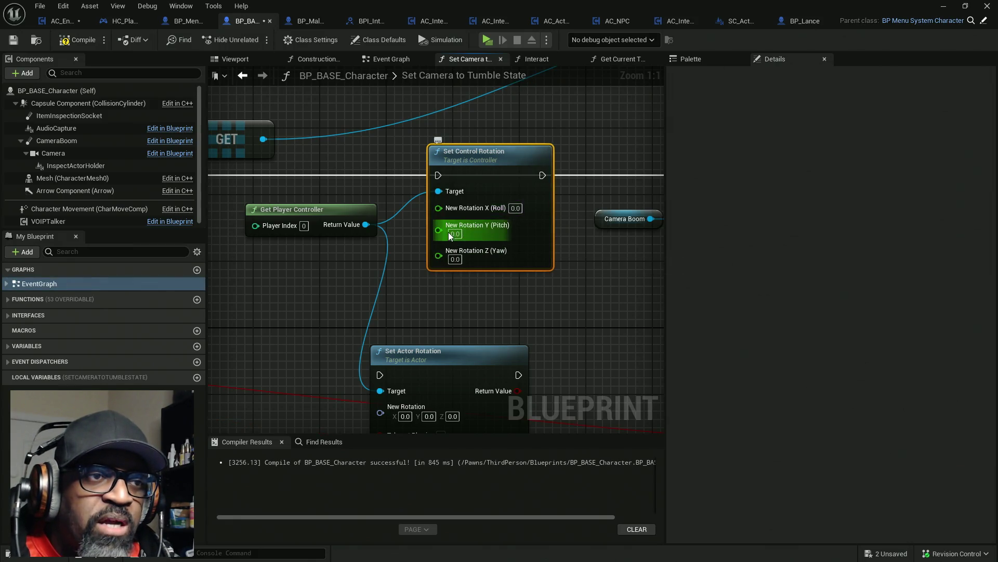
click(455, 259)
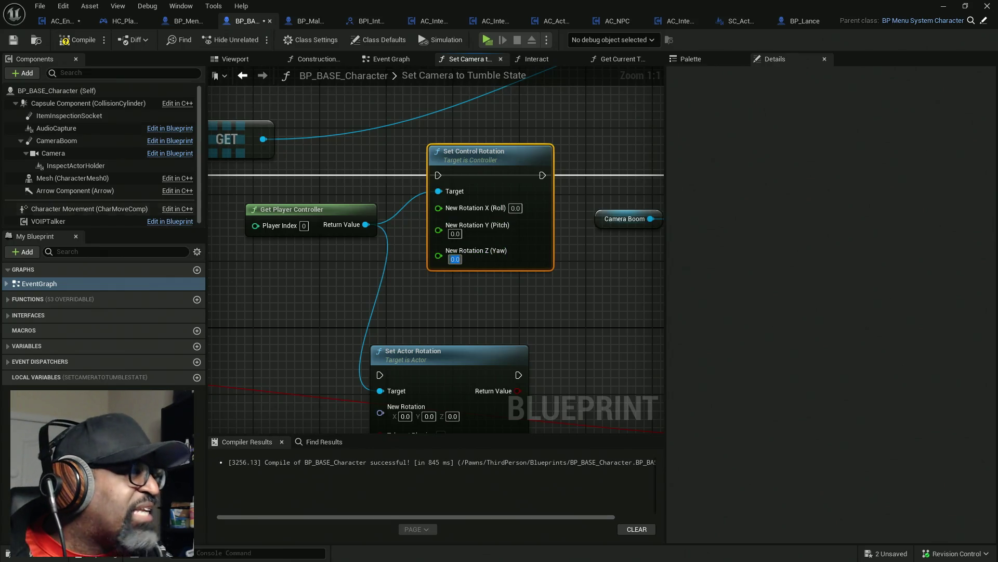
text(-90)
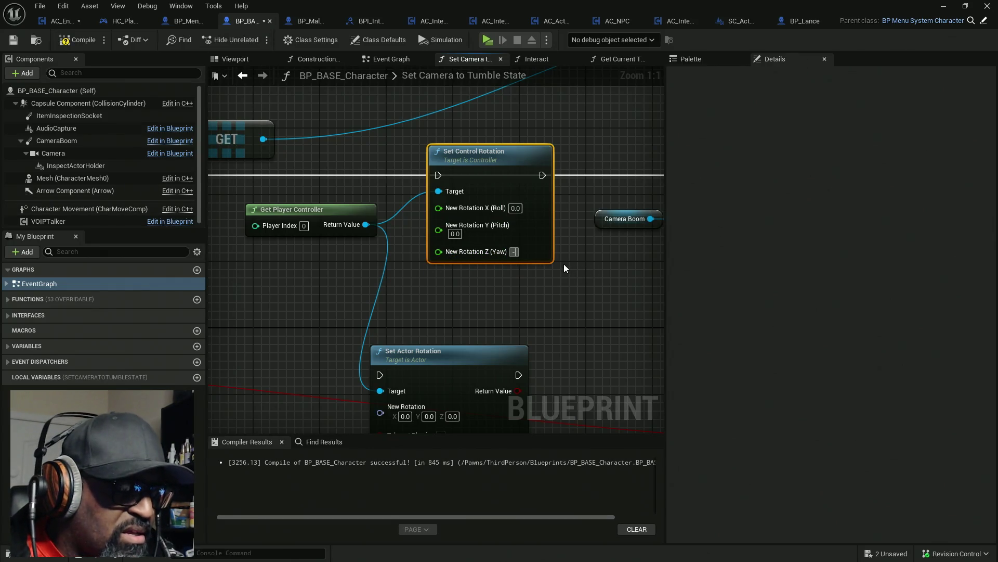
click(564, 264)
- Connect Filter Array's execution output into Set Control Rotation
scroll(389, 212, down, 1)
scroll(389, 213, down, 4)
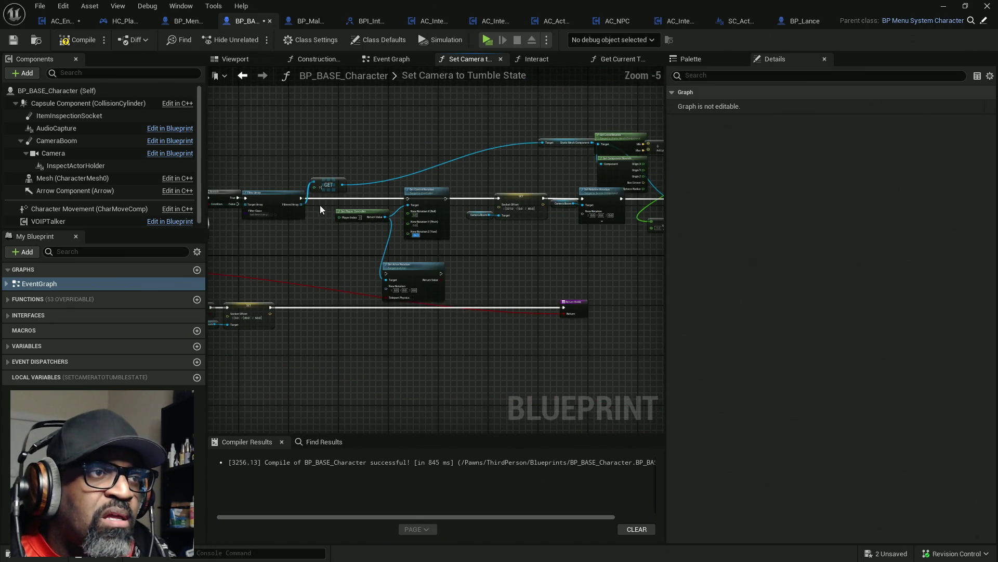
drag(446, 198, 301, 203)
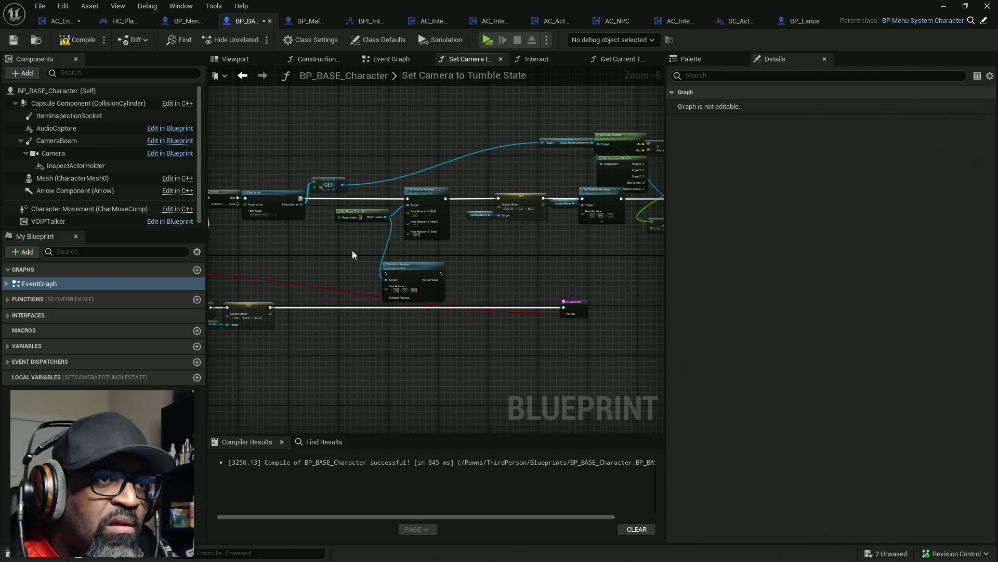
scroll(425, 248, up, 5)
- Compile the character blueprint and launch a test play session
click(73, 40)
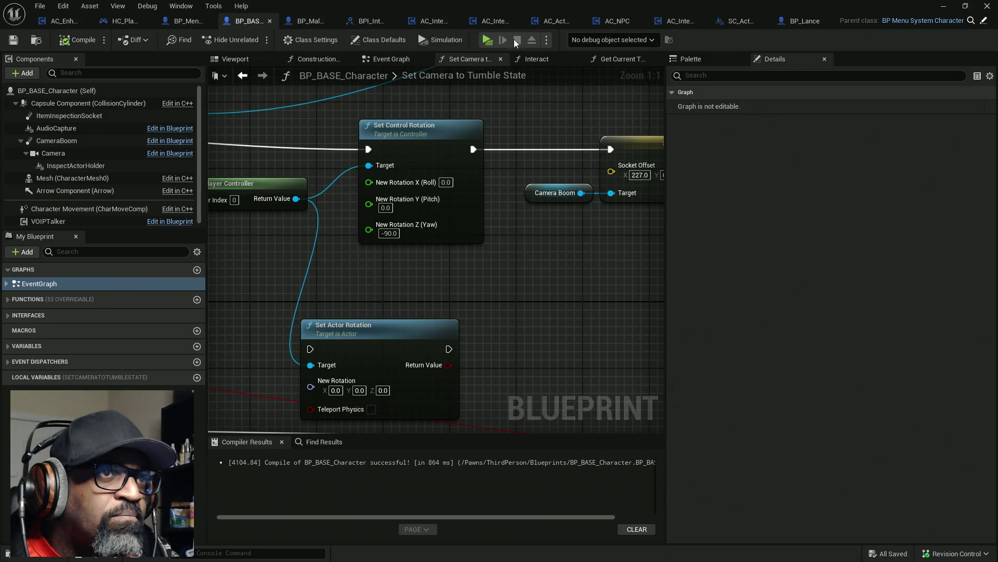
click(487, 40)
key(w)
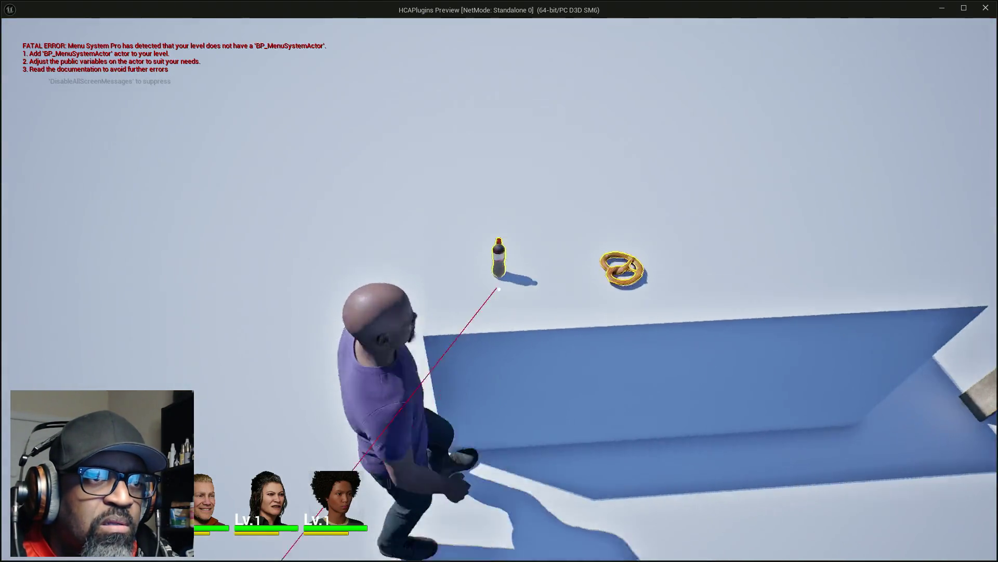
- Inspect the soda bottle up close in the running session, then end the session
mouse_move(499, 289)
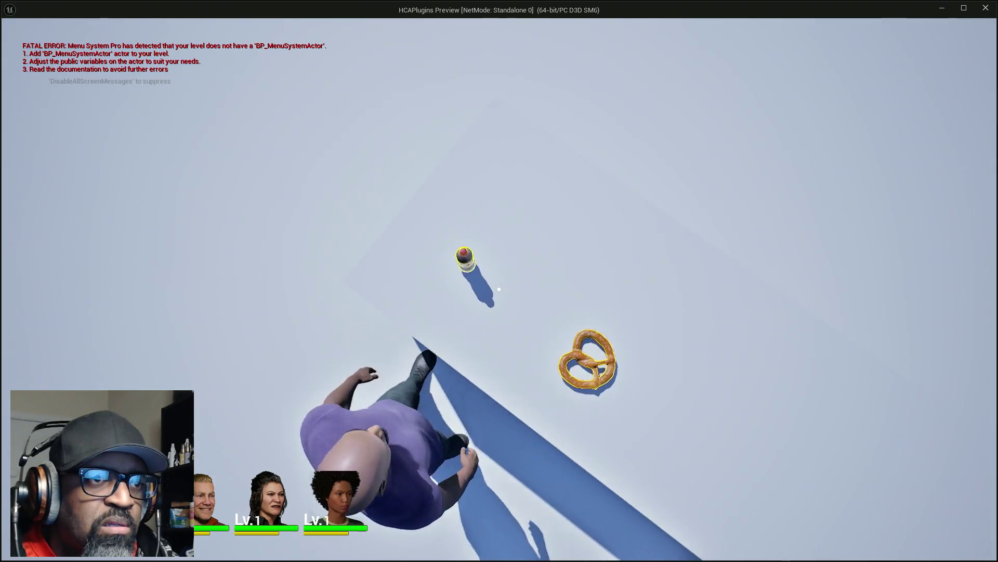
key(e)
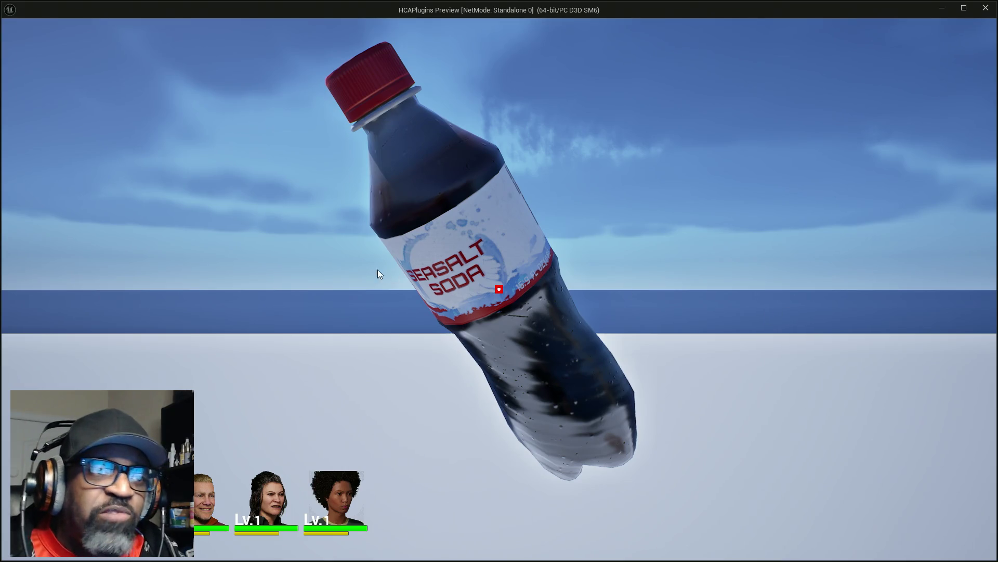
key(Escape)
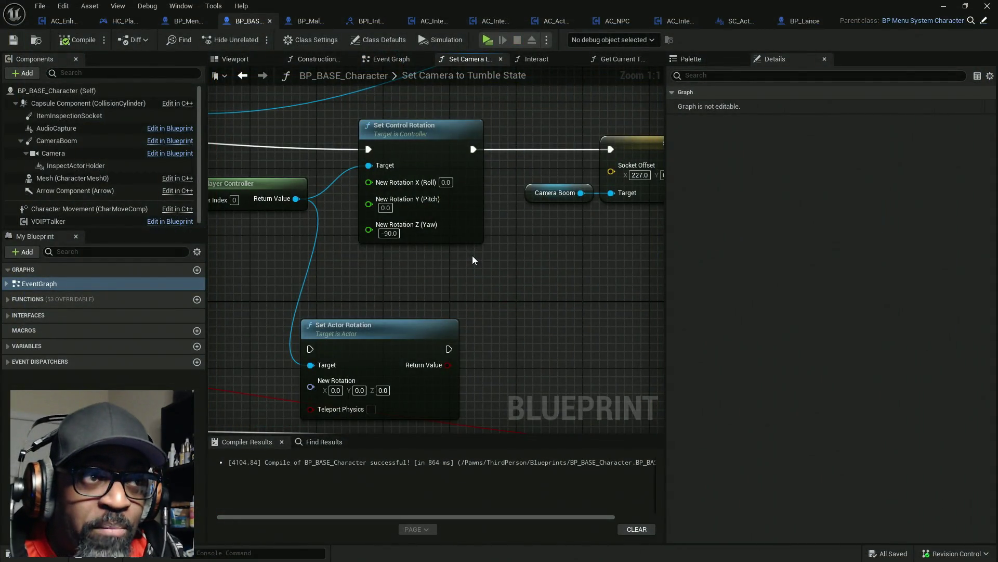
- Start another play session with Alt+P, walk to the pretzel, inspect it, then stop
key(alt+p)
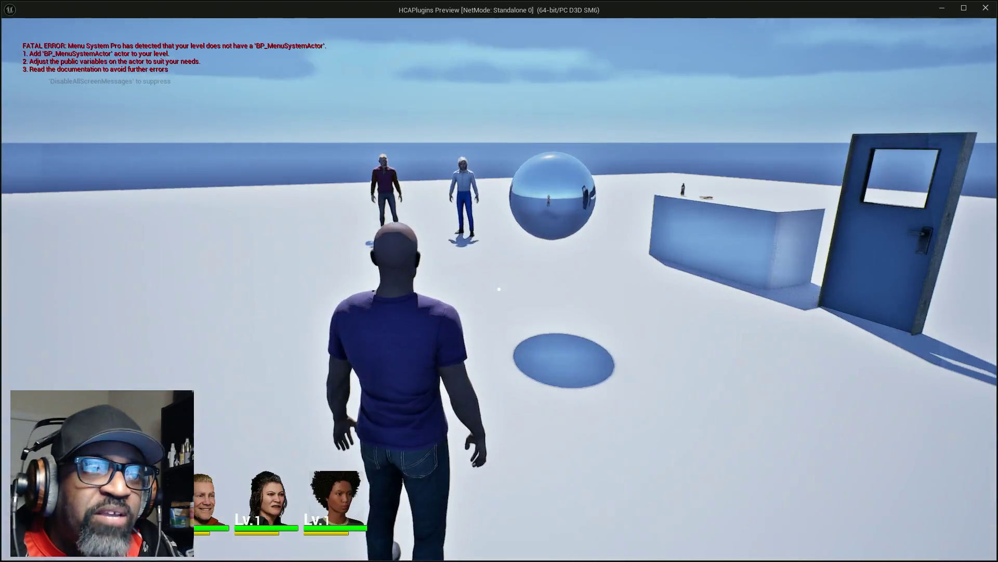
key(w)
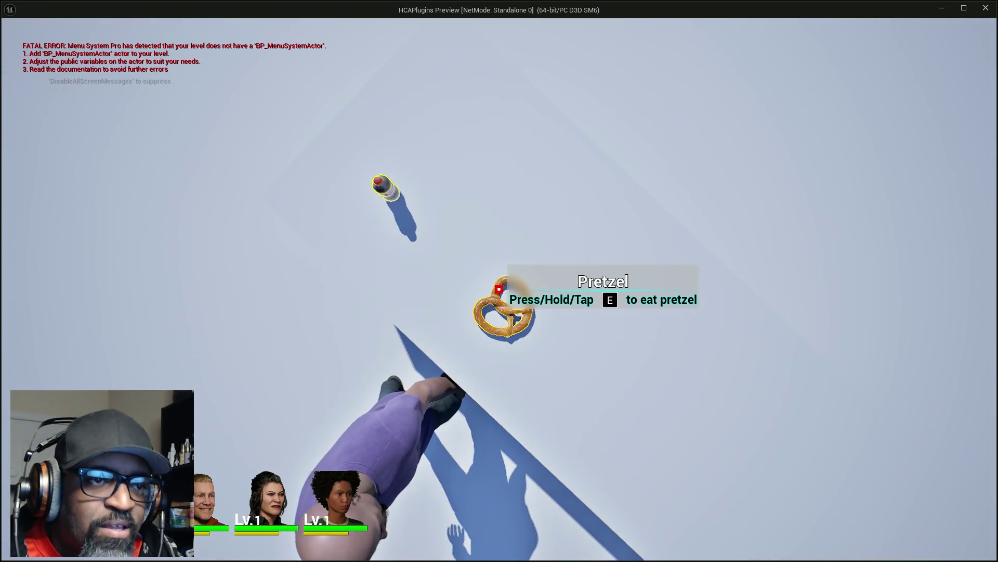
key(e)
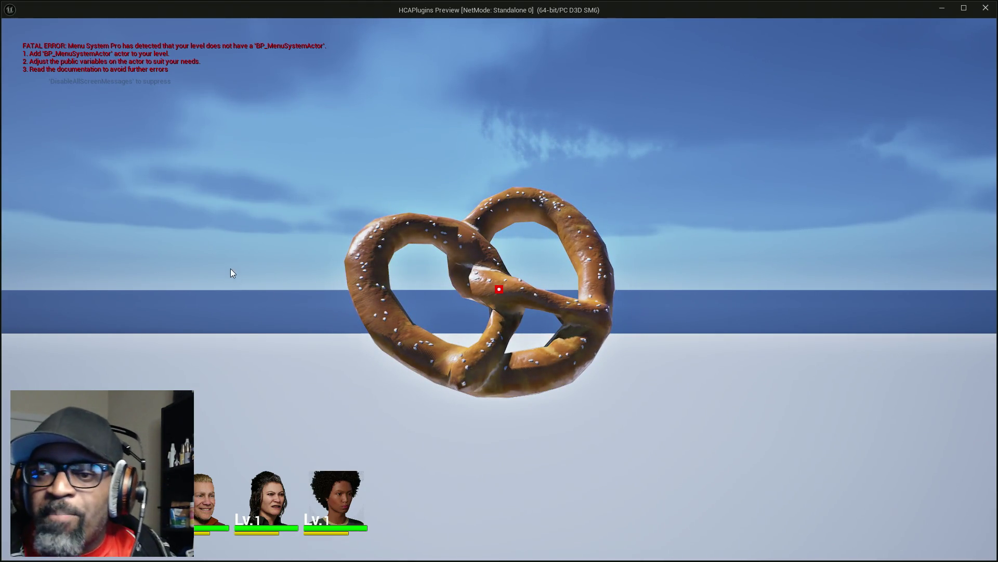
key(Escape)
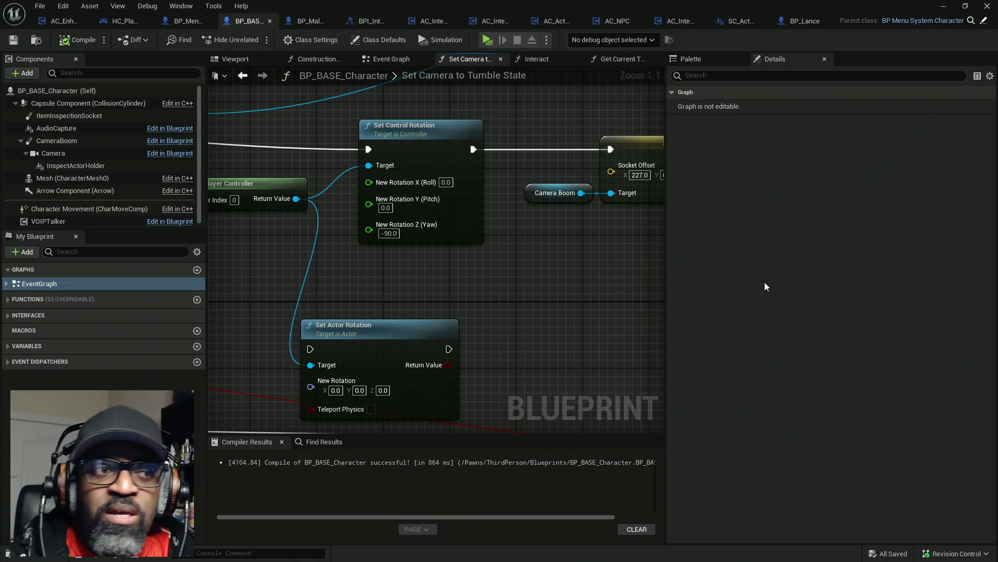
- Delete the Set Actor Rotation node, save the blueprint, and launch another test session
mouse_move(565, 324)
mouse_down()
mouse_move(395, 366)
mouse_move(402, 356)
mouse_up()
key(Delete)
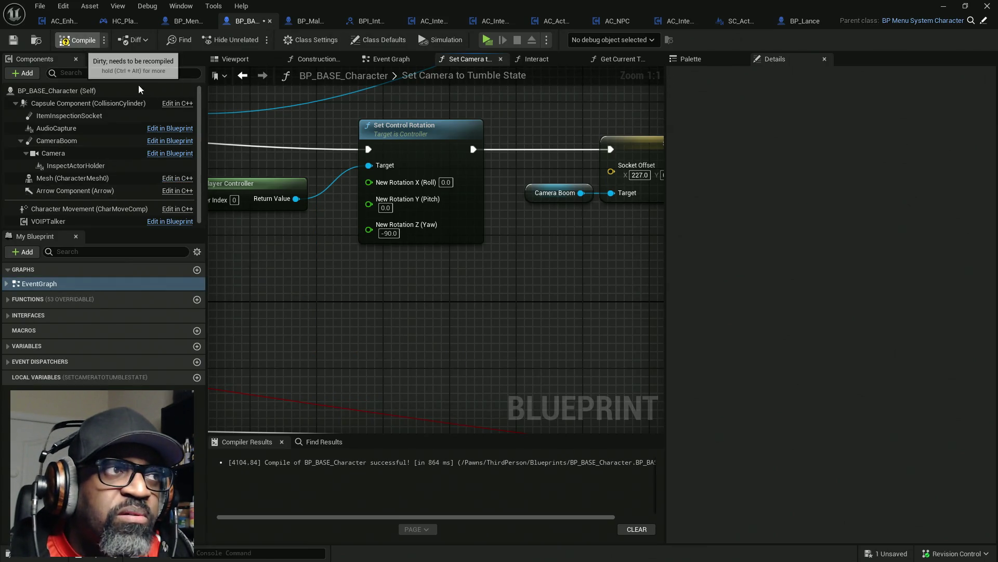
click(14, 41)
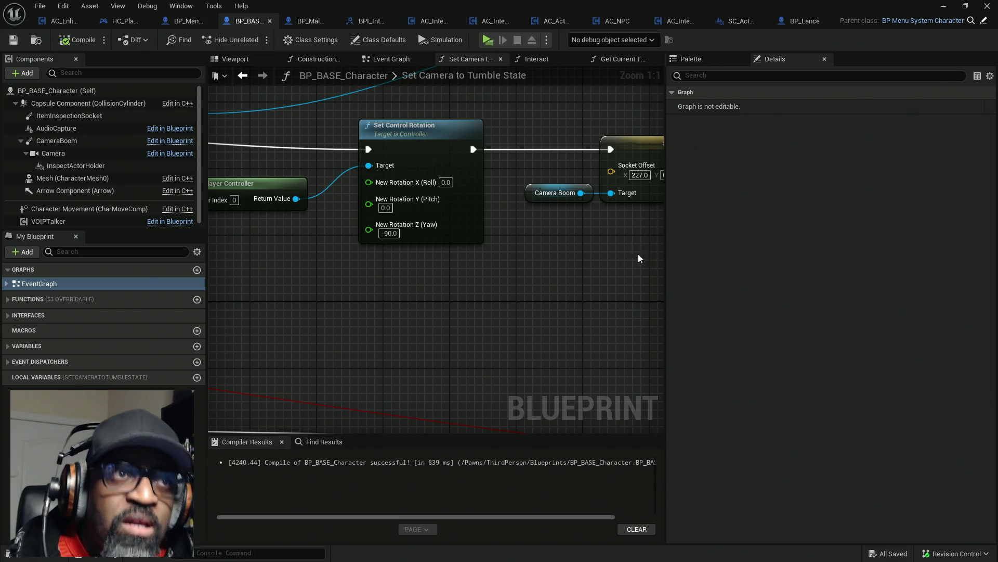
click(487, 39)
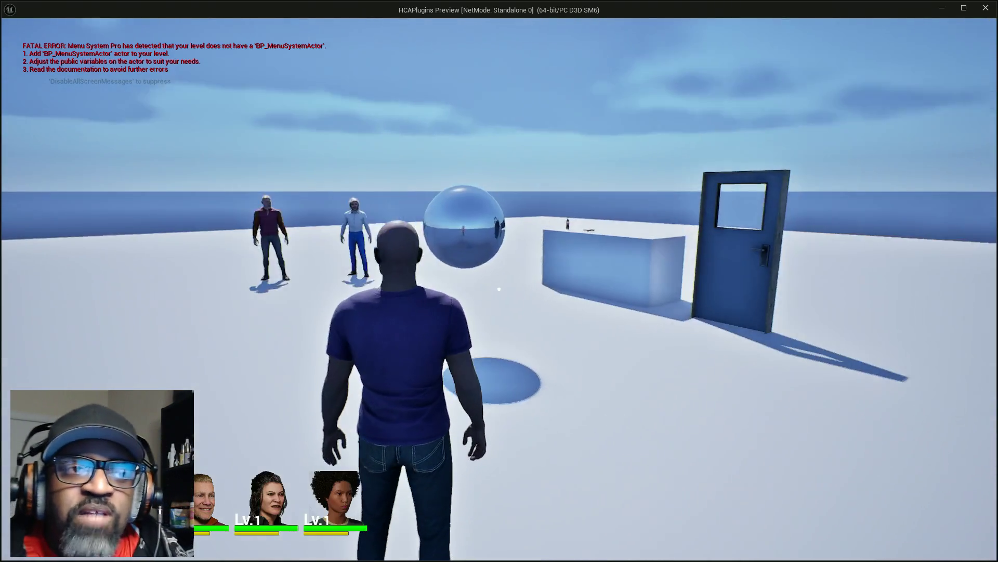
- Walk the character to the counter and inspect the soda bottle up close
mouse_move(500, 288)
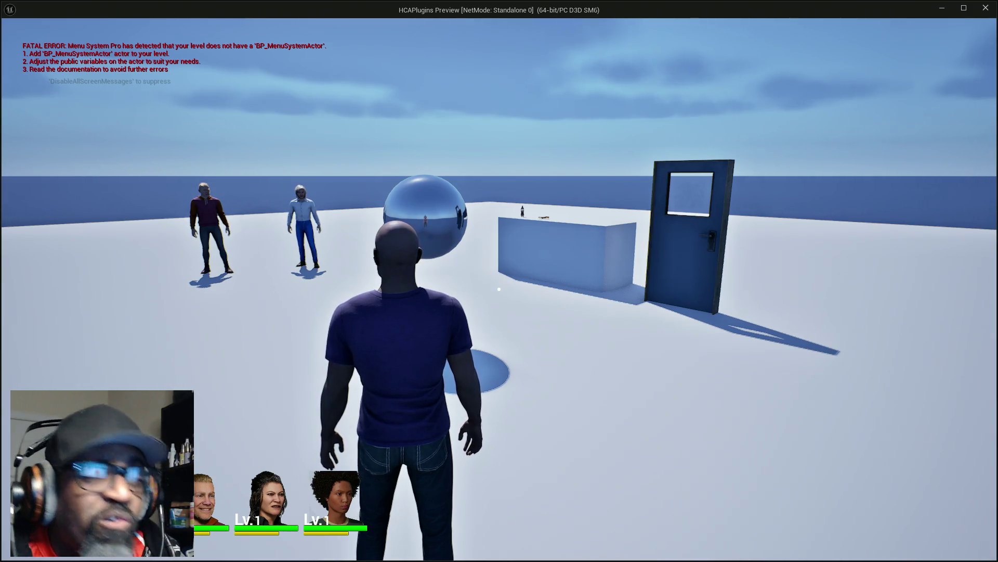
key(w)
key(w)
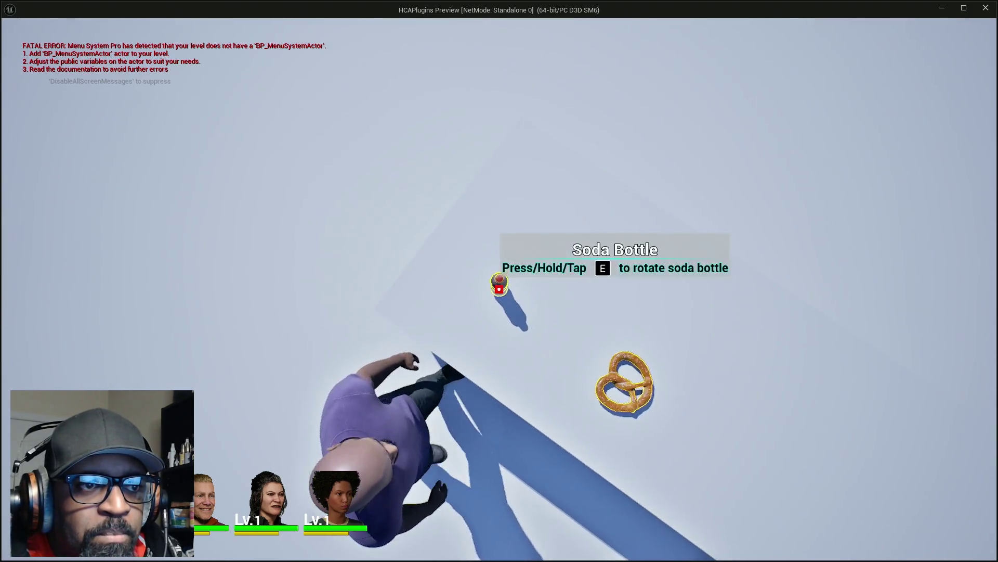
key(e)
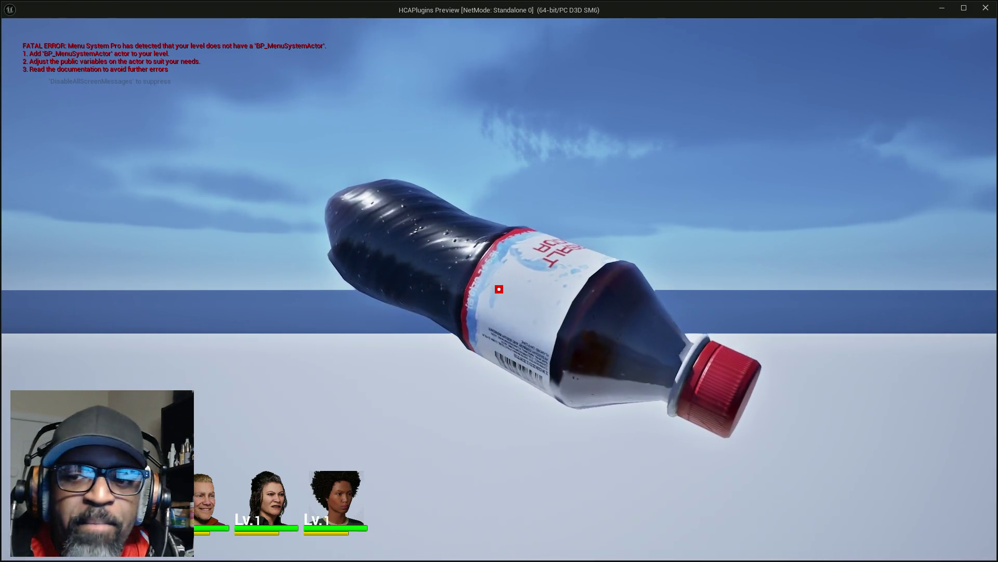
- Close the standalone preview to get back to the Set Camera to Tumble State graph
key(Escape)
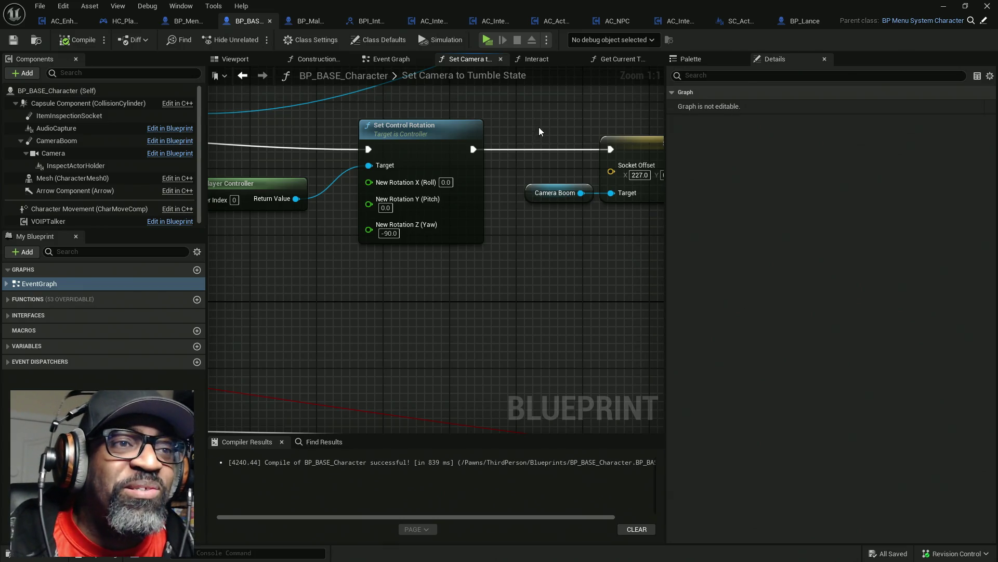
- Straighten the wires between the add, divide, Get Local Bounds and Static Mesh nodes
scroll(479, 182, down, 4)
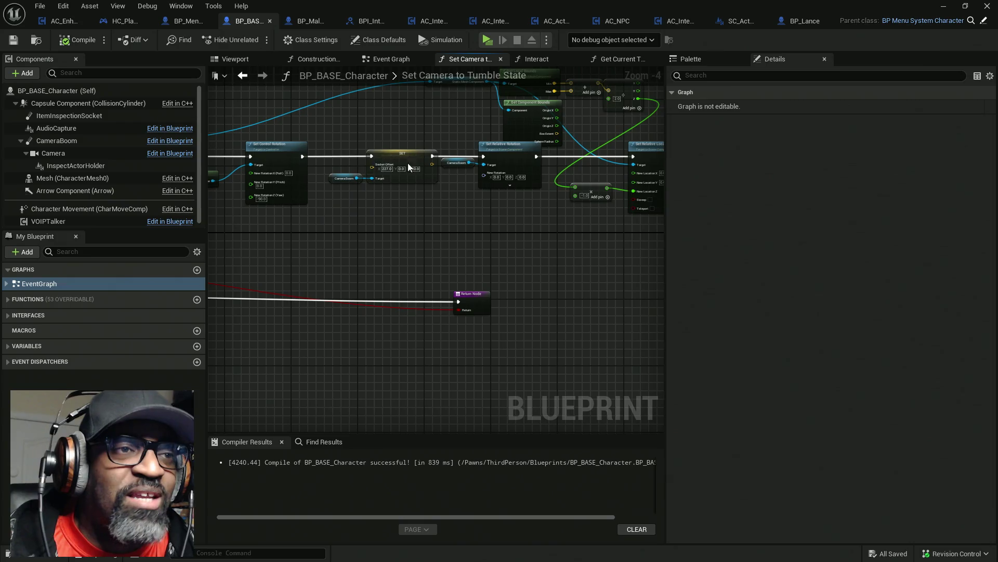
drag(443, 178, 443, 259)
mouse_move(499, 161)
mouse_down()
mouse_move(613, 211)
mouse_move(627, 172)
mouse_move(482, 141)
mouse_up()
drag(565, 133, 480, 189)
drag(555, 120, 337, 167)
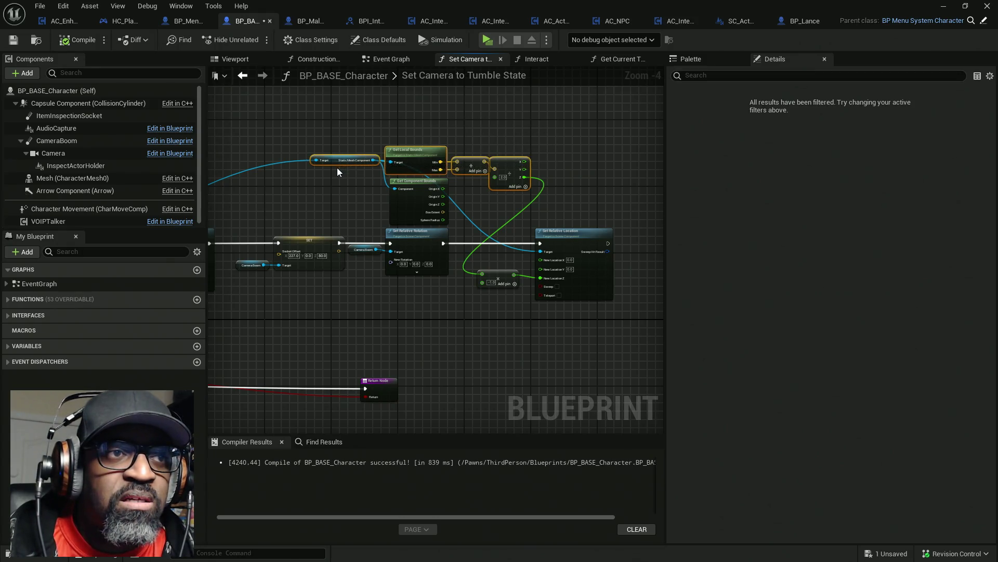
key(q)
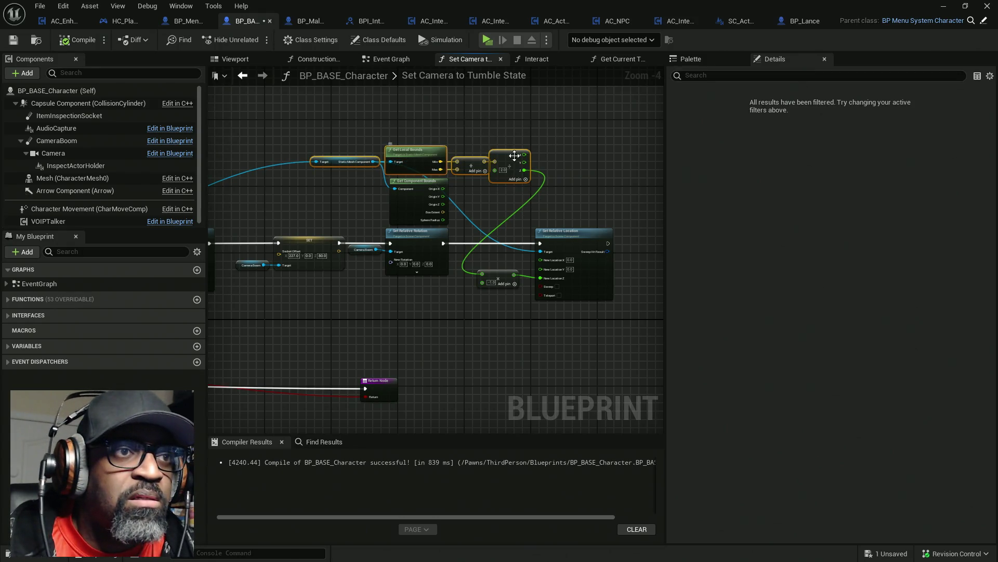
click(558, 151)
- Distribute the top row of bounds nodes evenly horizontally and save the blueprint
scroll(475, 166, up, 1)
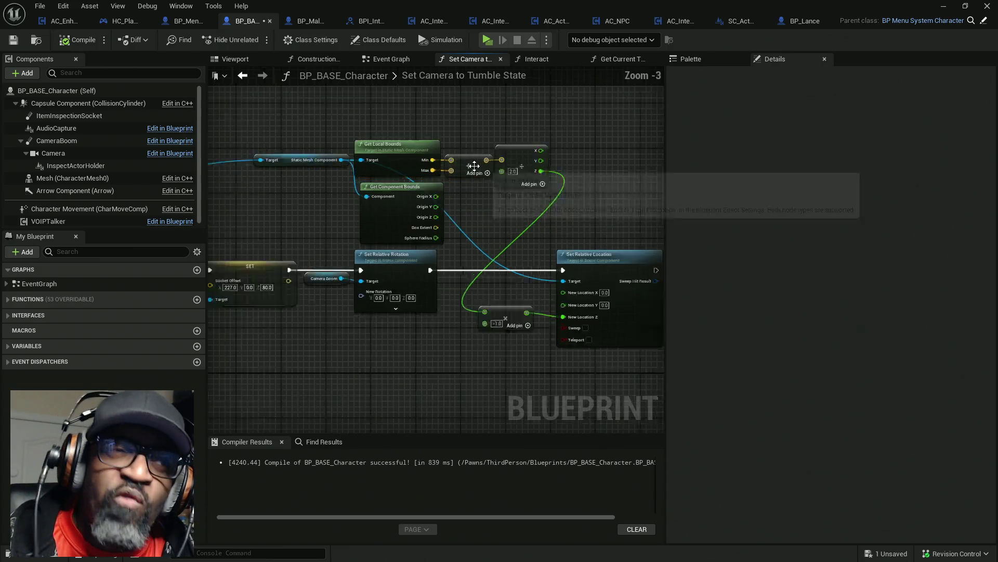
scroll(474, 166, up, 1)
scroll(538, 116, up, 1)
mouse_move(597, 118)
mouse_down()
mouse_move(312, 186)
mouse_move(312, 198)
mouse_up()
drag(597, 97, 312, 172)
right_click(437, 144)
mouse_move(520, 253)
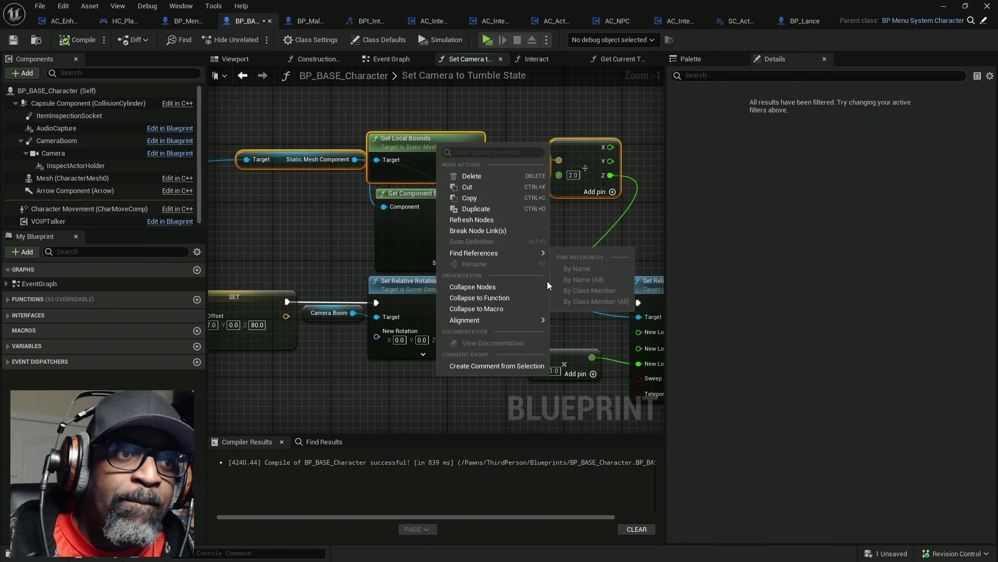
mouse_move(516, 320)
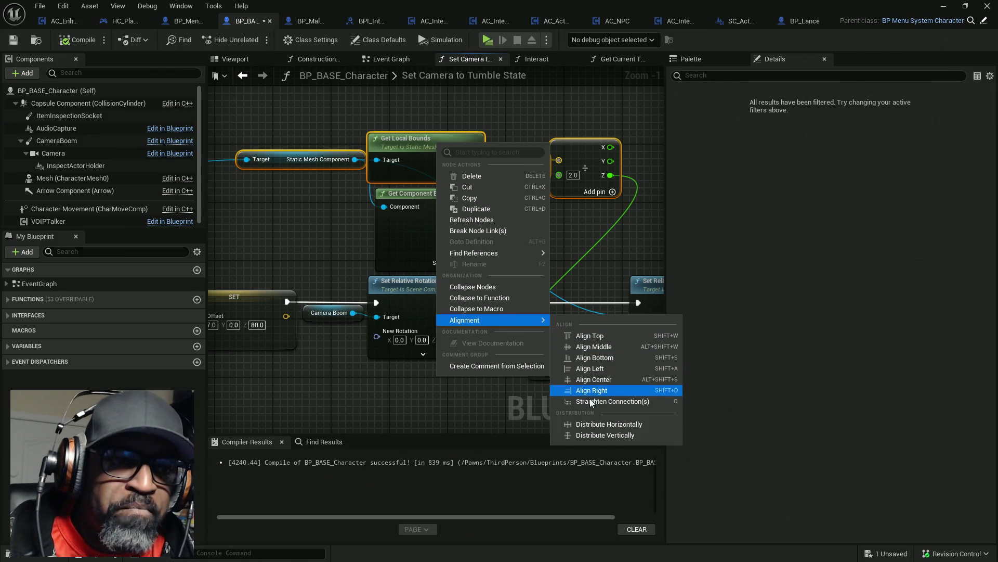
click(597, 423)
click(548, 251)
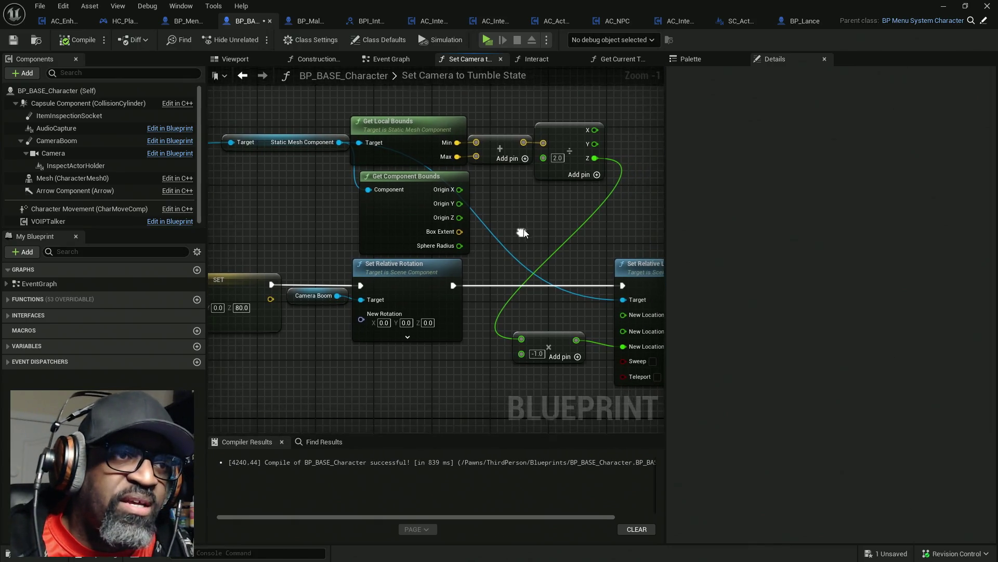
key(ctrl+s)
- Delete the unused Get Component Bounds node, lower the Get Local Bounds group, and compile-save
click(416, 218)
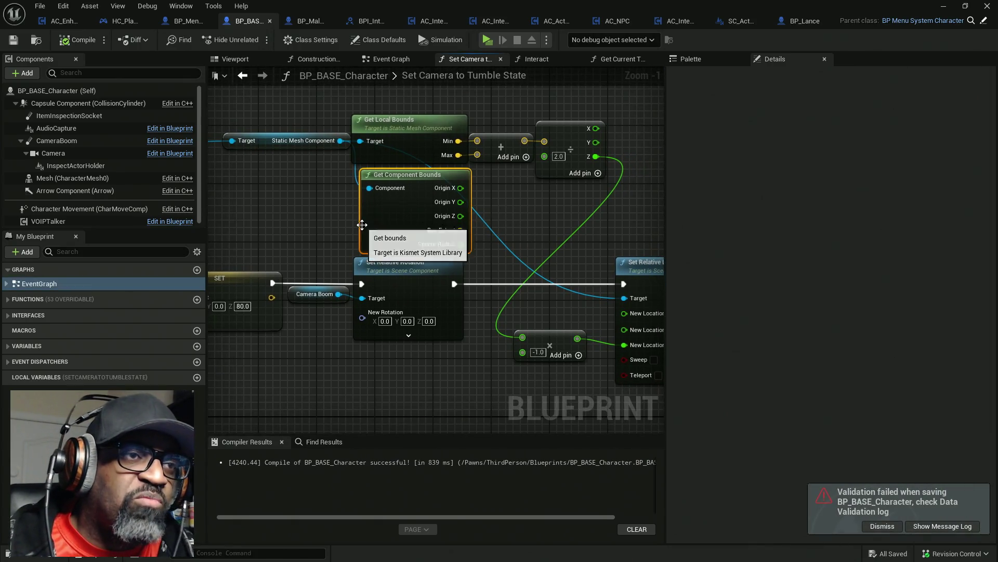
key(Delete)
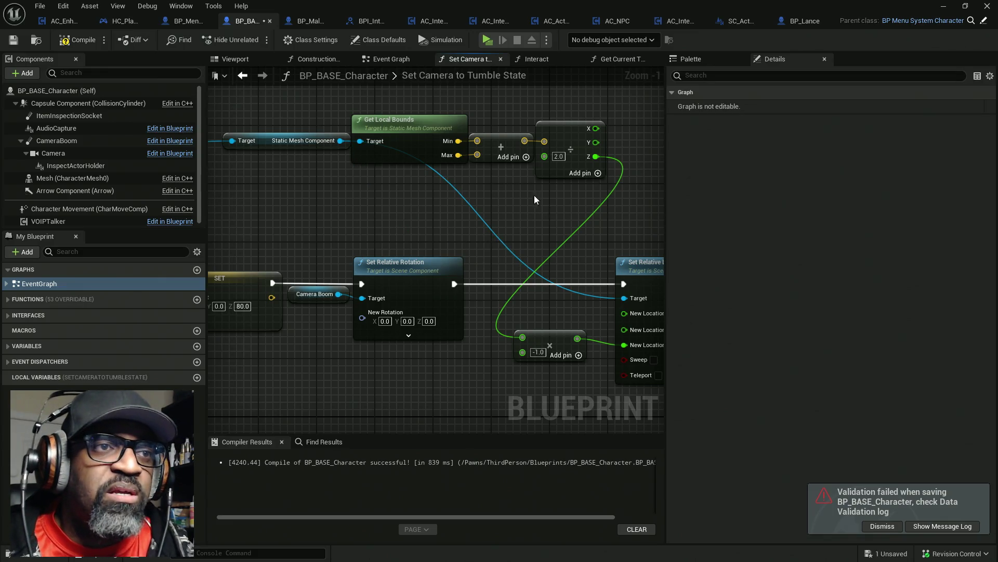
mouse_move(564, 209)
mouse_down()
mouse_move(583, 197)
mouse_move(301, 138)
mouse_up()
mouse_move(427, 126)
mouse_down()
mouse_move(429, 202)
mouse_move(410, 139)
mouse_move(485, 145)
mouse_up()
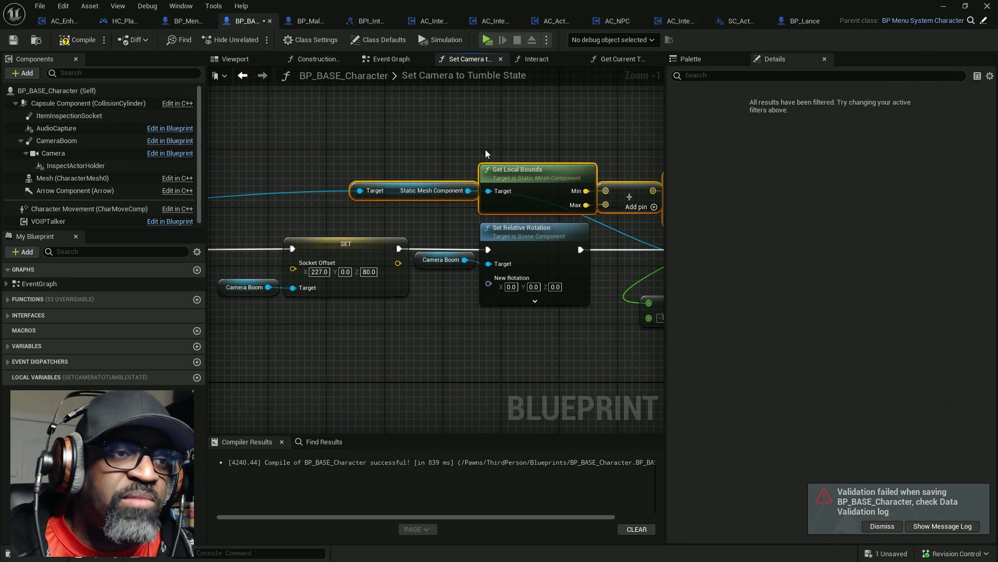
scroll(456, 243, down, 5)
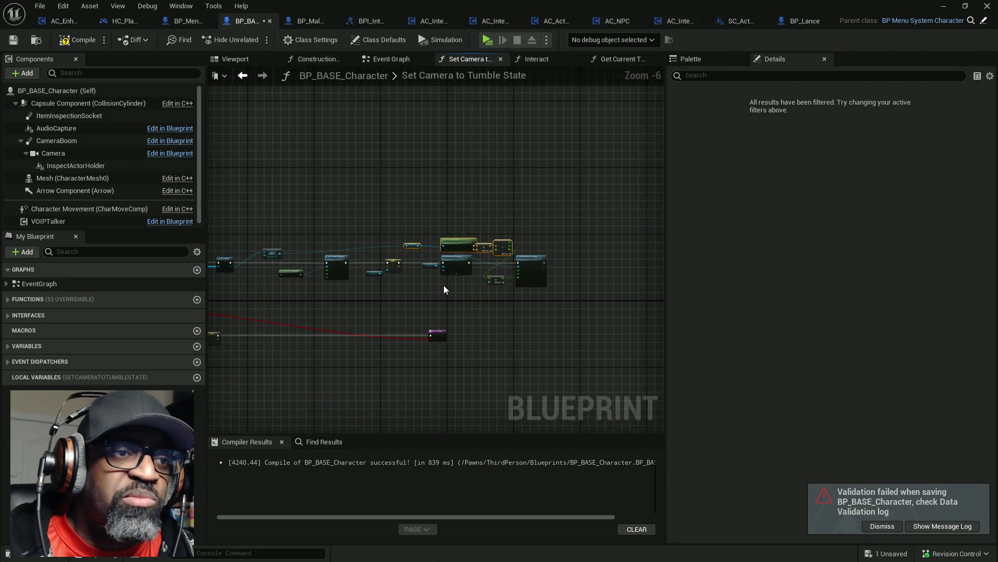
mouse_move(345, 290)
mouse_down()
mouse_move(513, 269)
mouse_move(500, 219)
mouse_up()
scroll(343, 273, up, 4)
scroll(475, 267, down, 2)
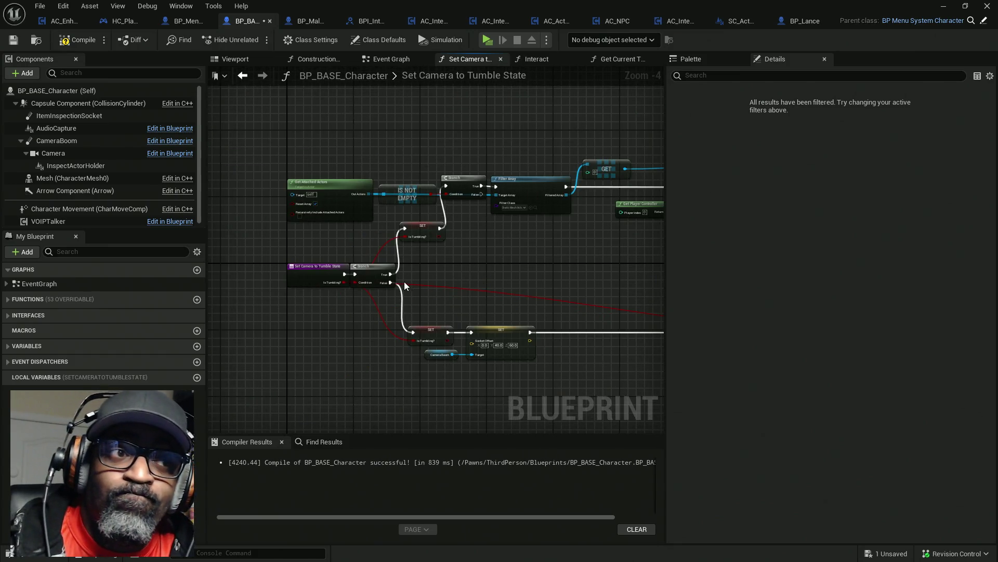
scroll(385, 272, up, 4)
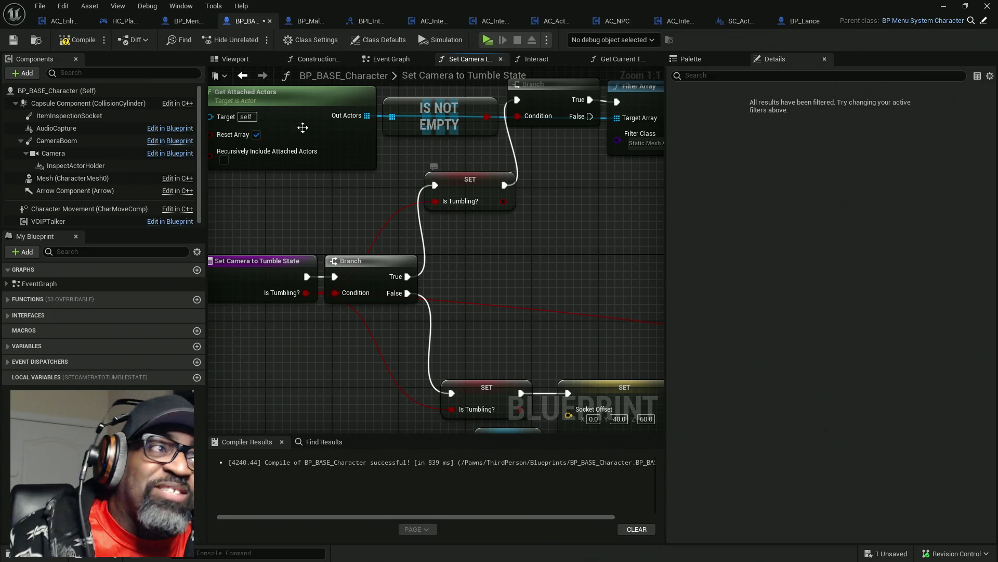
key(ctrl+s)
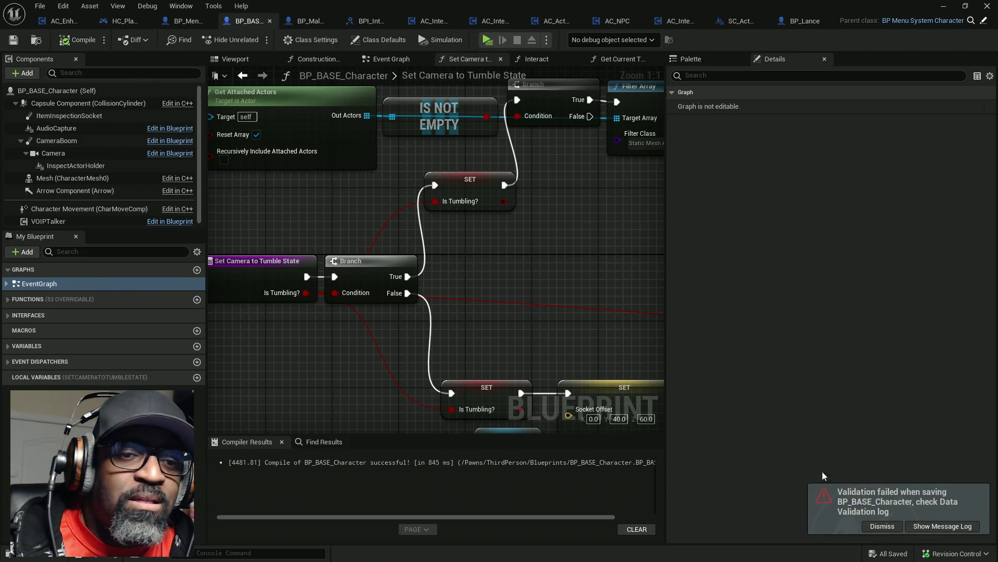
click(882, 527)
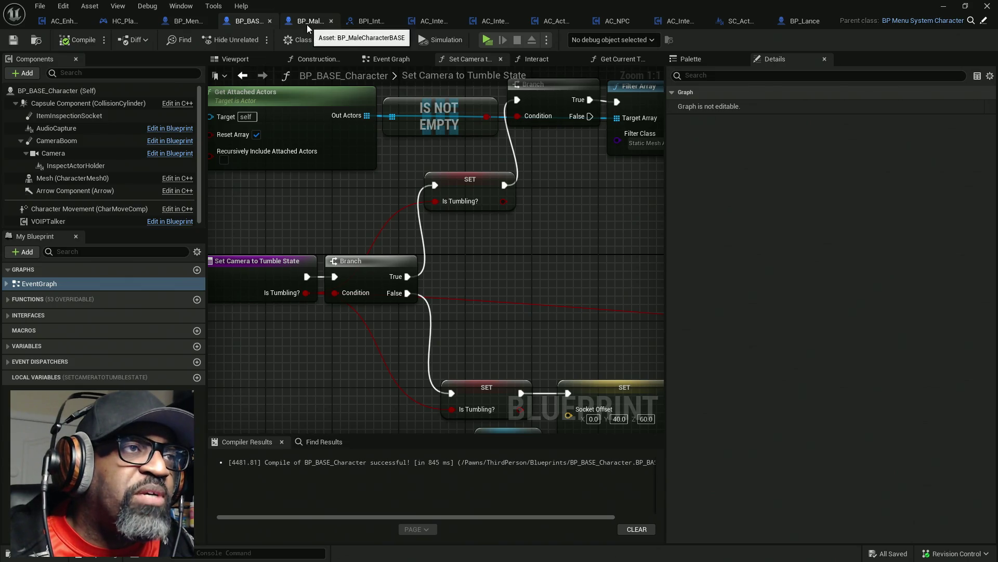
- Switch to the AC_EnhancedInput blueprint's Event Graph
click(50, 21)
scroll(342, 308, down, 5)
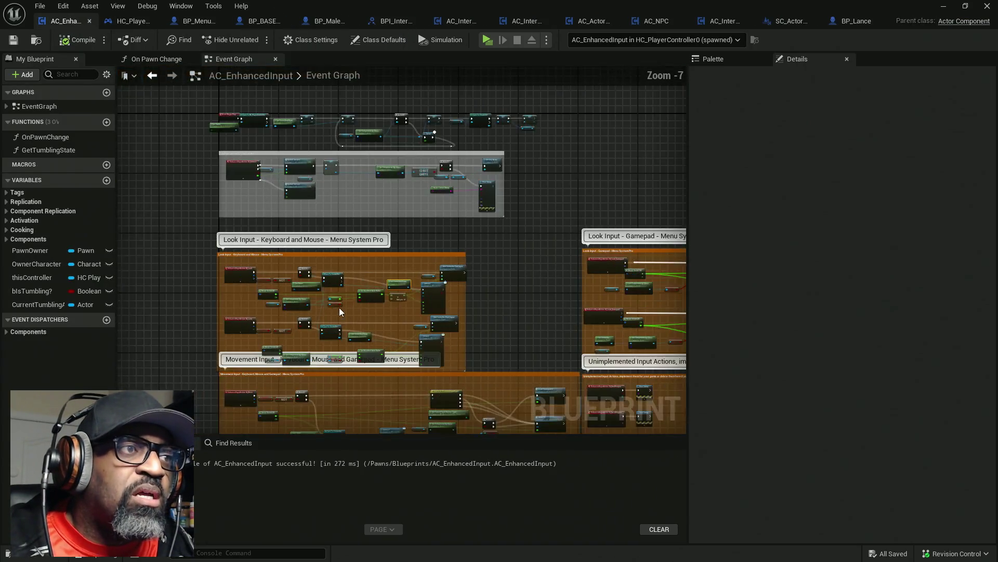
- Delete the Flip Flop and wire IA_Interact Triggered through a new Branch's True into the chain
scroll(342, 308, up, 3)
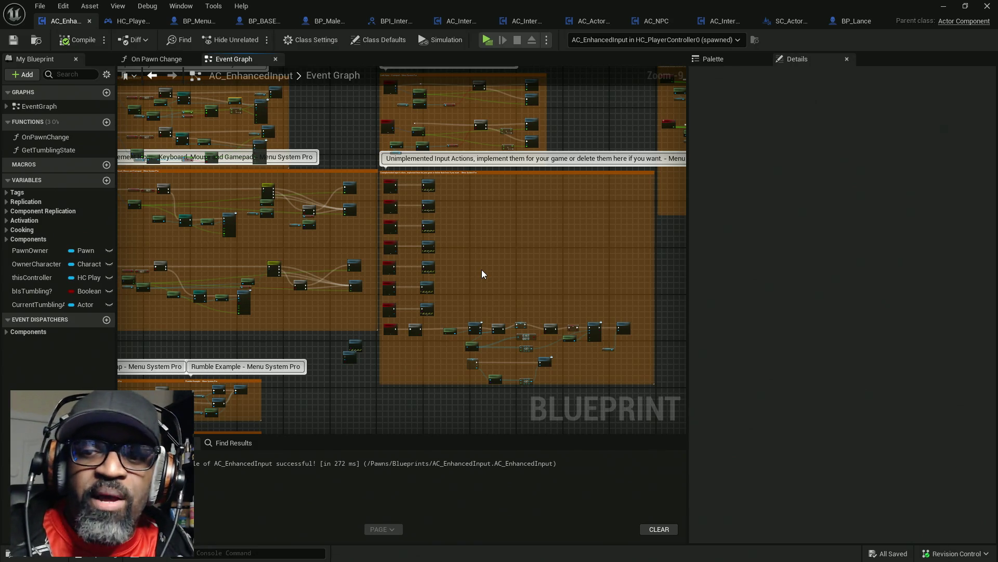
scroll(424, 335, up, 8)
drag(445, 356, 407, 286)
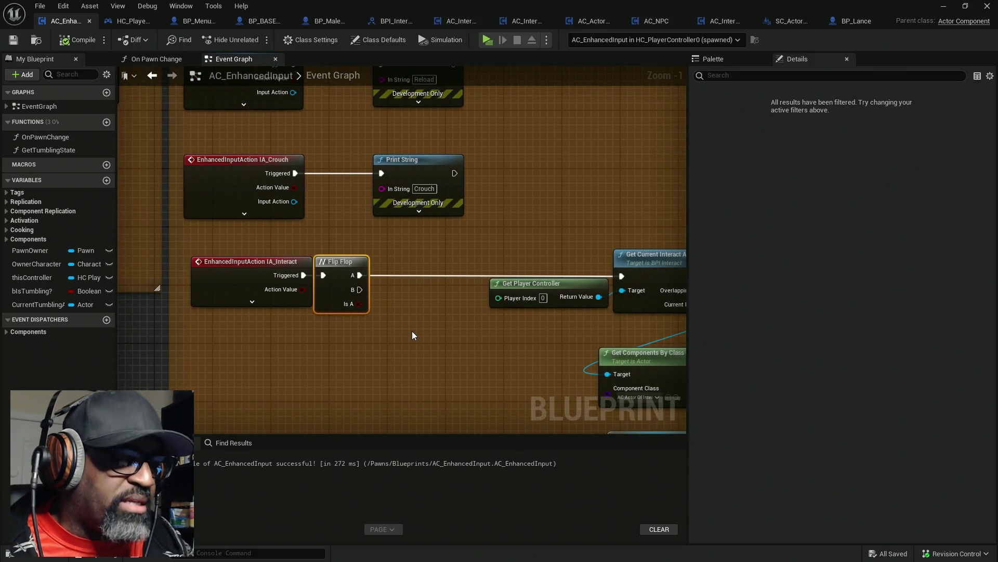
key(Delete)
click(382, 306)
drag(304, 275, 393, 307)
mouse_move(462, 304)
mouse_down()
mouse_move(461, 293)
mouse_move(622, 276)
mouse_up()
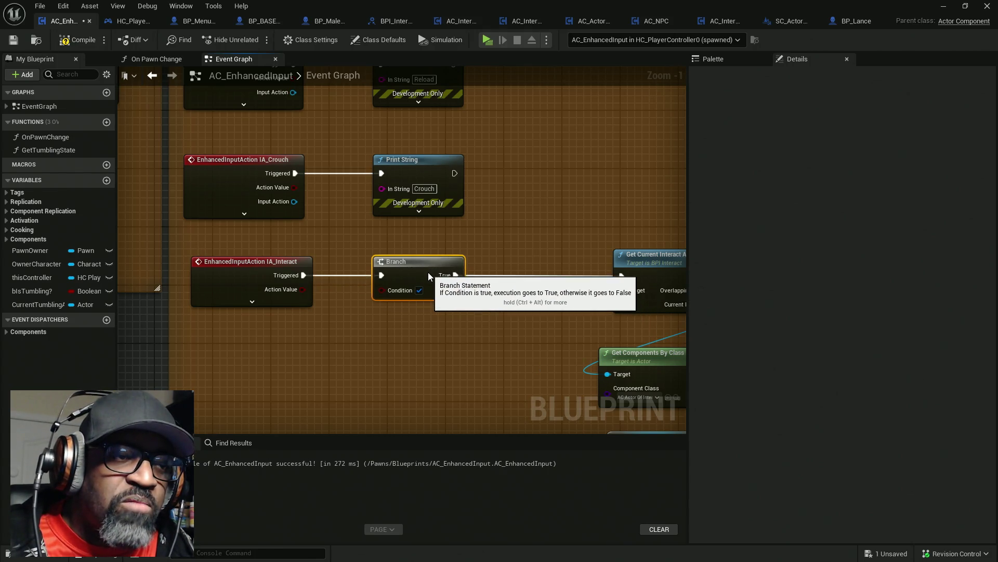
- Line the Branch node up with the interact chain and shift it further right
drag(426, 301, 451, 273)
scroll(476, 311, down, 8)
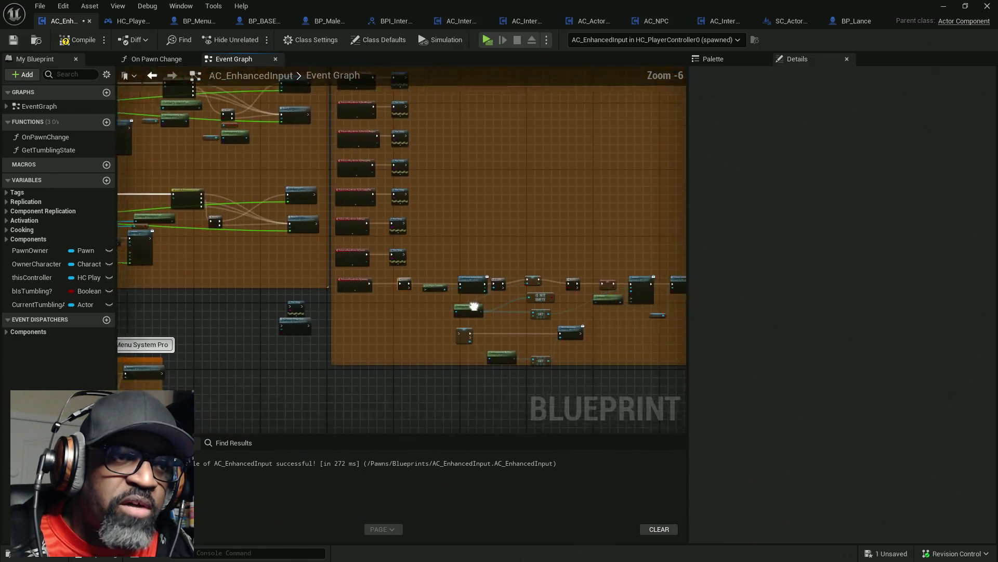
mouse_move(391, 279)
mouse_down()
mouse_move(307, 258)
mouse_move(353, 274)
mouse_up()
scroll(354, 274, up, 8)
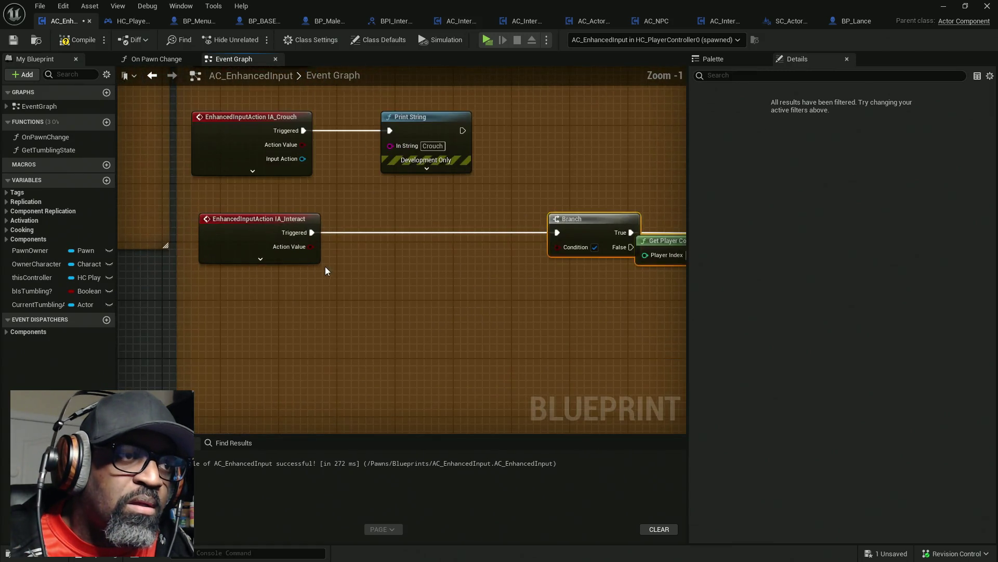
click(333, 274)
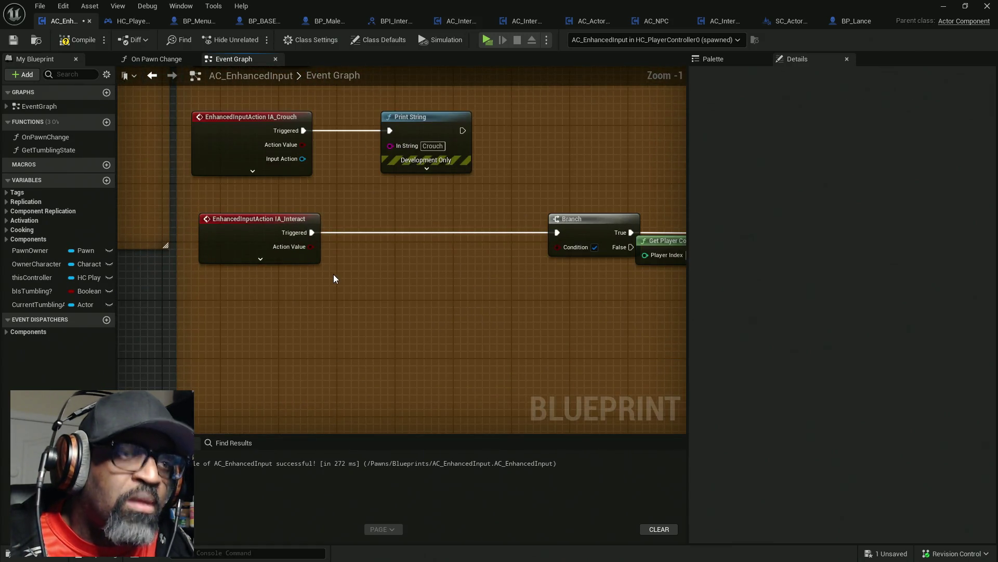
right_click(258, 302)
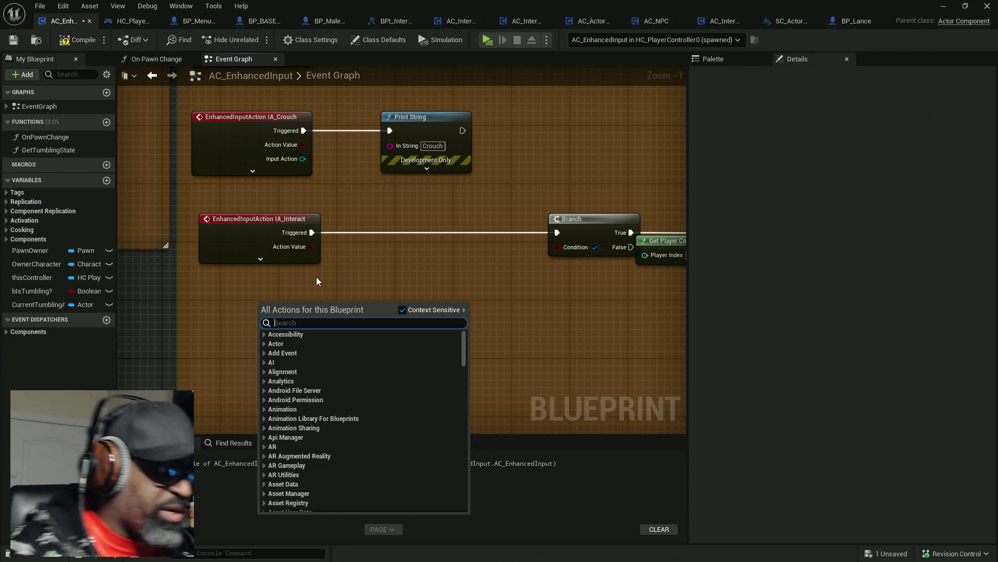
text(player)
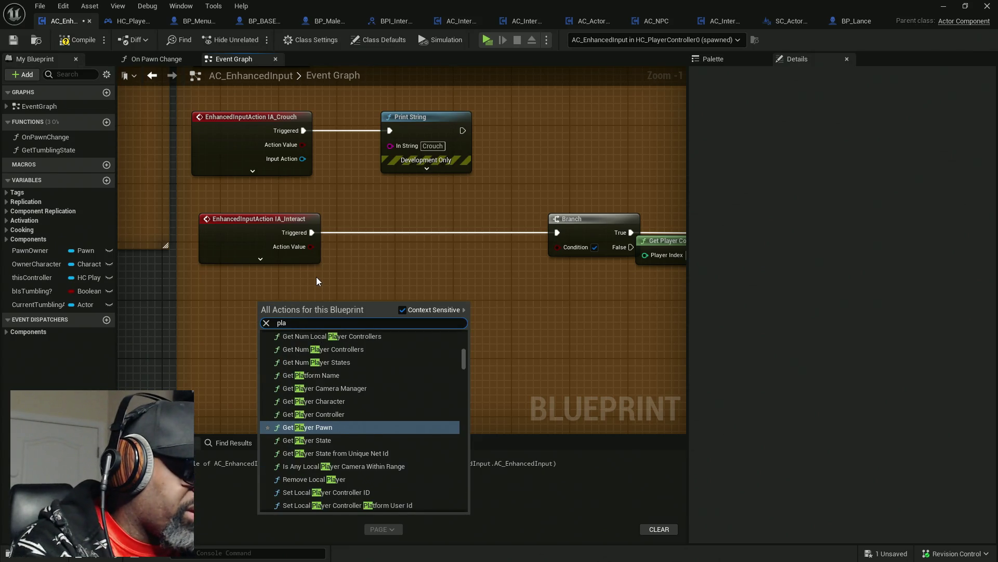
key(BackSpace)
key(BackSpace)
key(BackSpace)
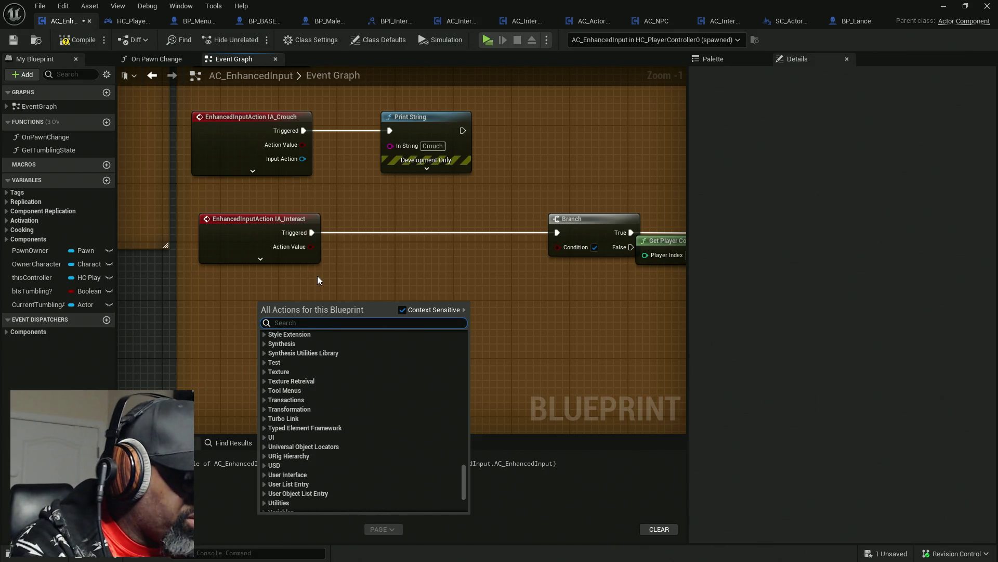
text(get)
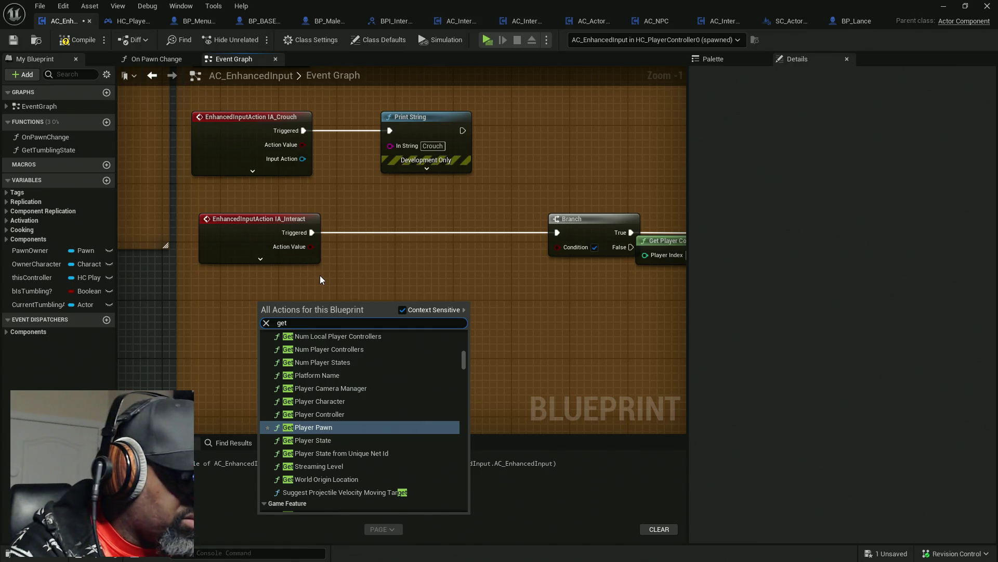
text(controller)
key(Escape)
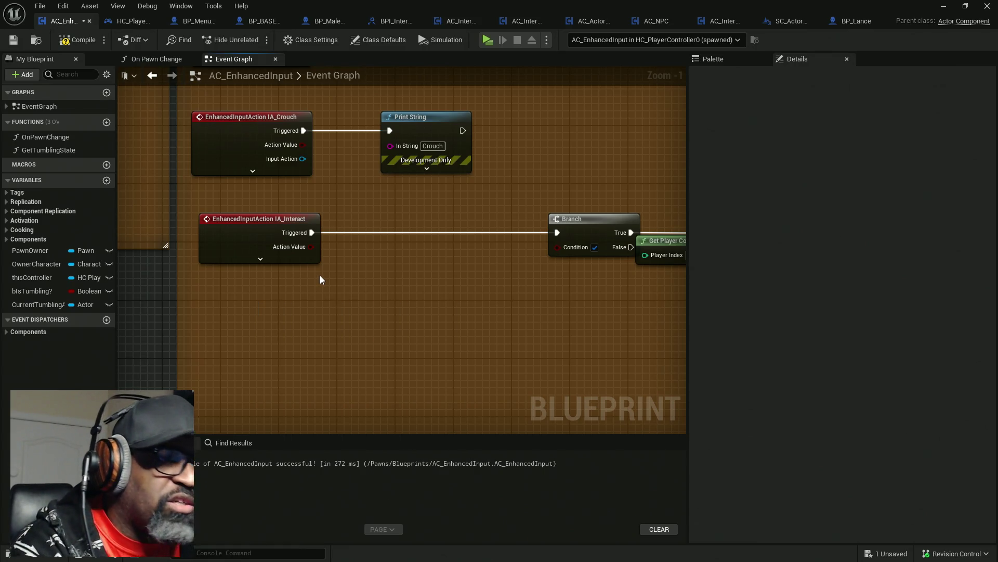
drag(339, 312, 290, 295)
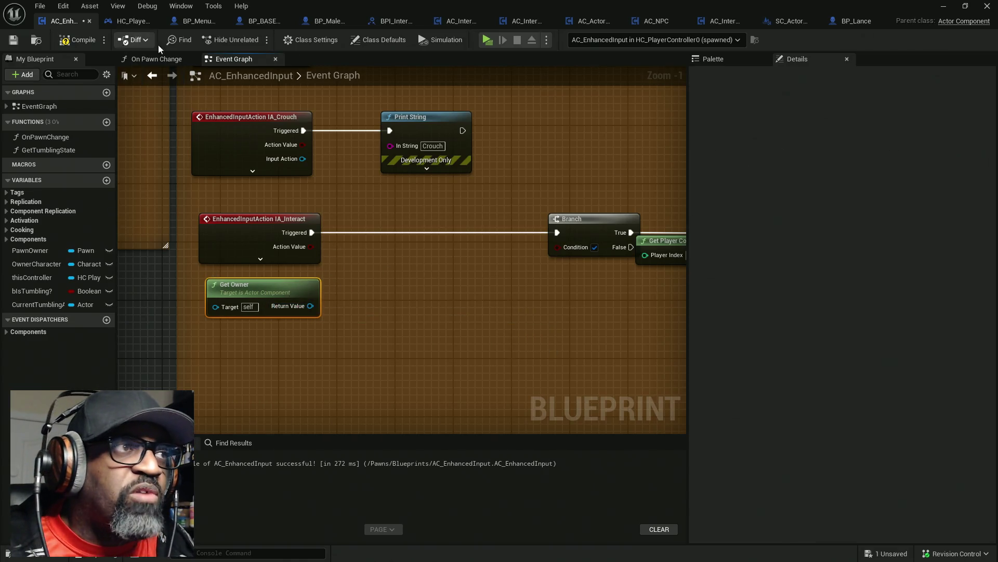
- Add a Get Current Tumbling State message node from the Palette search
click(723, 62)
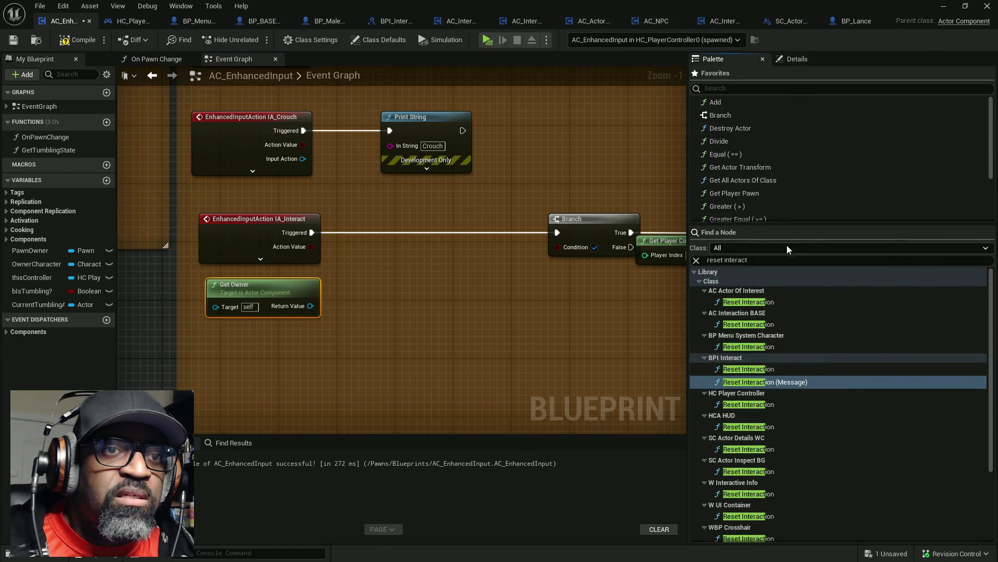
click(743, 260)
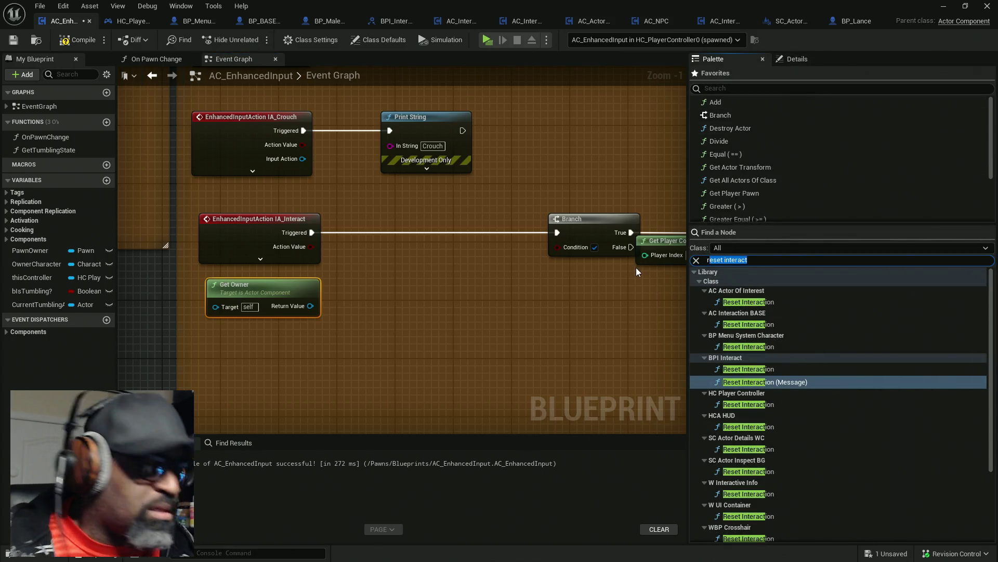
text(get)
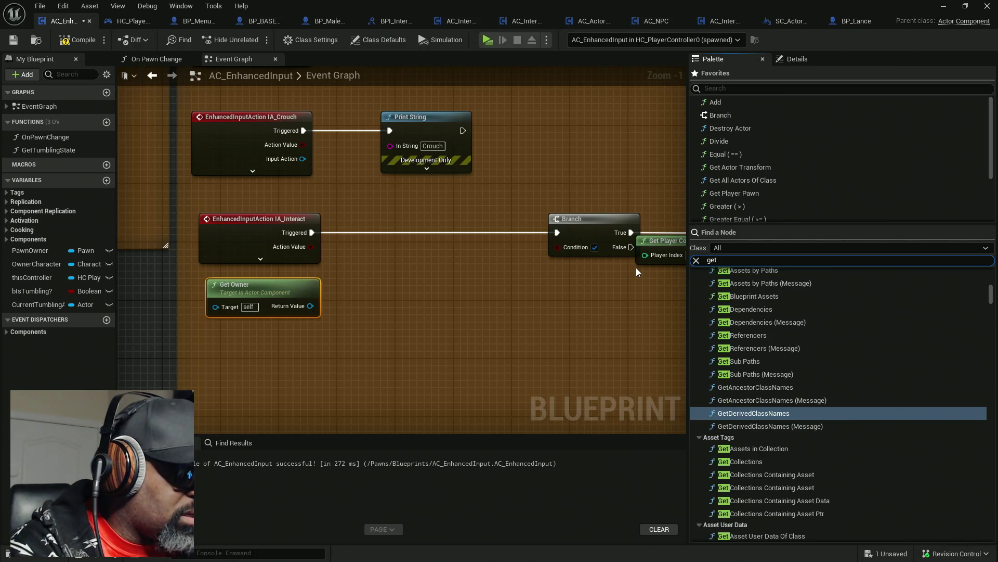
text( current tumbling s)
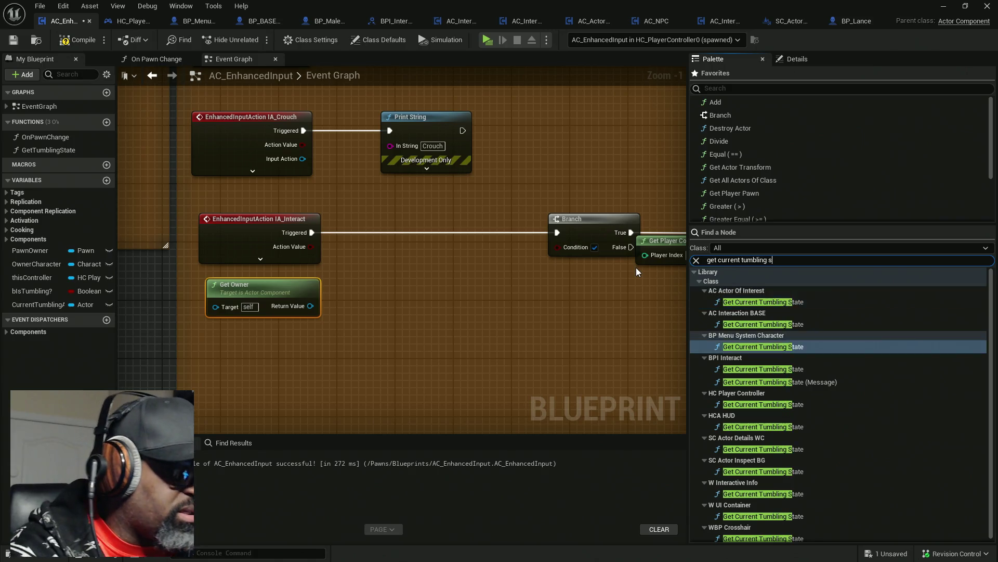
text(tate)
drag(759, 382, 312, 232)
- Wire IA_Interact Triggered and Get Owner into the tumbling check and place the Branch beside it
drag(361, 284, 311, 305)
drag(384, 263, 377, 226)
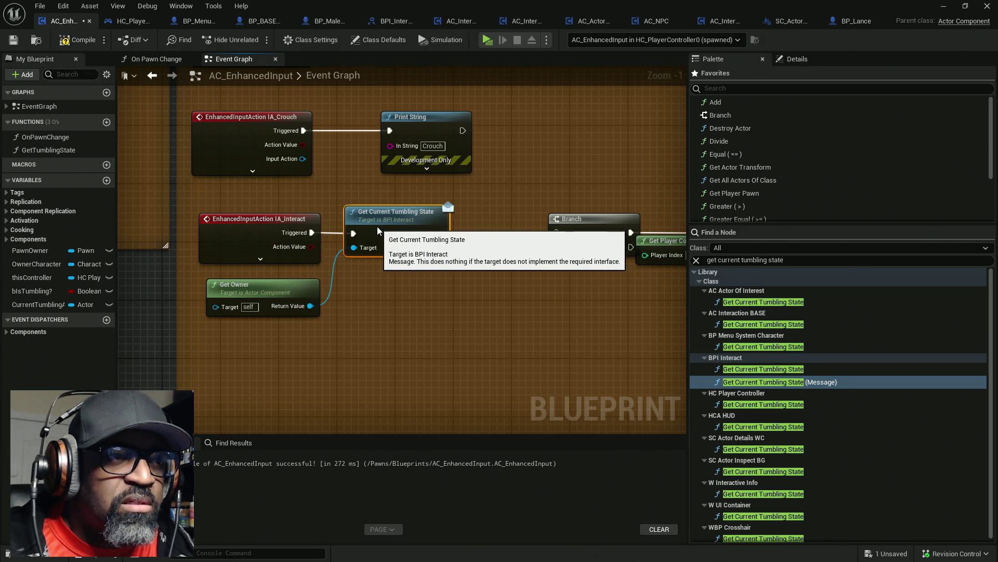
mouse_move(440, 248)
mouse_down()
mouse_move(558, 247)
mouse_move(441, 233)
mouse_up()
drag(593, 231, 498, 231)
drag(399, 234, 384, 232)
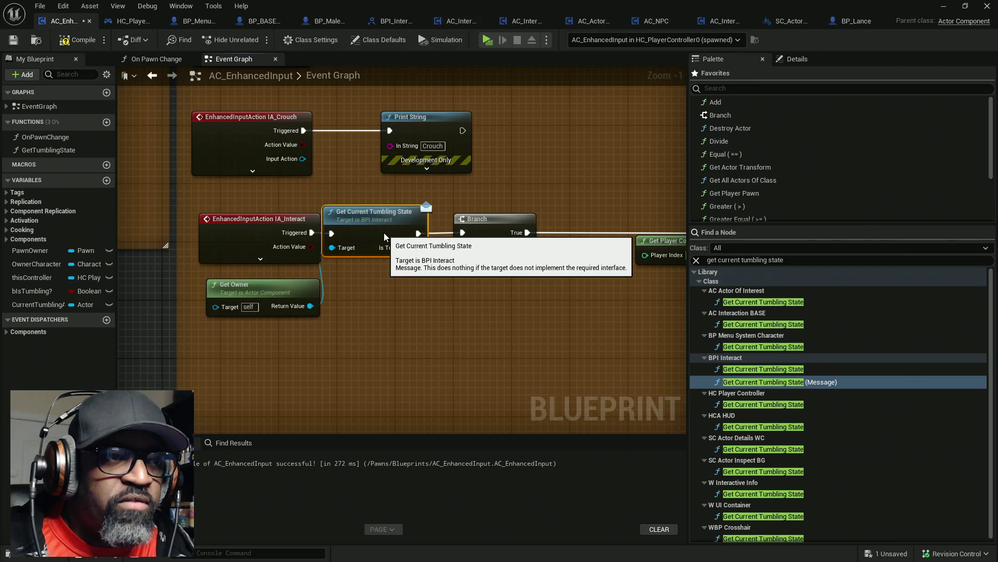
drag(480, 223, 559, 223)
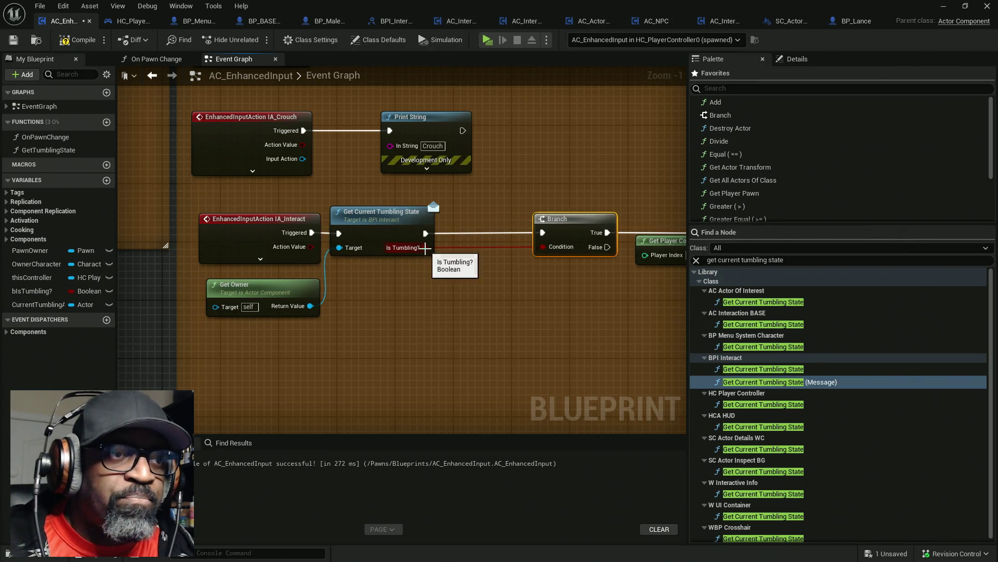
right_click(481, 250)
click(507, 206)
- Insert a NOT node so the inverted Is Tumbling? drives the Branch condition
drag(543, 246, 479, 246)
text(!)
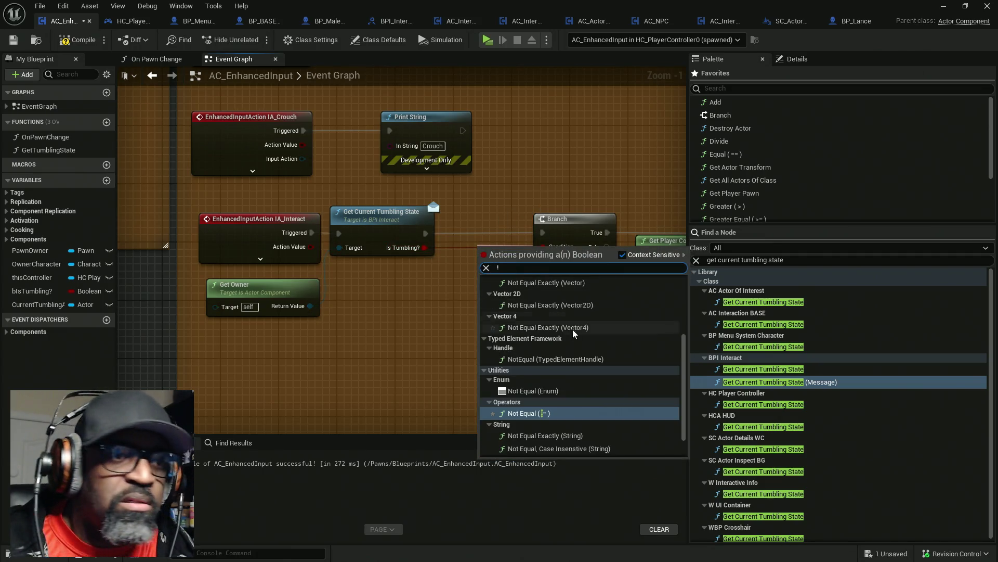
scroll(527, 322, up, 3)
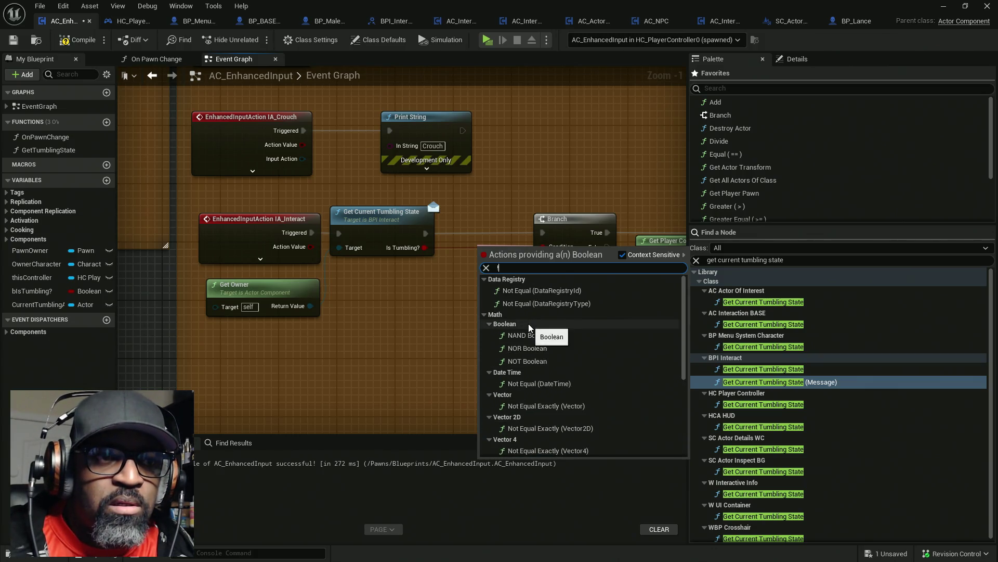
click(532, 360)
drag(425, 248, 488, 247)
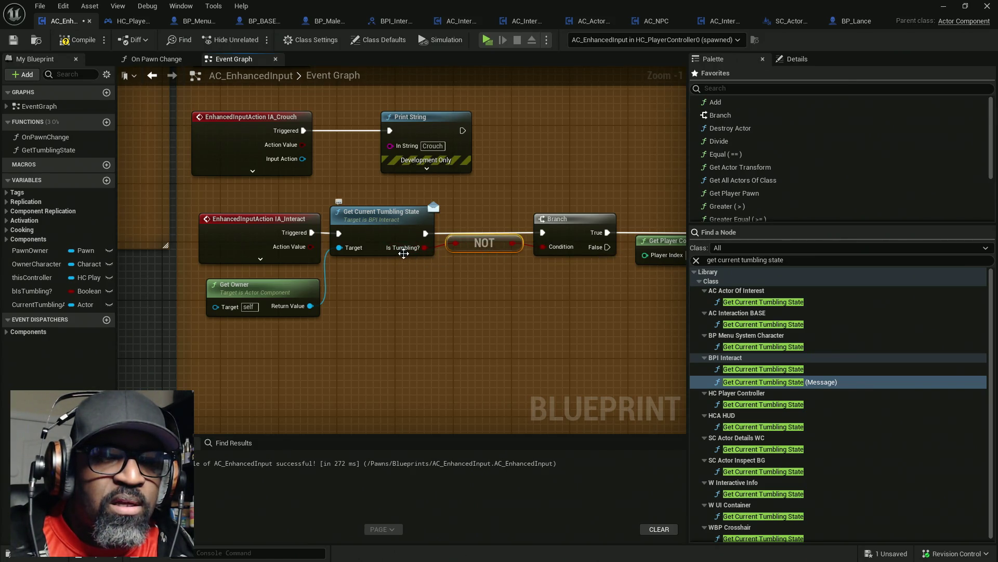
- Wire the Branch's False output into the GET node, then compile and save AC_EnhancedInput
mouse_move(607, 247)
mouse_down()
mouse_move(631, 273)
mouse_move(592, 357)
mouse_up()
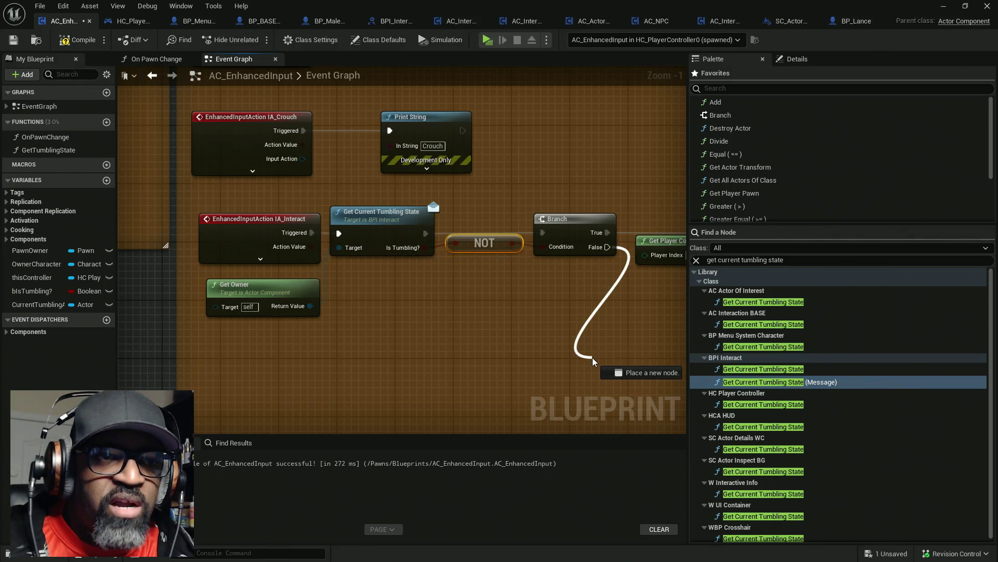
drag(510, 300, 373, 228)
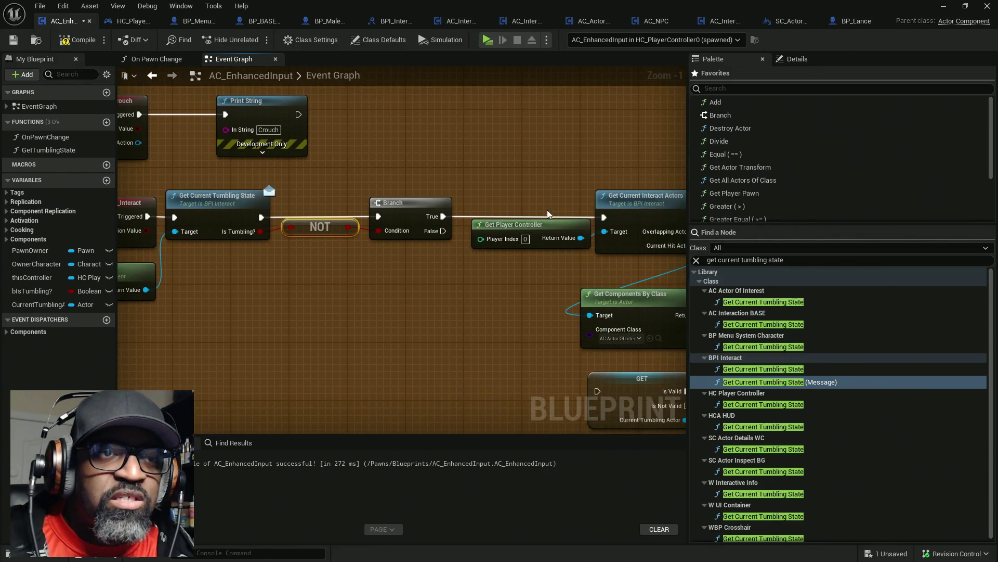
scroll(439, 272, down, 4)
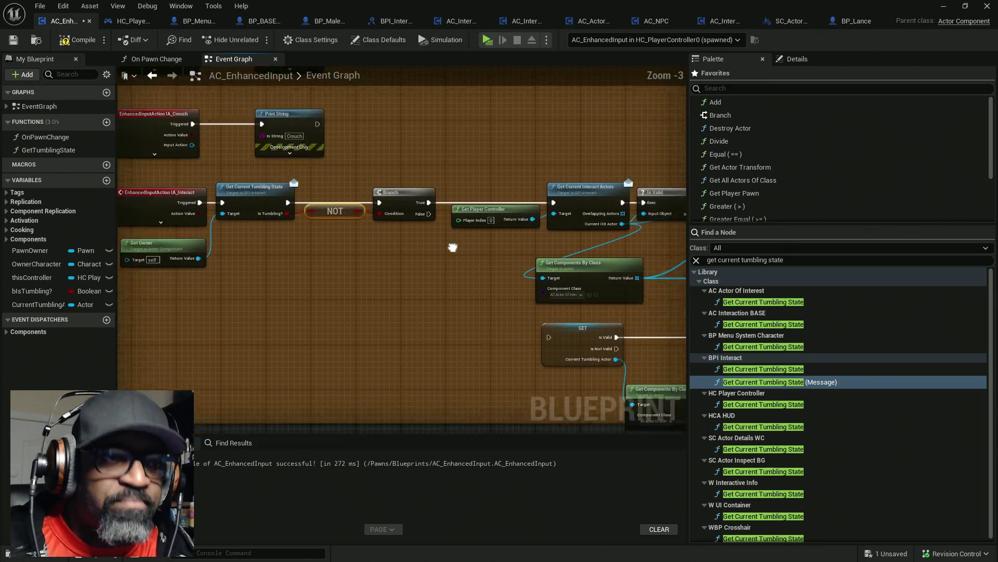
scroll(387, 227, up, 3)
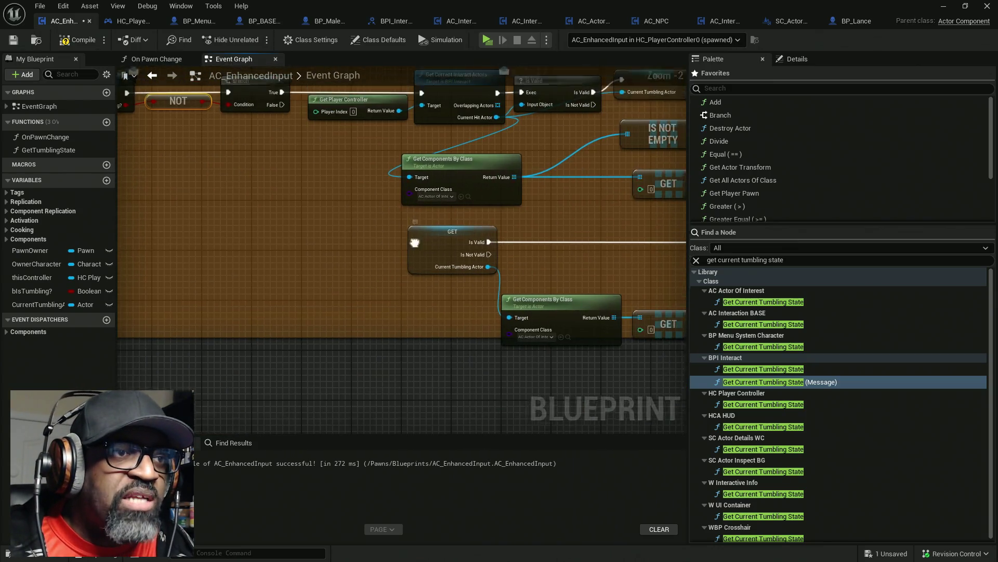
drag(433, 282, 307, 166)
drag(298, 151, 298, 151)
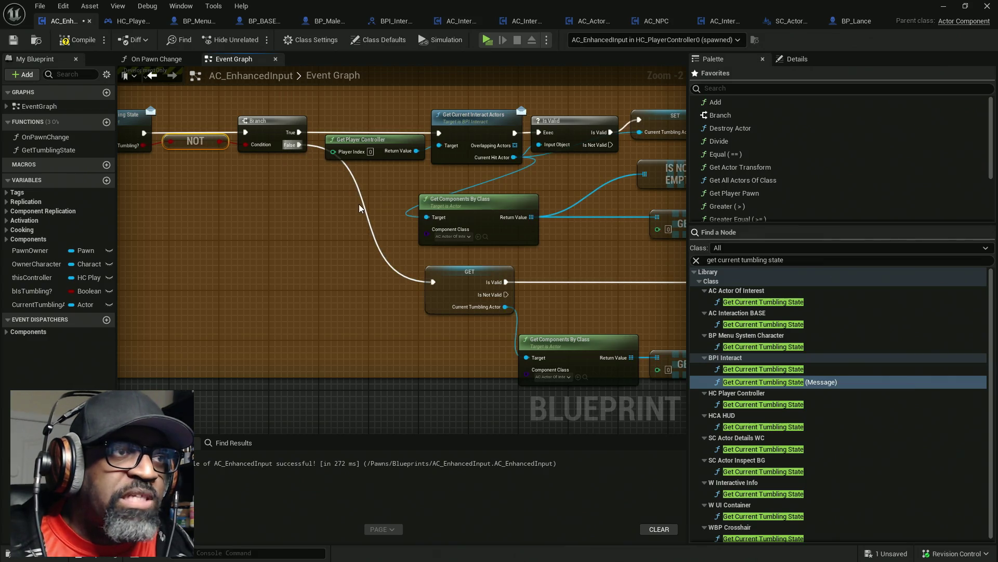
key(ctrl+s)
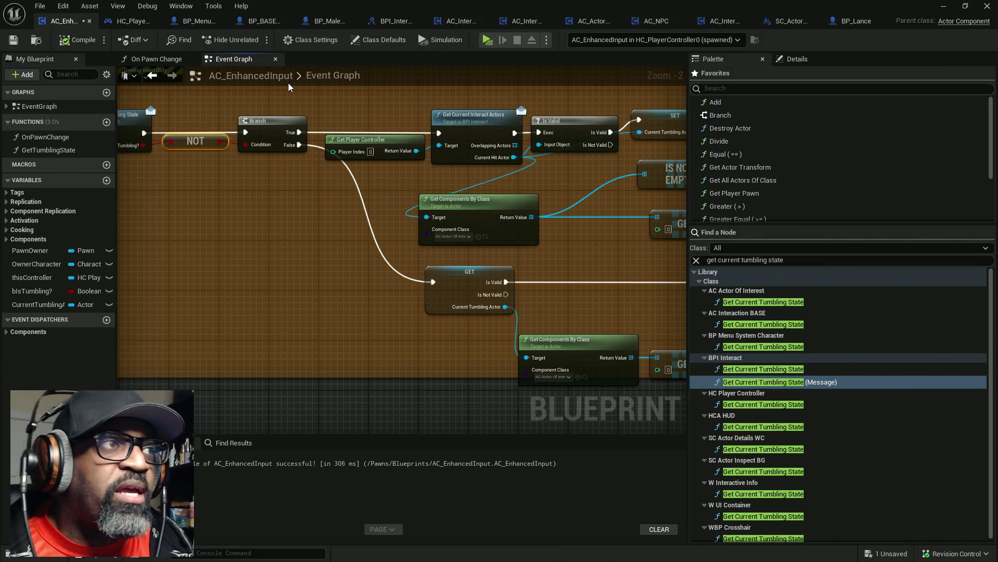
click(488, 41)
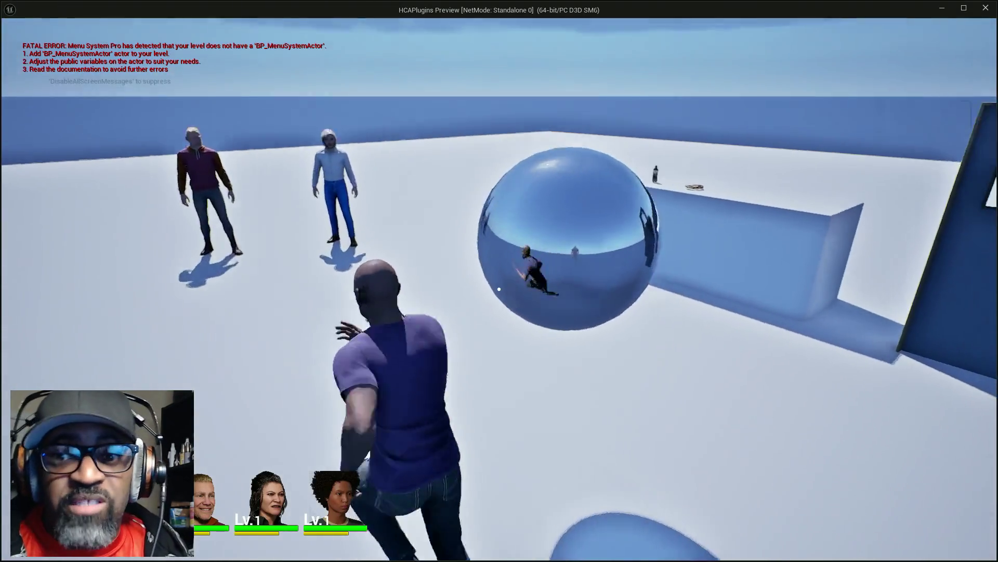
key(w)
key(w)
key(e)
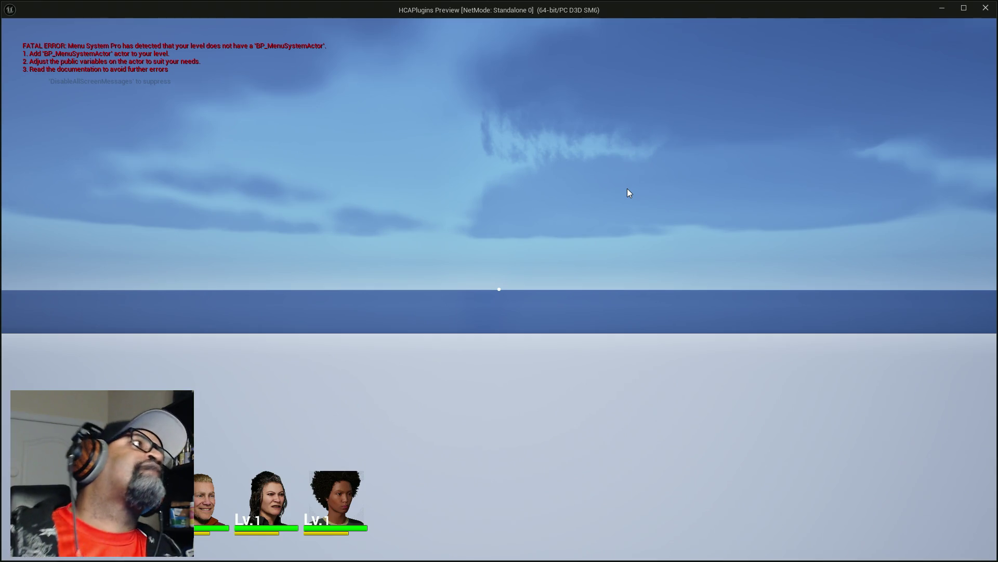
key(Escape)
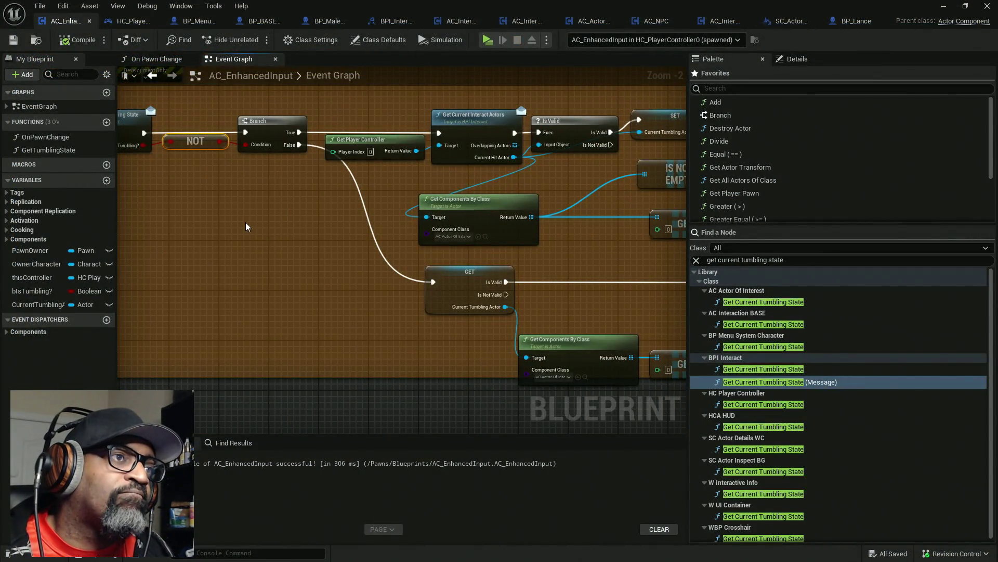
- Inspect HC_PlayerController's Get Current Tumbling State graph, which returns the controlled pawn's Is Tumbling?
drag(247, 226, 444, 231)
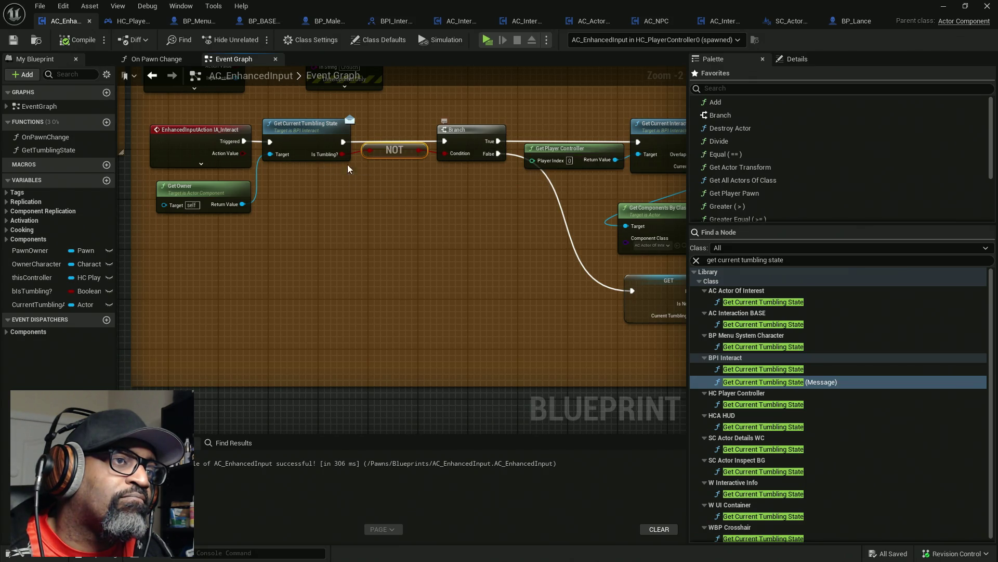
click(298, 125)
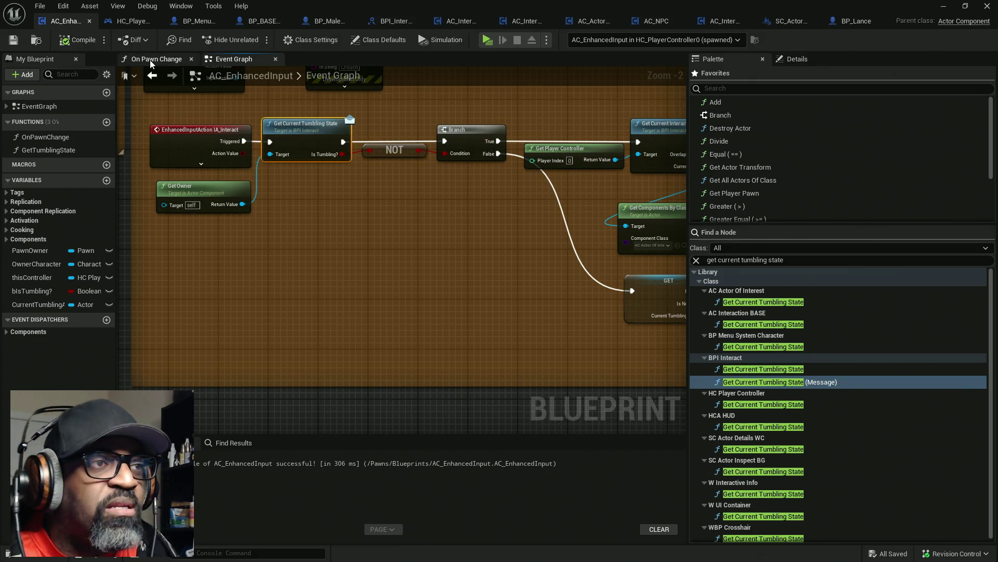
click(129, 22)
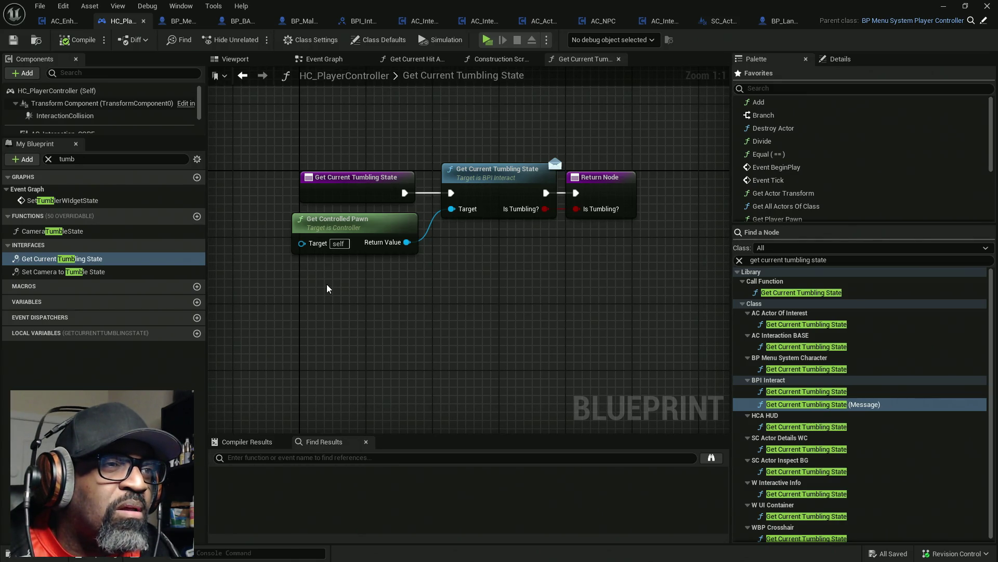
mouse_move(419, 303)
mouse_down()
mouse_move(283, 252)
mouse_move(283, 242)
mouse_up()
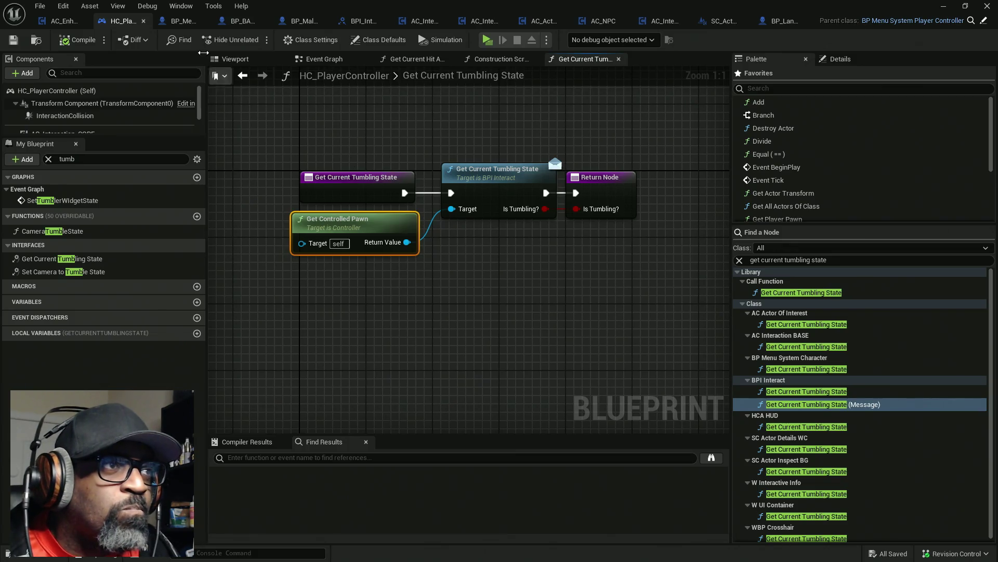
- Find references to bIsTumbling? by name in BP_BASE_Character and jump to where it is set
click(248, 23)
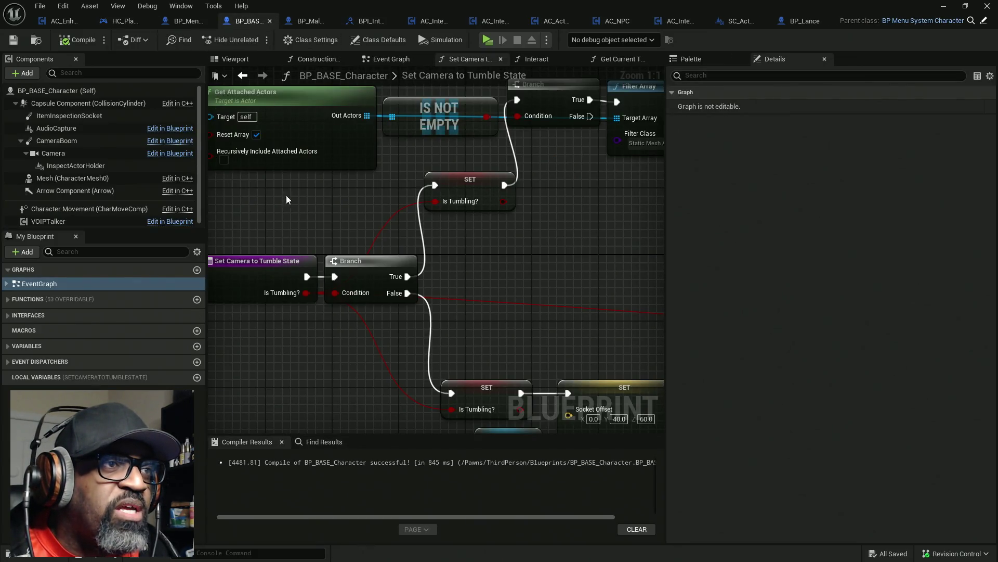
scroll(288, 197, down, 3)
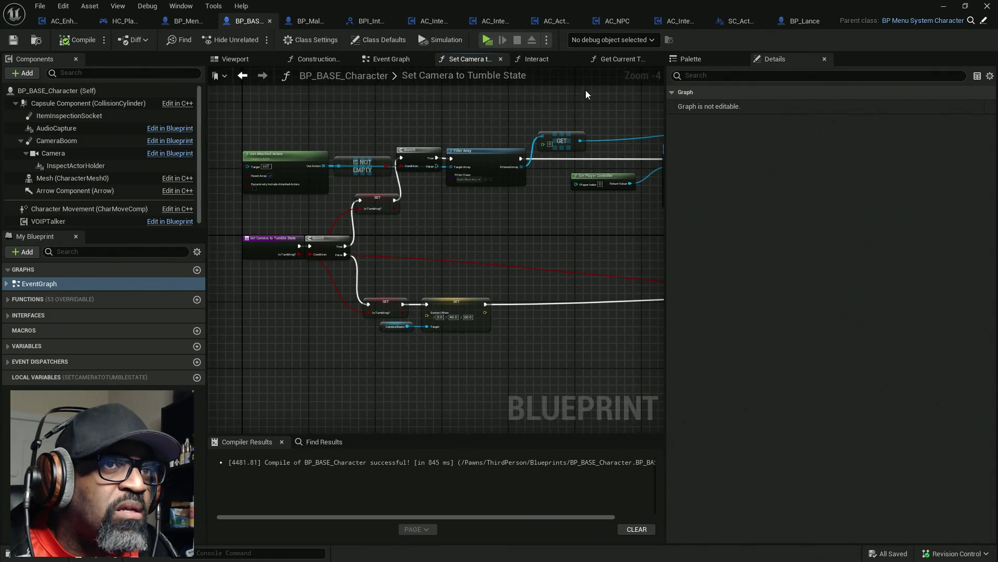
click(633, 58)
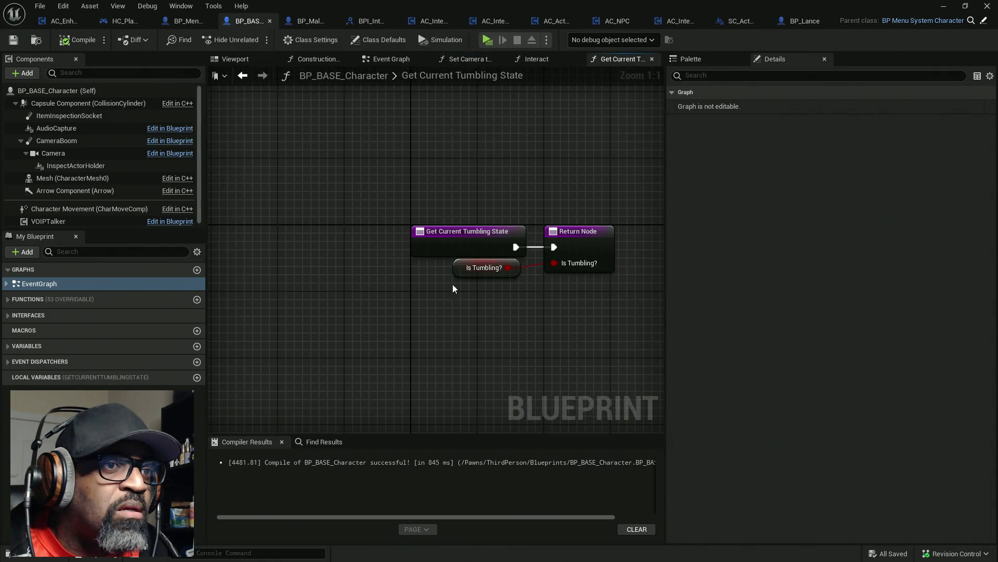
click(468, 269)
right_click(464, 268)
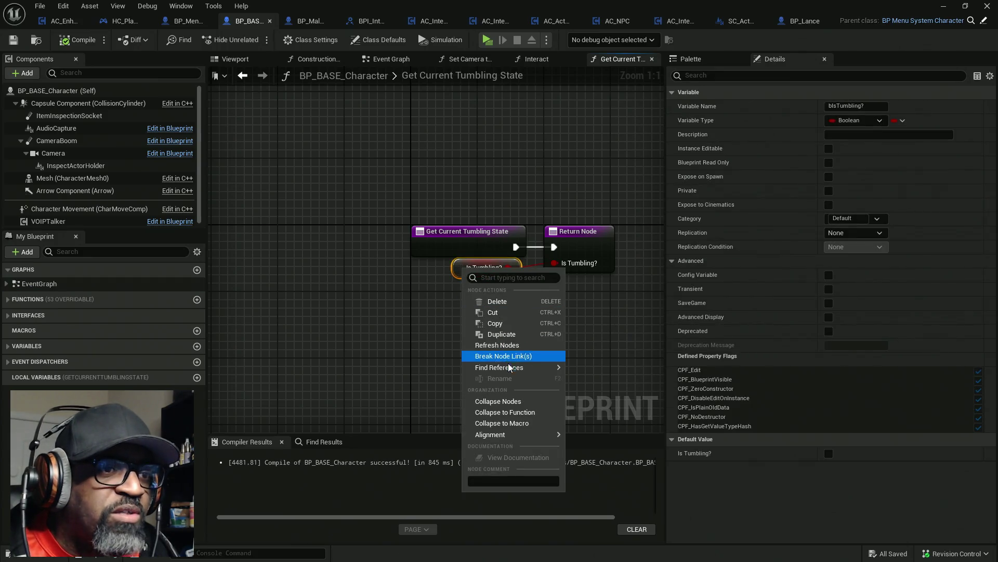
mouse_move(511, 371)
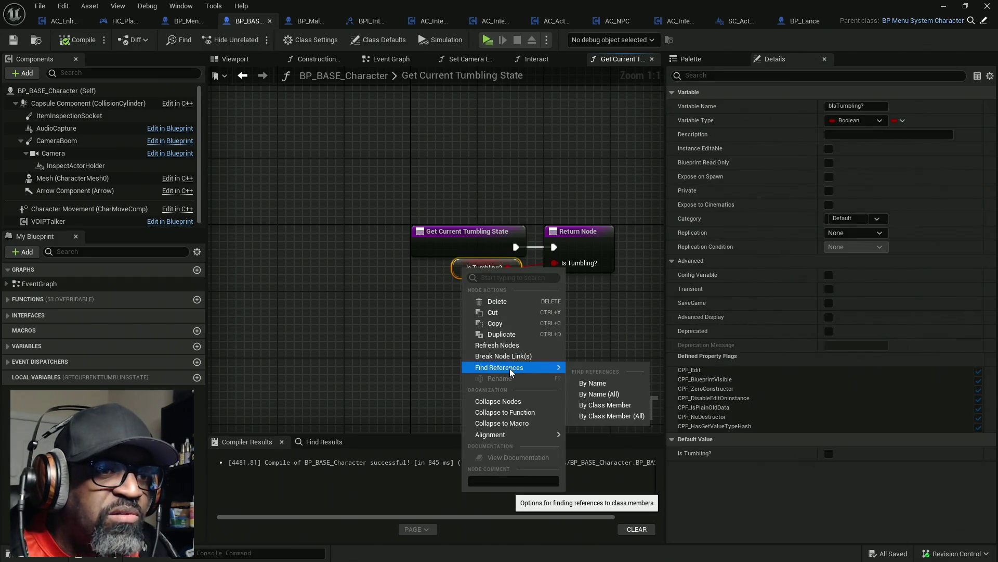
click(596, 383)
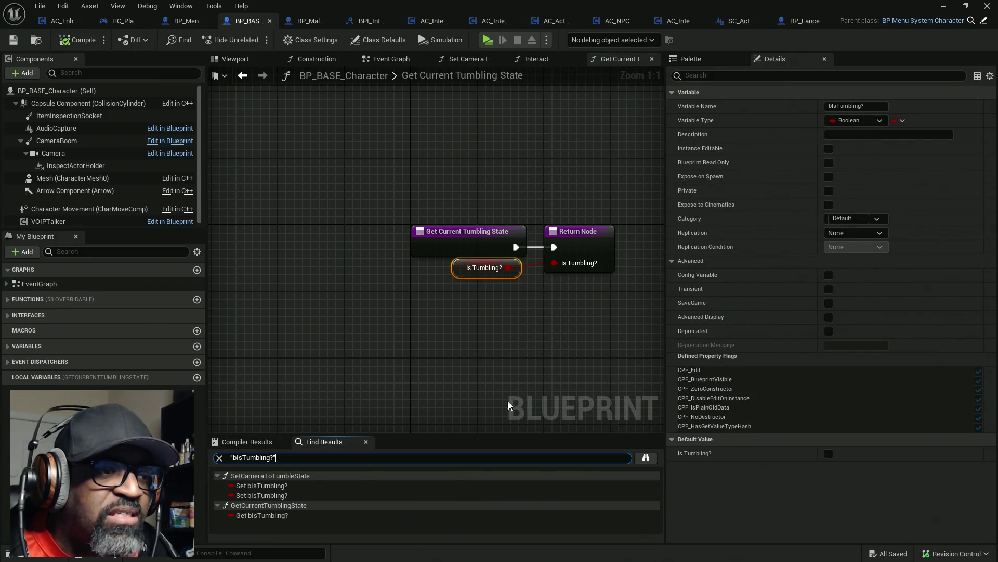
double_click(265, 486)
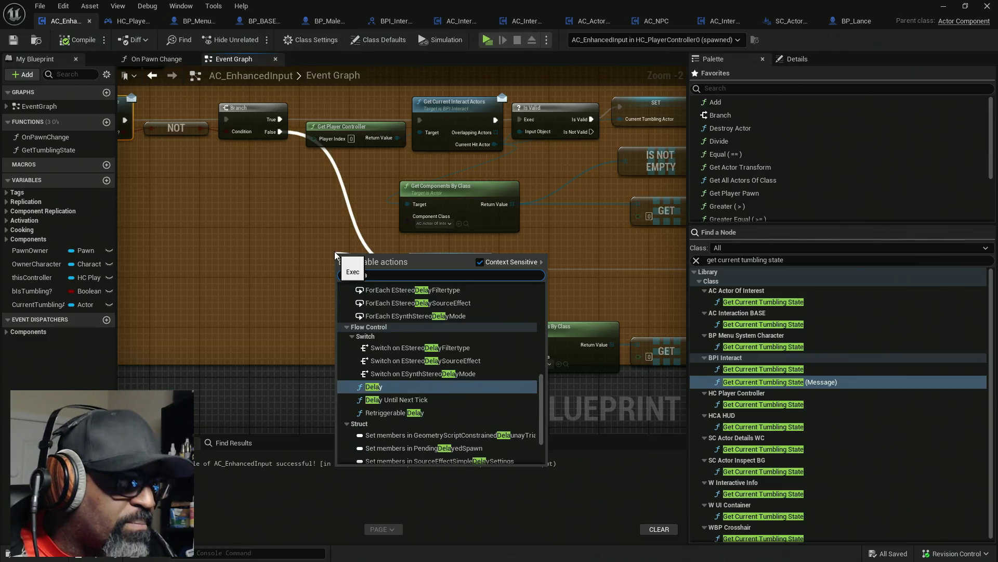
- Insert a Delay Until Next Tick node after the Branch's False output, then compile and save
text(y)
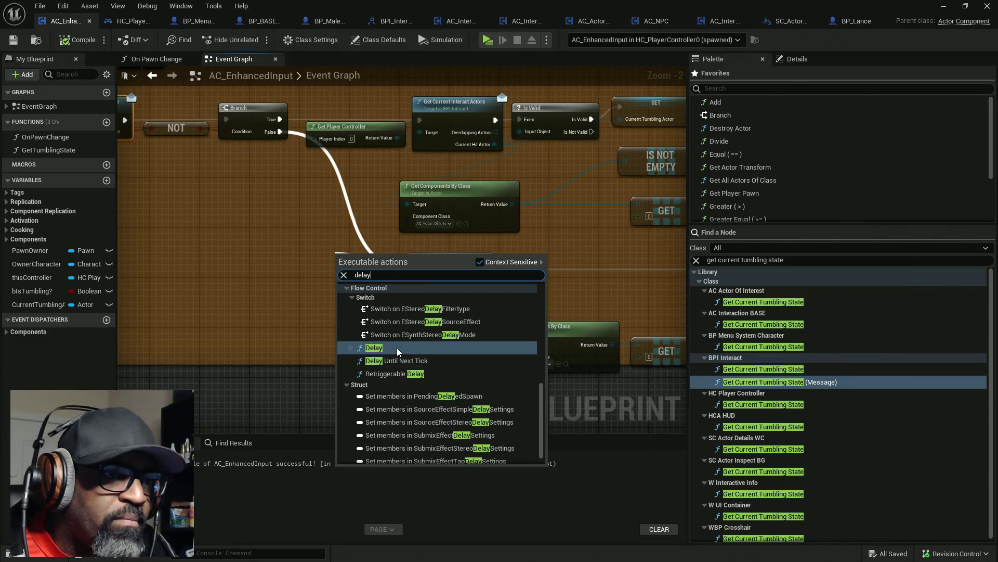
click(396, 361)
drag(344, 270, 280, 131)
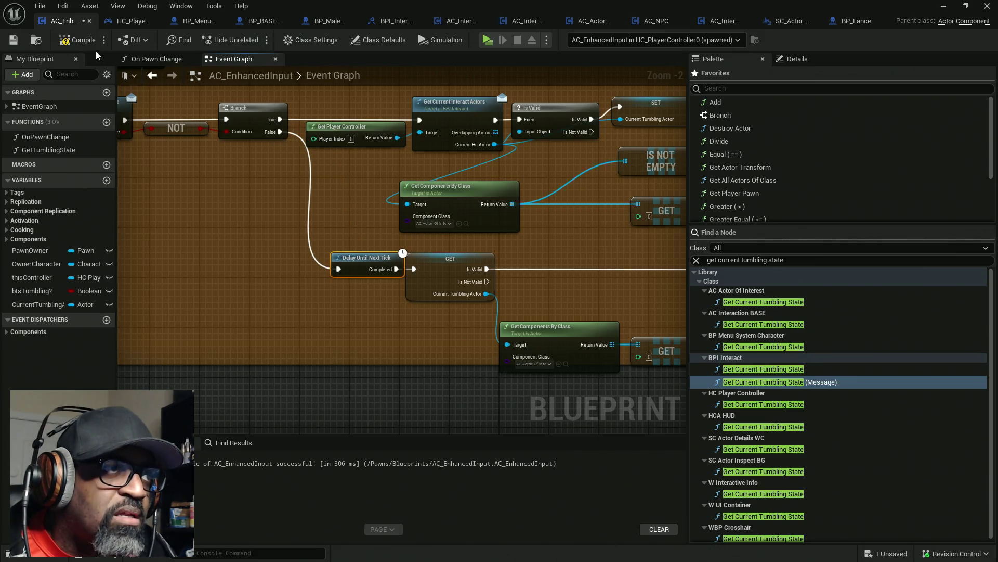
drag(354, 258, 341, 257)
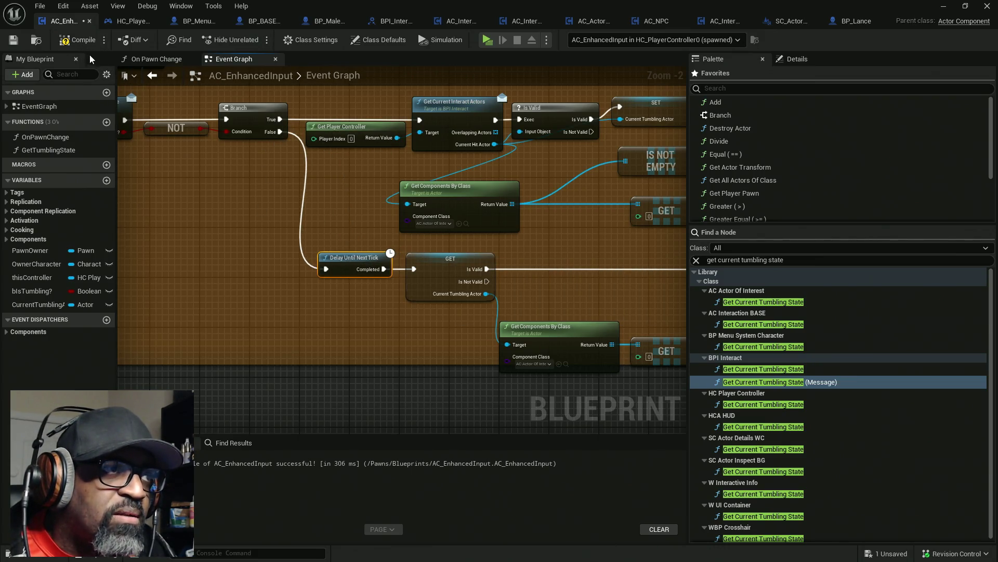
key(ctrl+s)
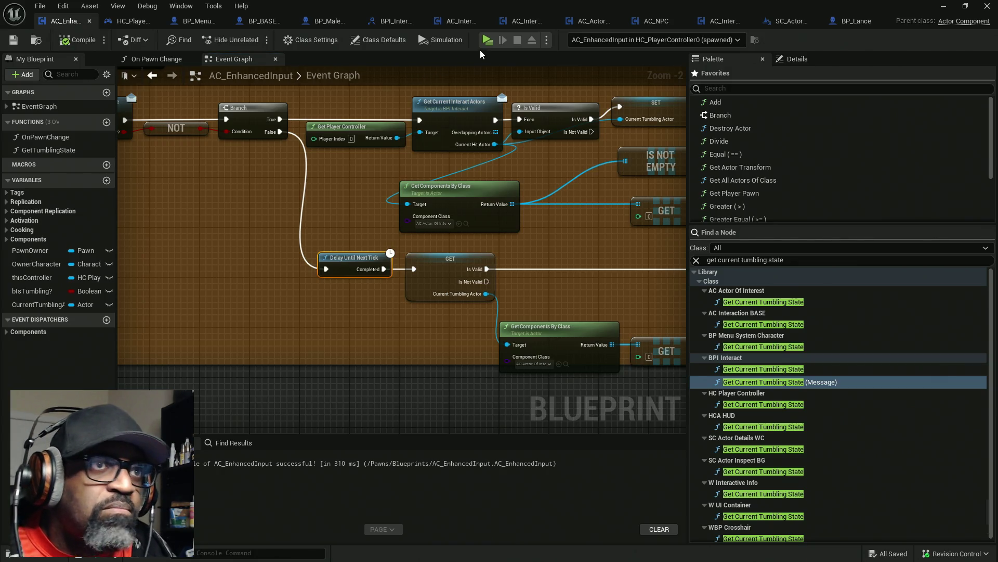
- Playtest walking to the soda bottle and interacting, then reposition the Delay Until Next Tick node
click(488, 40)
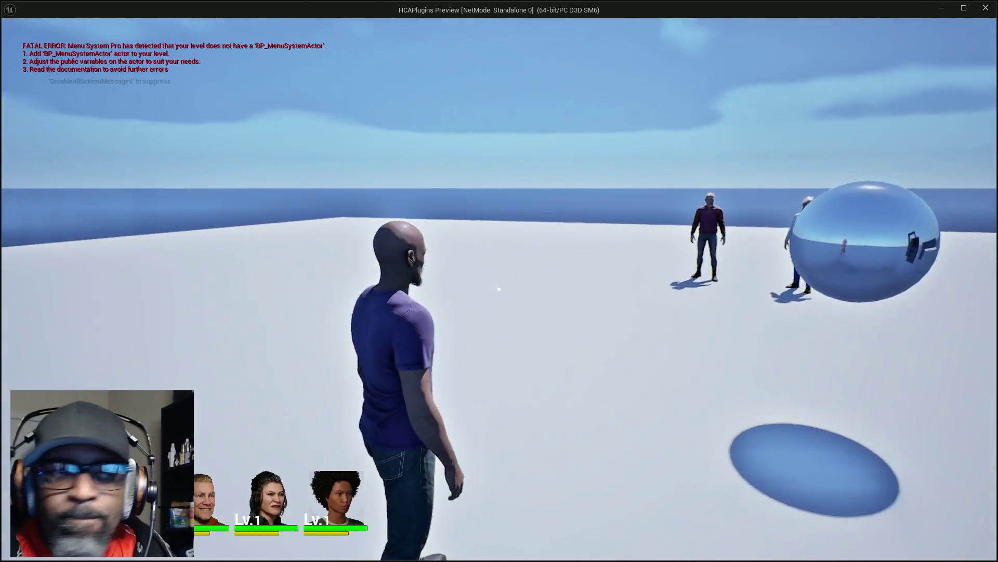
key(w)
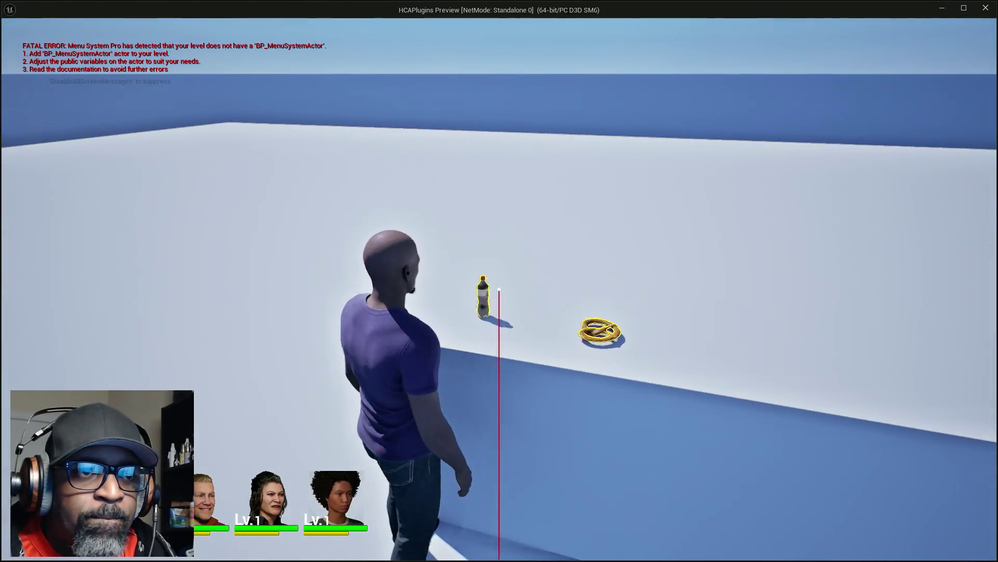
key(v)
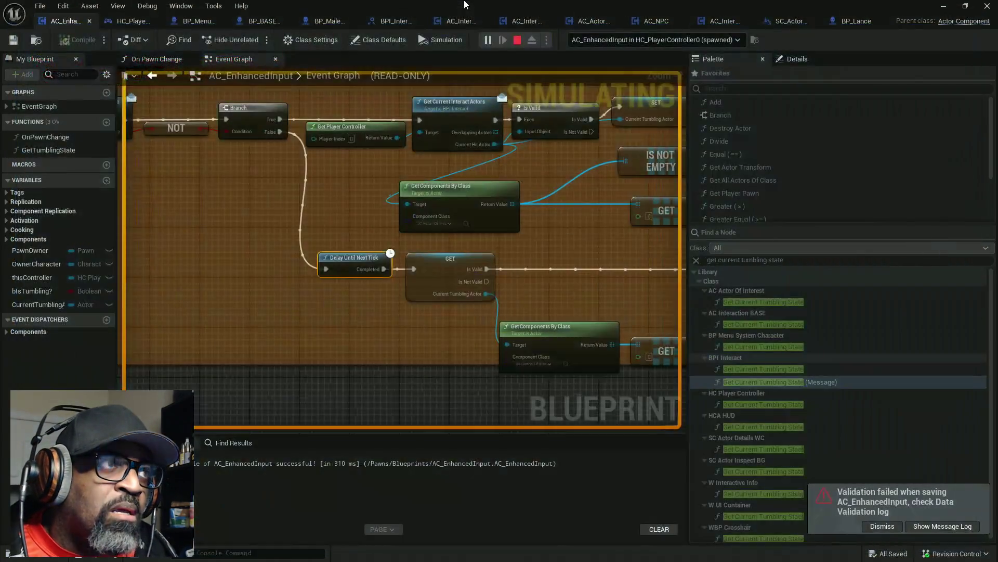
key(Escape)
drag(353, 258, 291, 314)
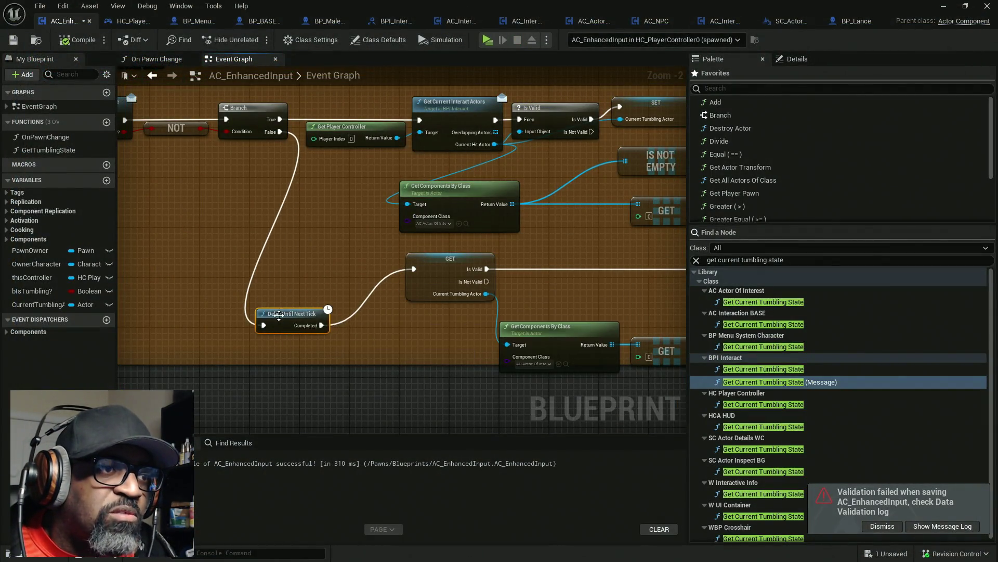
- Replace Delay Until Next Tick with a Delay node between Branch False and GET, then compile and save
key(Delete)
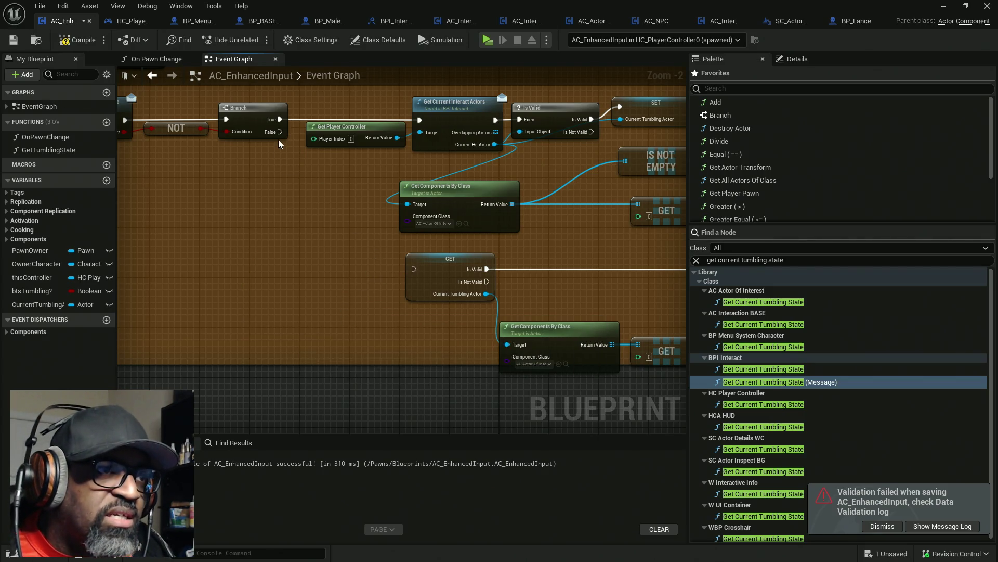
right_click(329, 260)
text(delk)
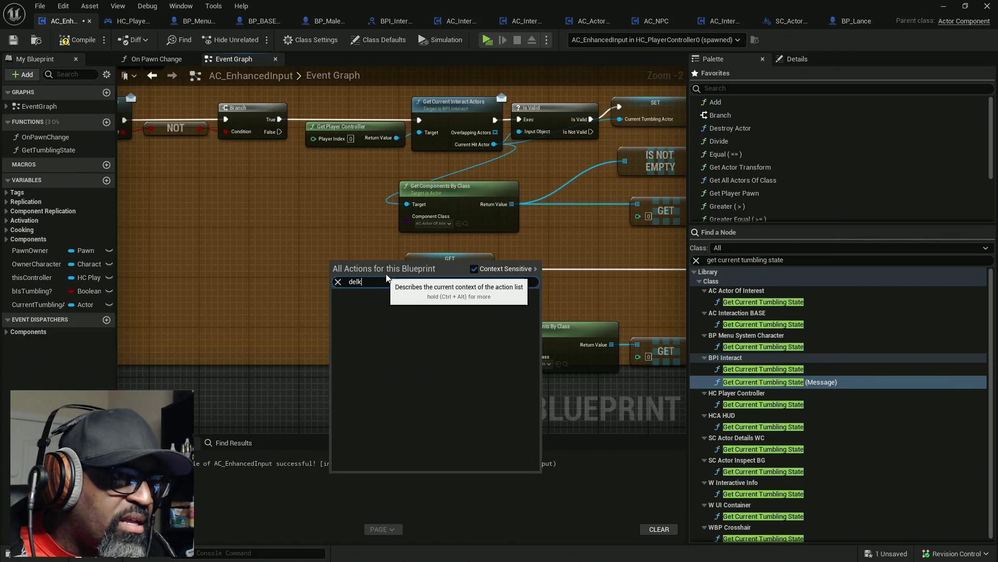
key(BackSpace)
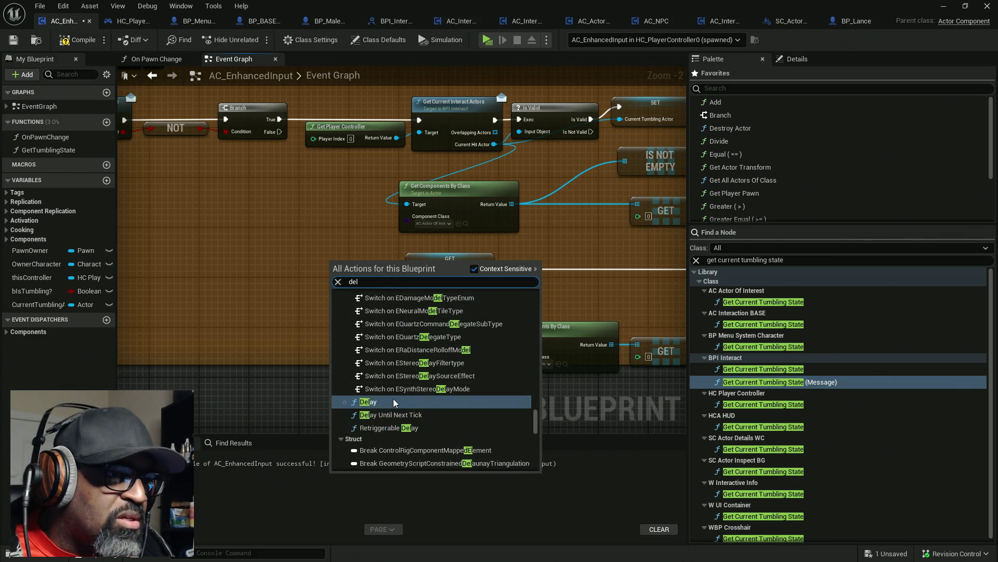
click(393, 400)
drag(279, 131, 295, 273)
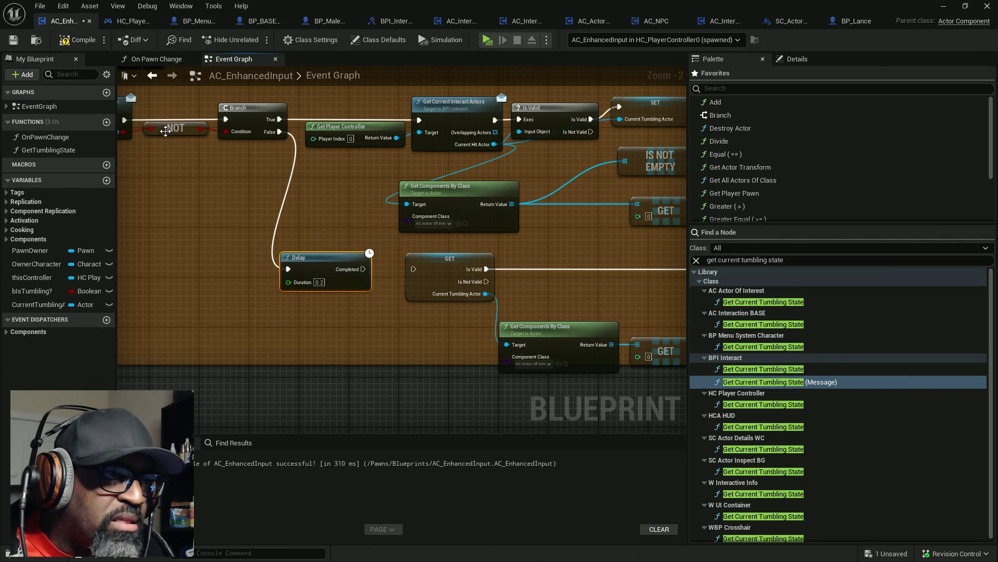
mouse_move(363, 269)
mouse_down()
mouse_move(414, 269)
mouse_move(368, 287)
mouse_up()
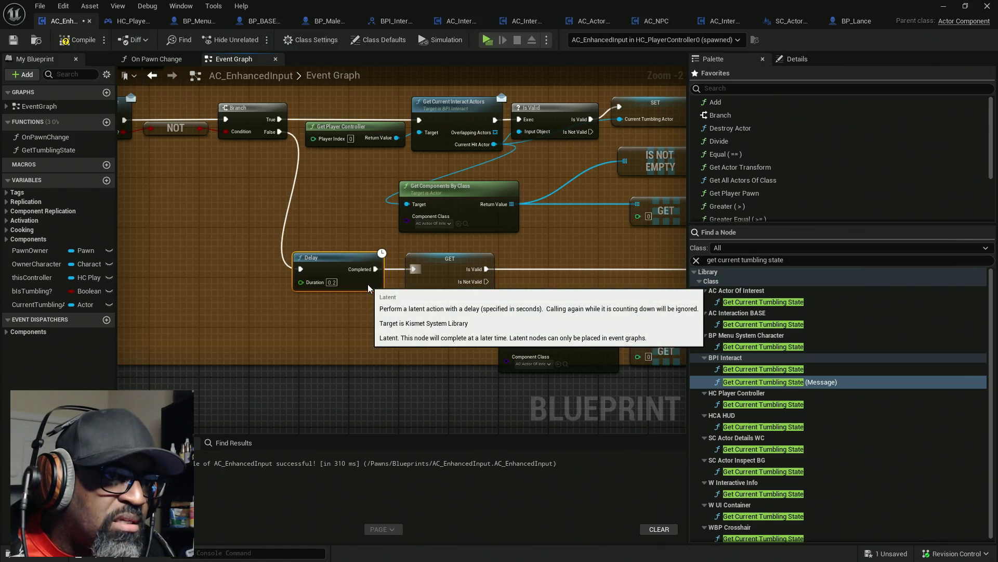
click(83, 39)
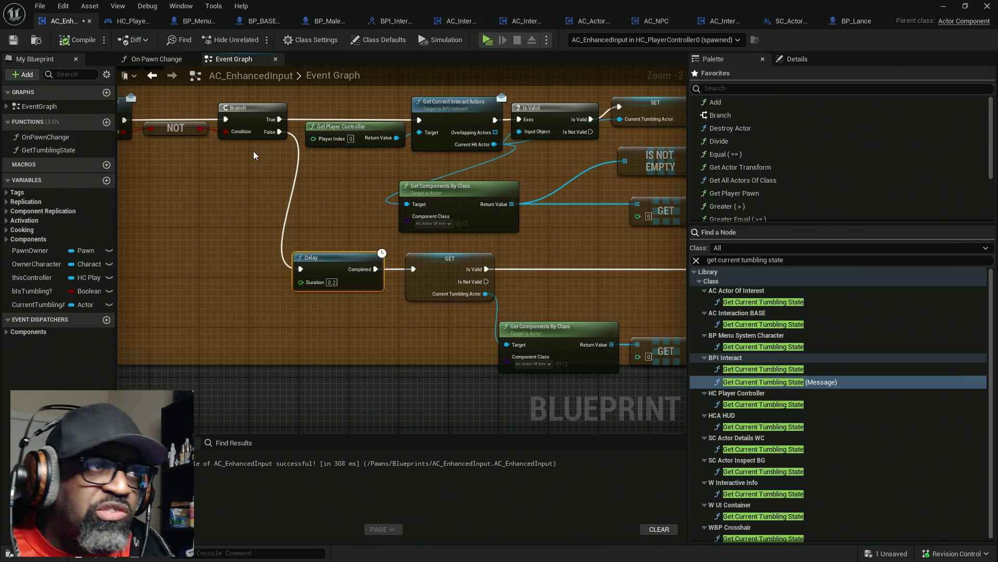
key(ctrl+s)
- Set the Delay duration to 1 second, recompile, then delete the Delay node
text(1)
key(Return)
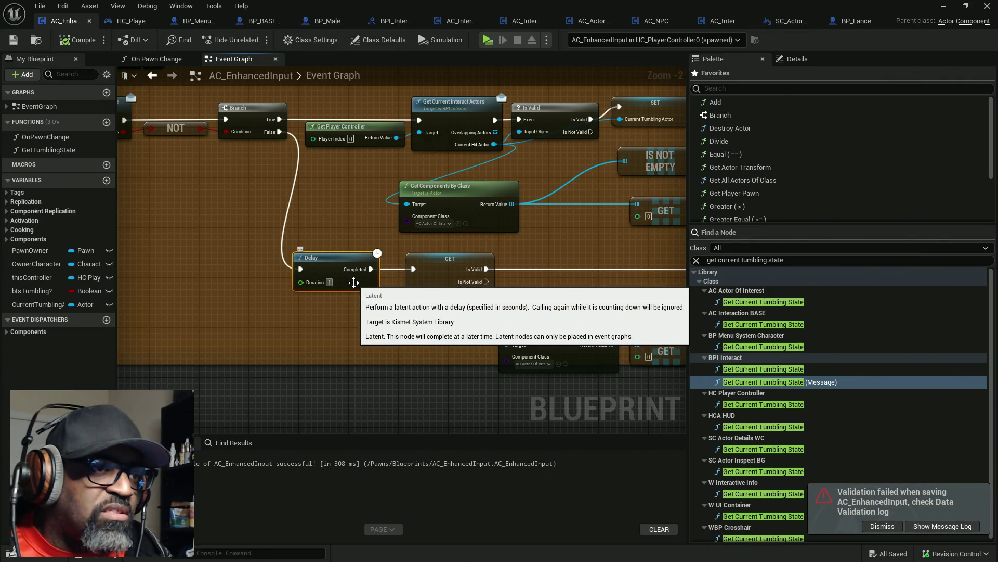
key(F7)
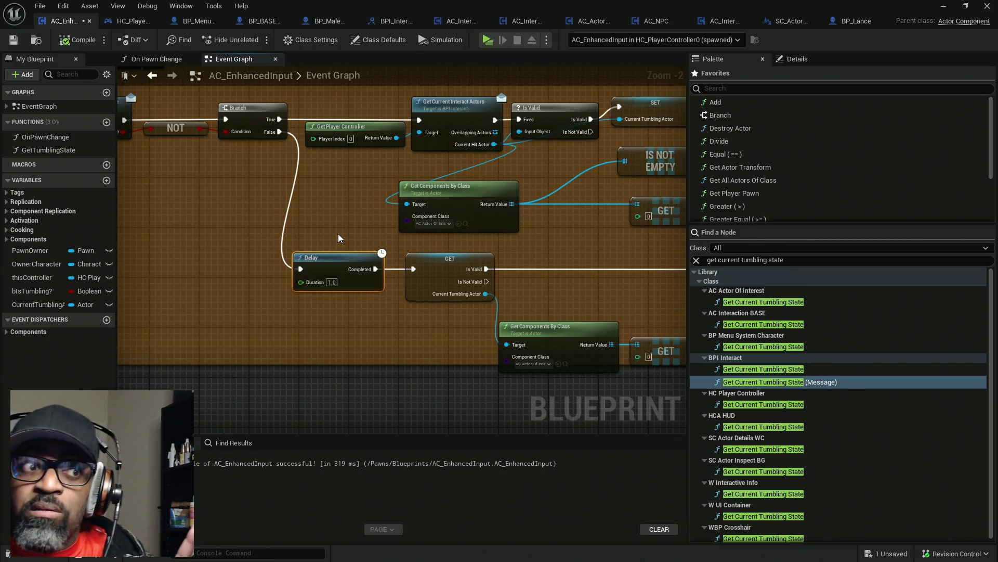
key(Delete)
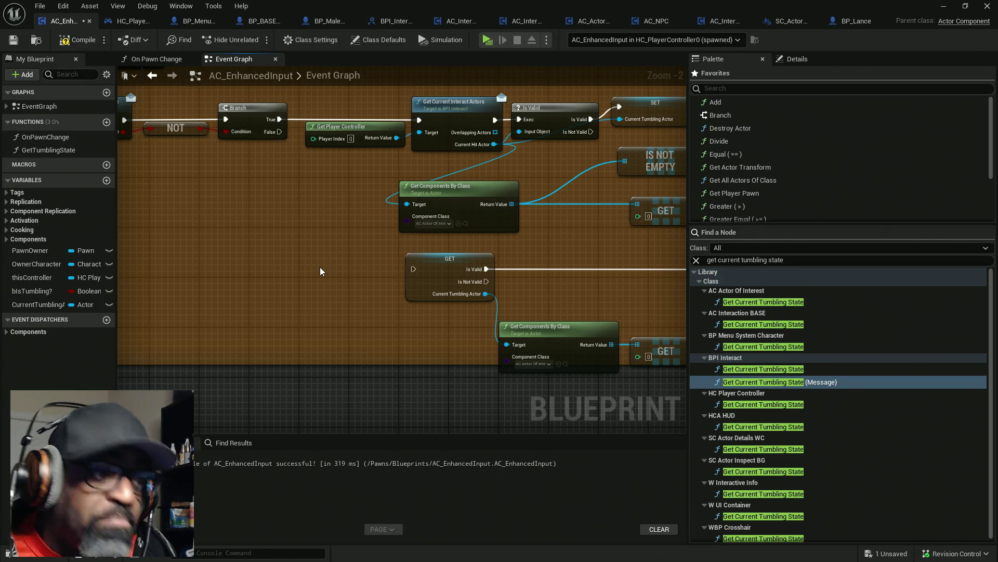
- Add a Gate node with Branch False feeding Enter and Exit feeding GET
right_click(320, 271)
text(gate)
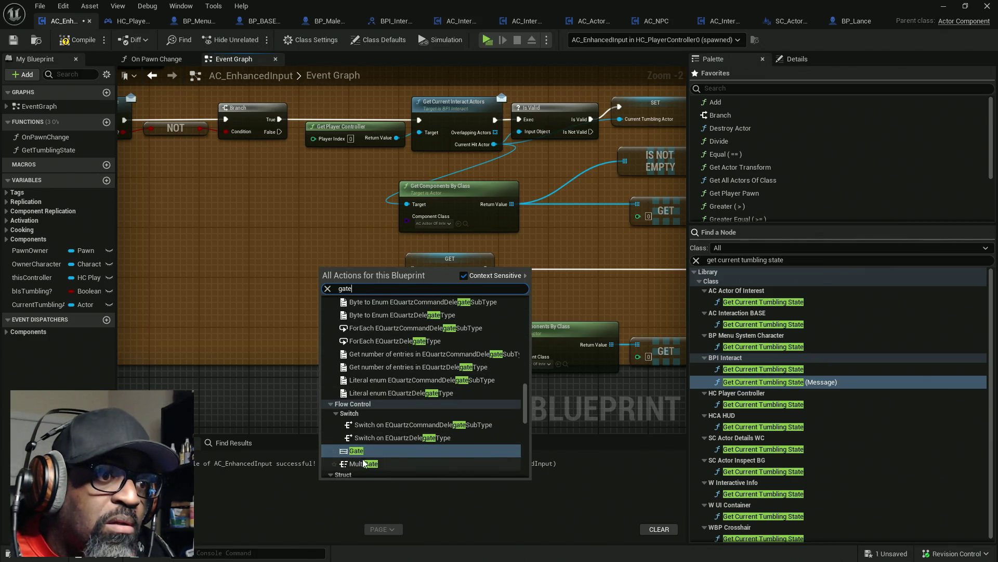
click(366, 452)
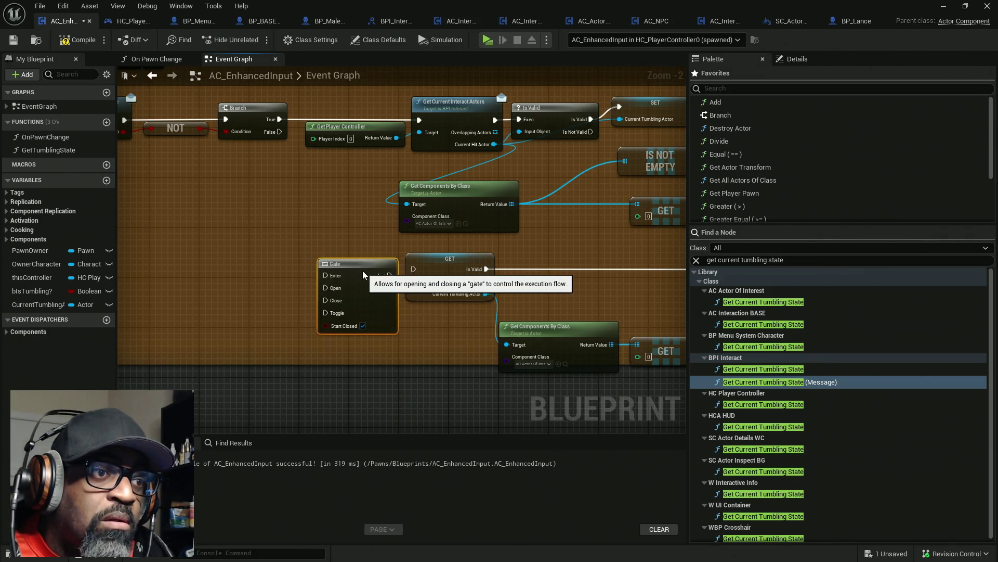
drag(388, 269, 414, 269)
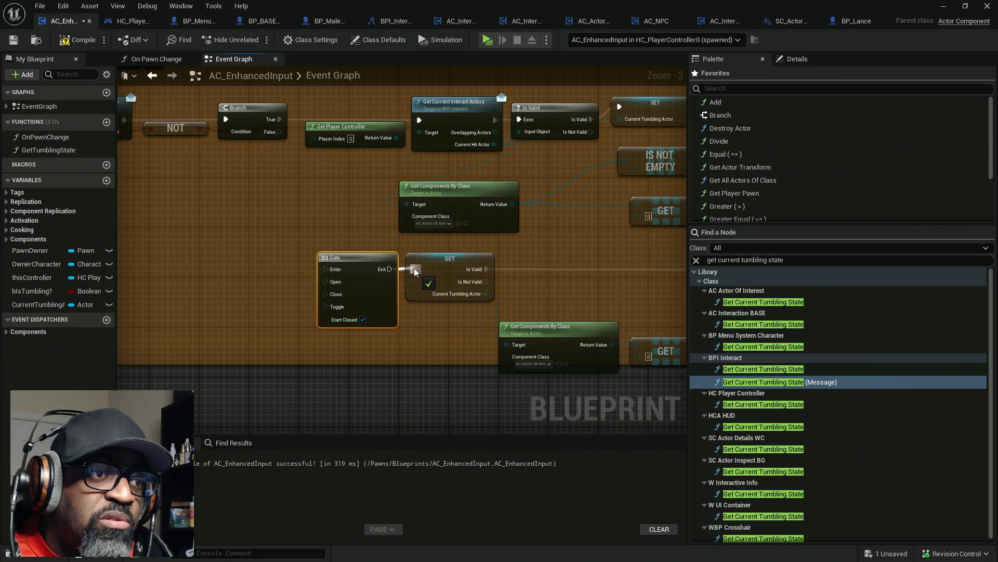
mouse_move(332, 273)
mouse_down()
mouse_move(286, 237)
mouse_move(280, 131)
mouse_up()
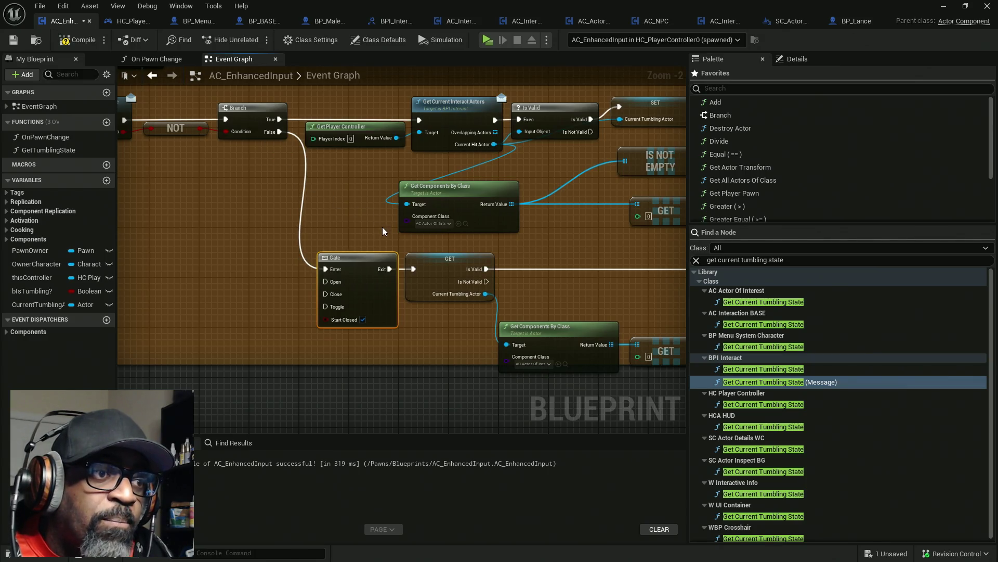
- Loop an exec wire from the tumble-state node into the Gate through reroute knots, then compile and save
scroll(327, 127, down, 3)
mouse_move(541, 158)
mouse_down()
mouse_move(560, 176)
mouse_move(120, 238)
mouse_move(269, 249)
mouse_up()
scroll(193, 245, up, 2)
scroll(193, 241, up, 4)
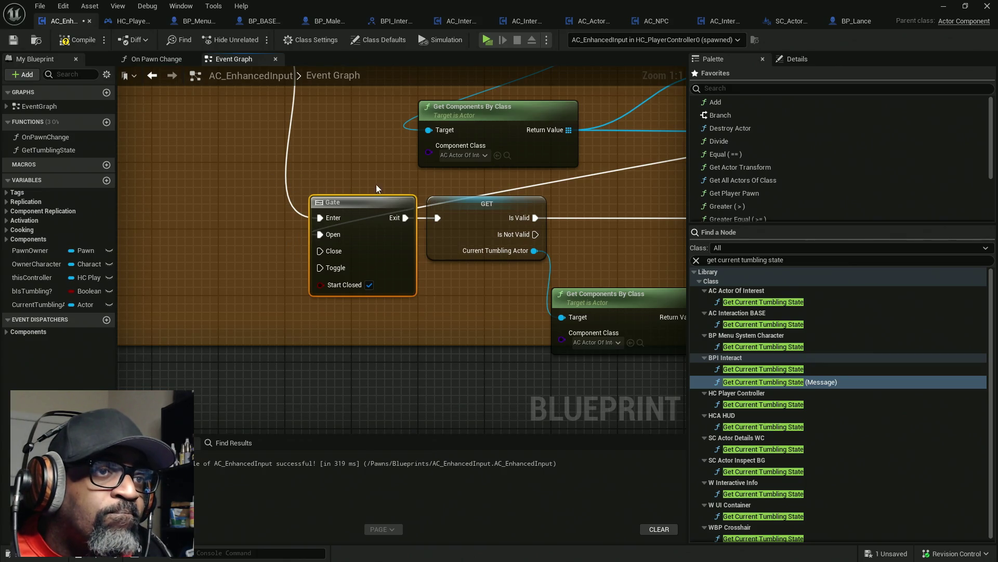
scroll(550, 190, down, 3)
mouse_move(562, 187)
mouse_down()
mouse_move(423, 338)
mouse_move(421, 363)
mouse_up()
scroll(611, 313, down, 4)
drag(611, 313, 301, 258)
double_click(455, 213)
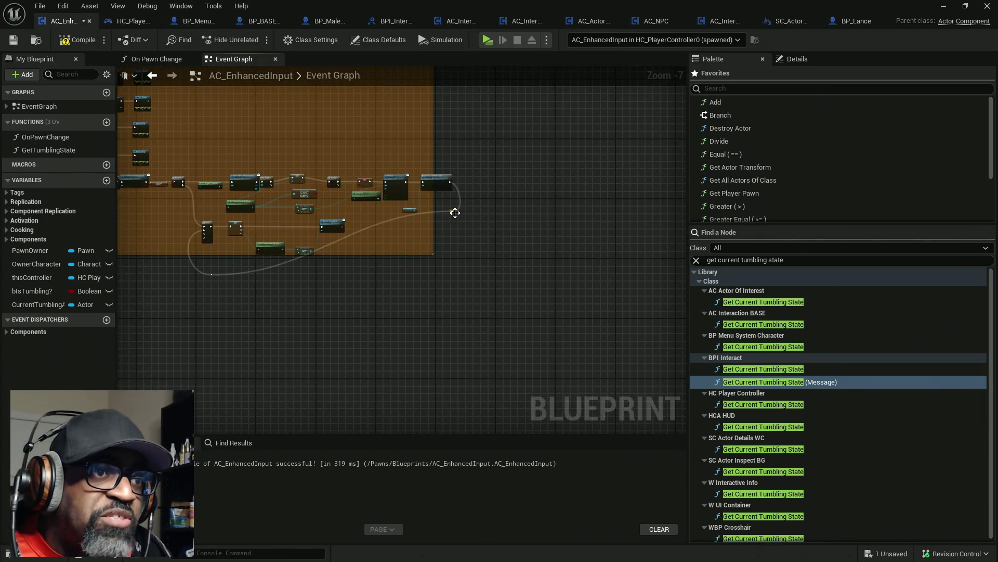
mouse_move(454, 214)
mouse_down()
mouse_move(447, 276)
mouse_move(437, 273)
mouse_move(481, 273)
mouse_move(452, 273)
mouse_up()
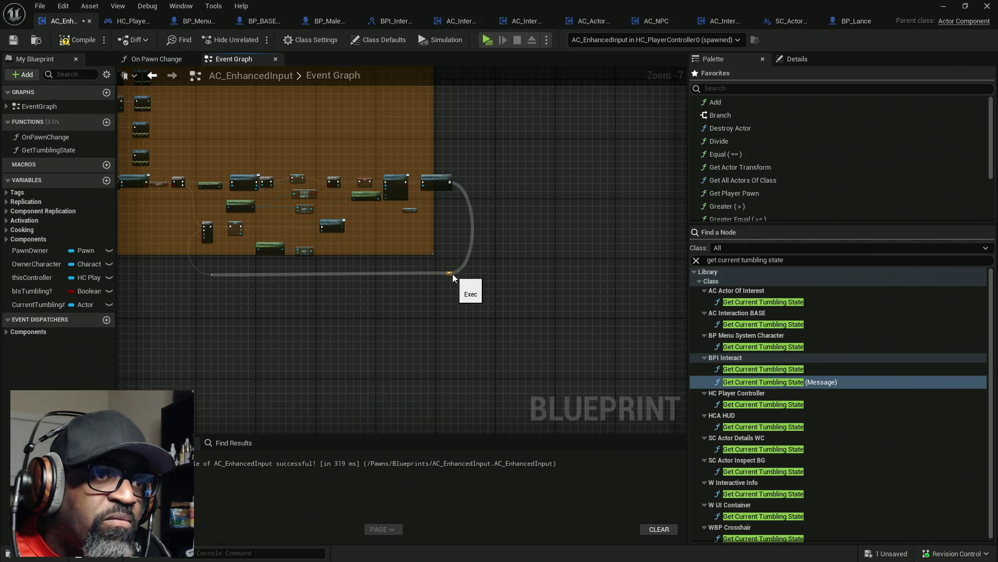
mouse_move(250, 278)
mouse_down()
mouse_move(376, 268)
mouse_move(330, 266)
mouse_up()
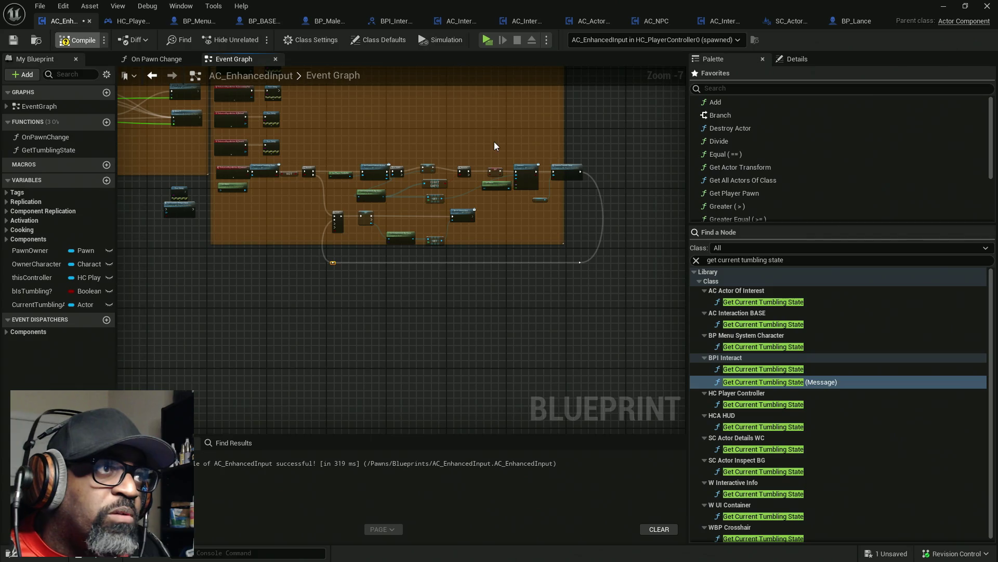
key(ctrl+s)
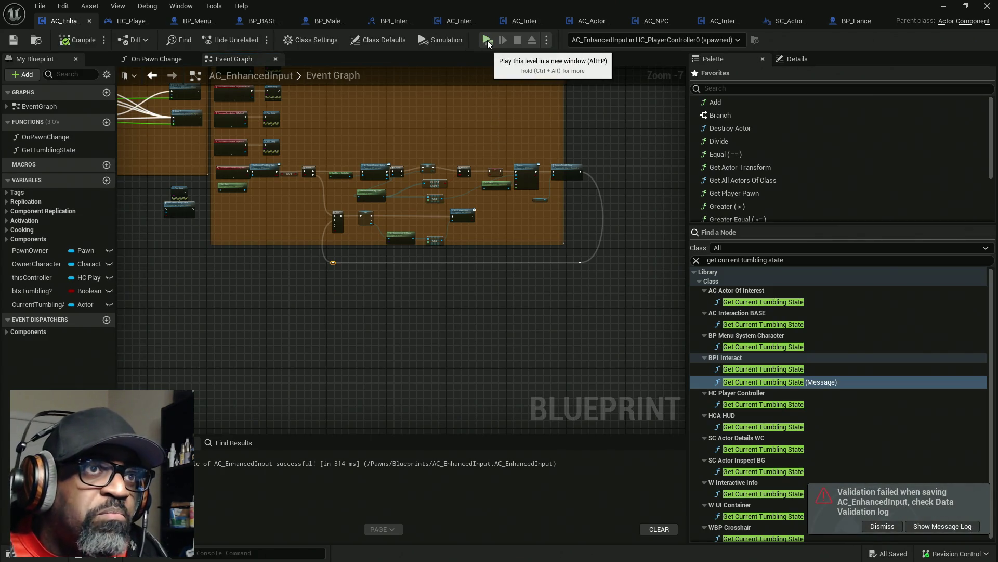
- Playtest walking to the counter and inspecting the soda bottle with E, then stop play
click(487, 40)
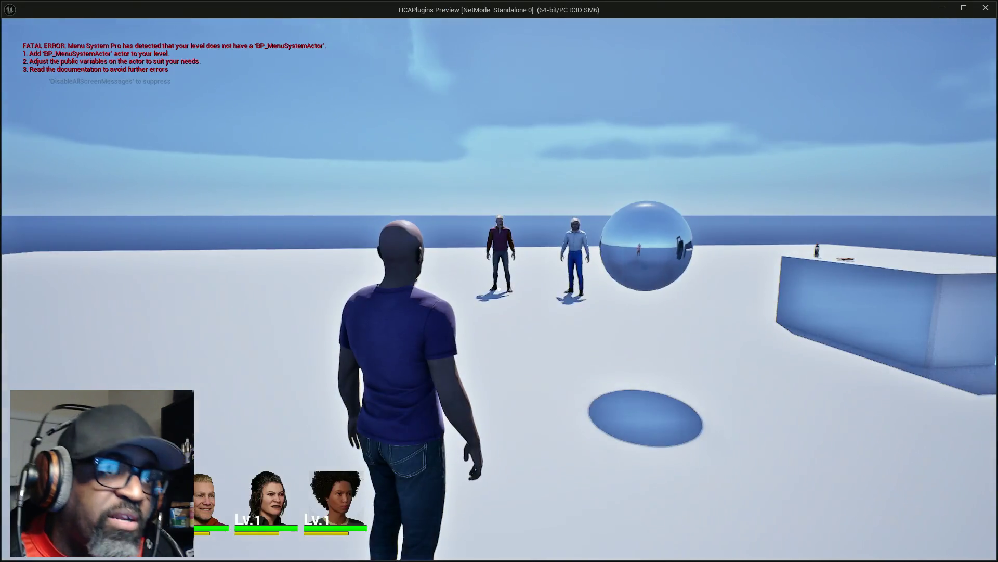
key(w)
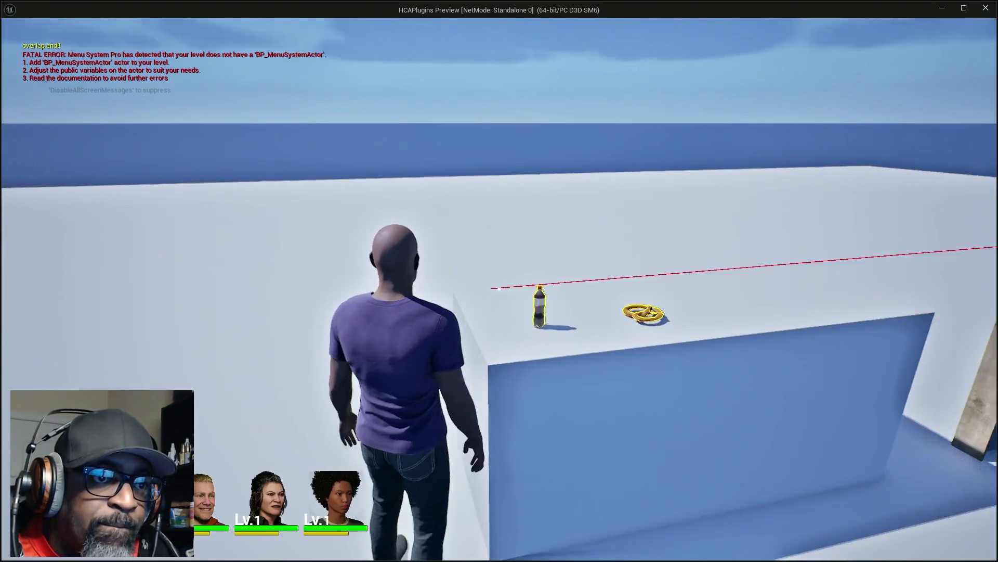
key(e)
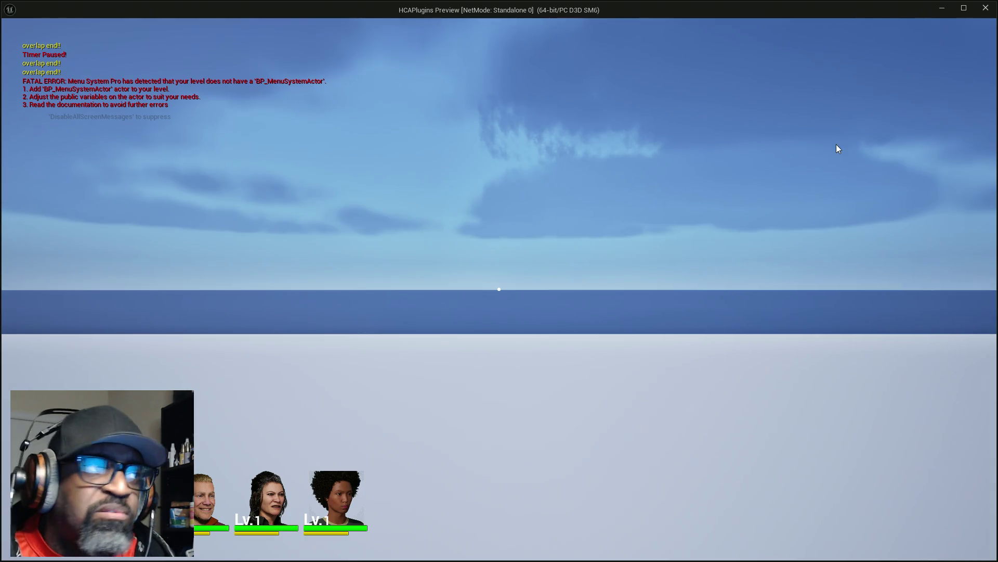
key(Escape)
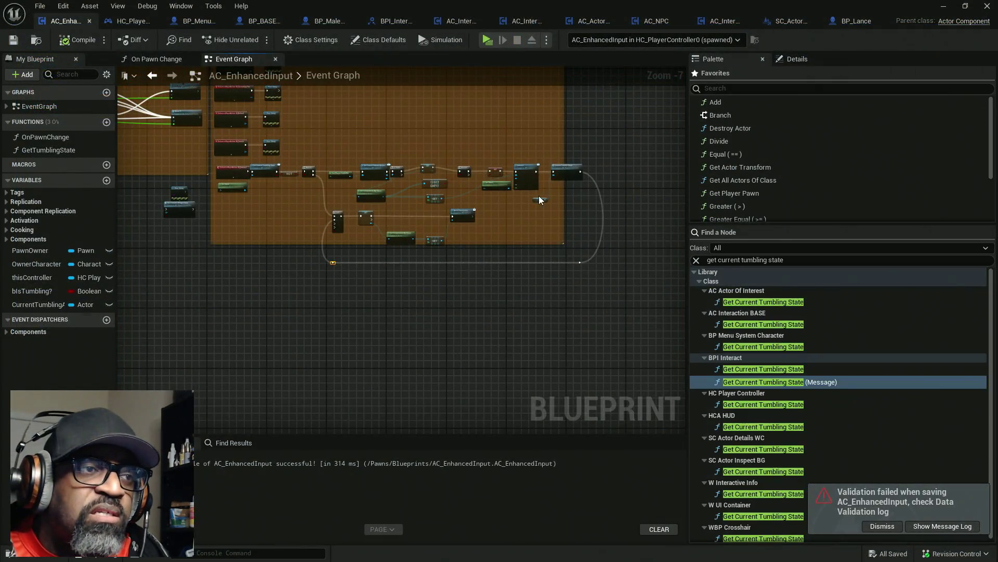
- Break the wires into the Gate's Enter and Open pins and recompile the blueprint
scroll(312, 246, up, 3)
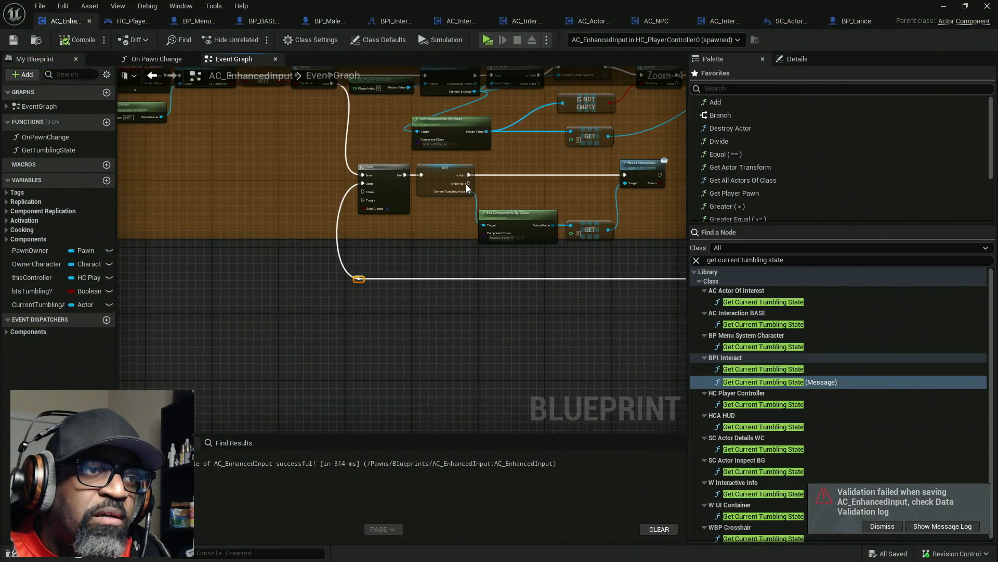
mouse_move(421, 240)
mouse_down()
mouse_move(407, 251)
mouse_move(441, 247)
mouse_move(341, 251)
mouse_move(321, 241)
mouse_move(458, 234)
mouse_up()
alt+click(355, 214)
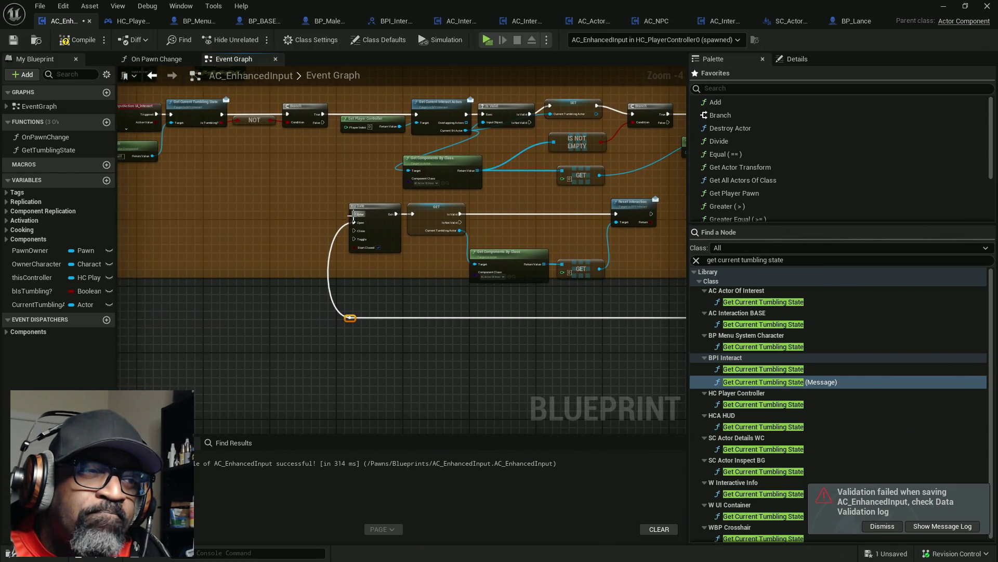
alt+click(355, 222)
mouse_move(306, 206)
mouse_down()
mouse_move(414, 209)
mouse_move(323, 207)
mouse_up()
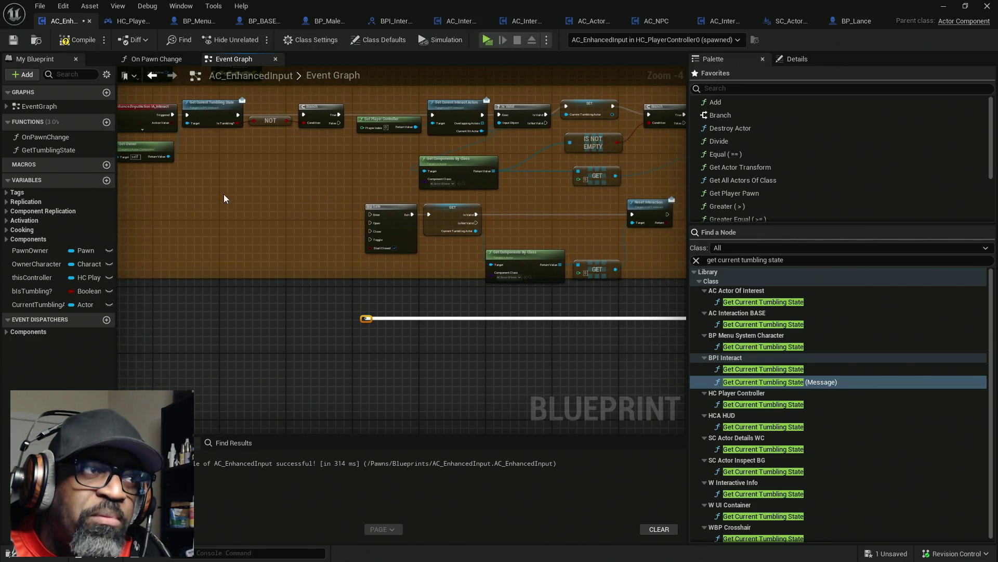
drag(216, 200, 354, 202)
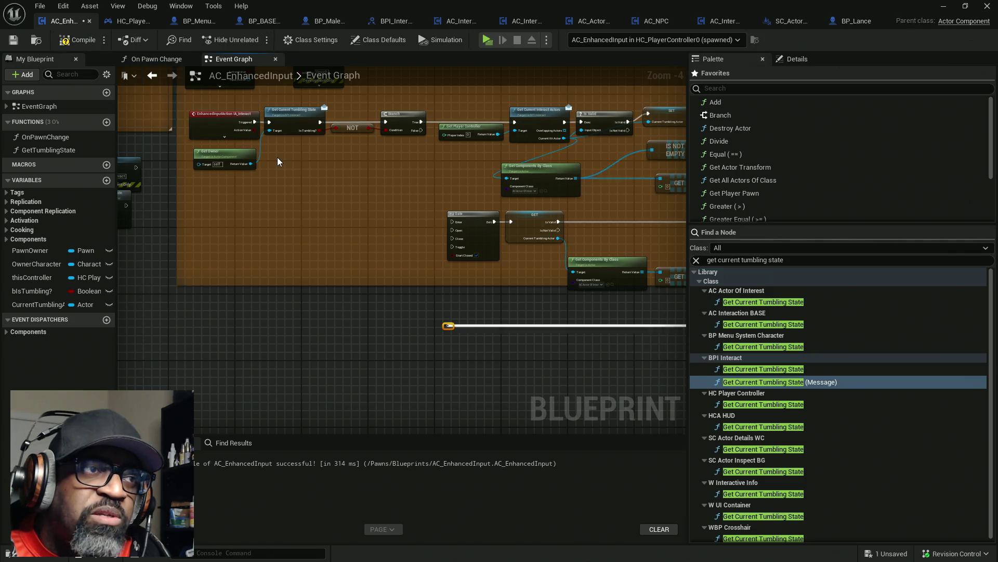
scroll(277, 157, up, 2)
drag(280, 150, 318, 201)
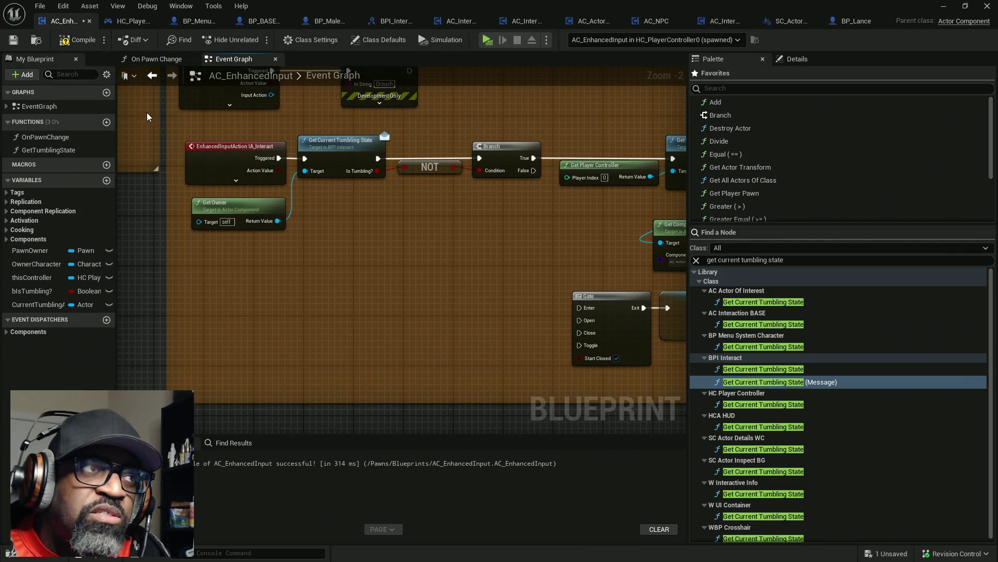
click(74, 41)
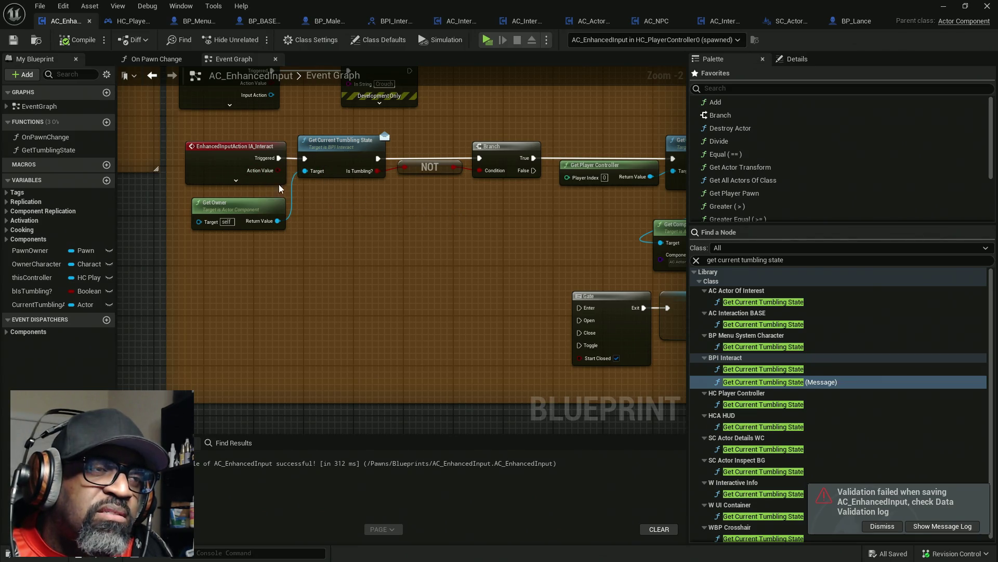
- Add a breakpoint on the Branch node and trigger it by interacting in game
right_click(499, 159)
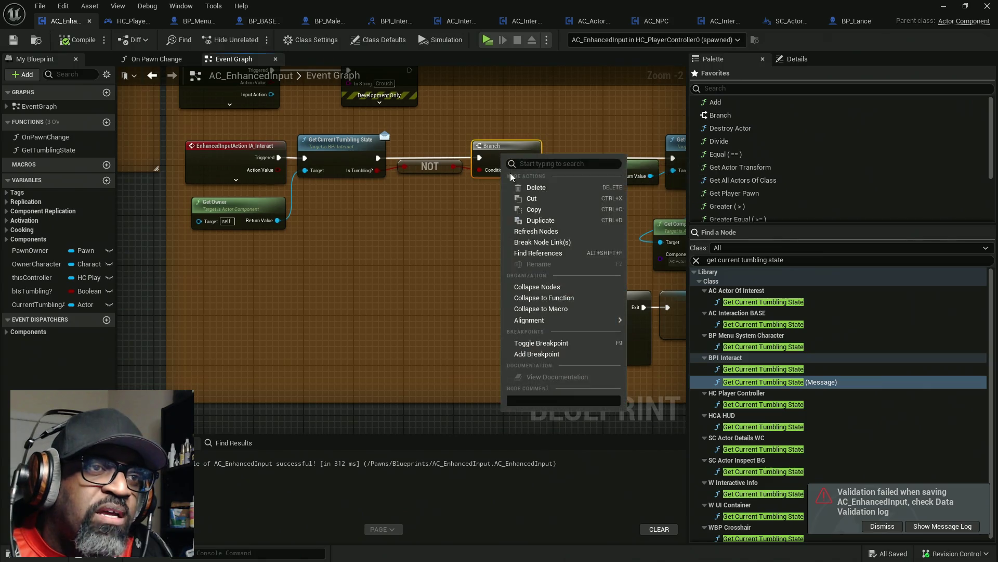
click(557, 355)
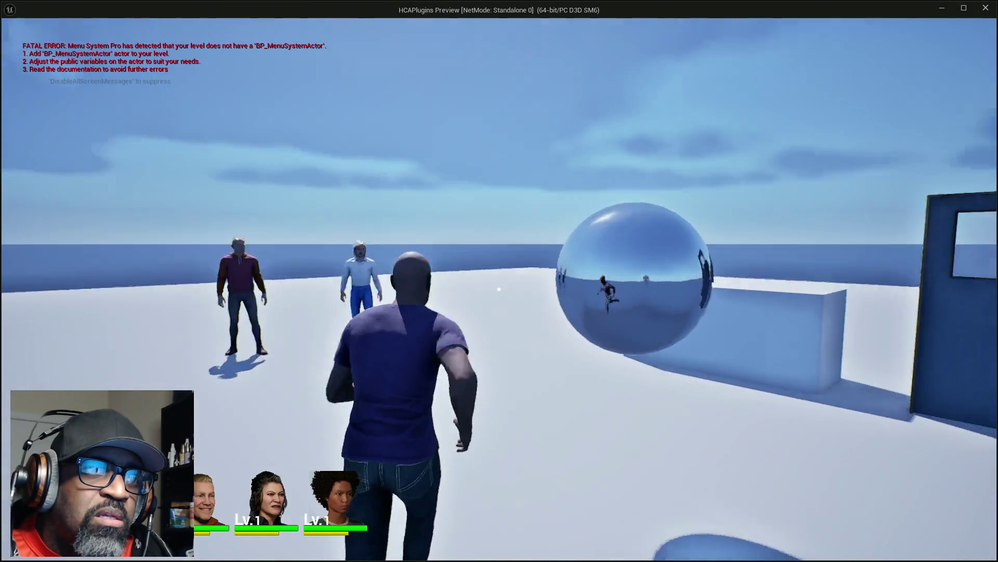
key(e)
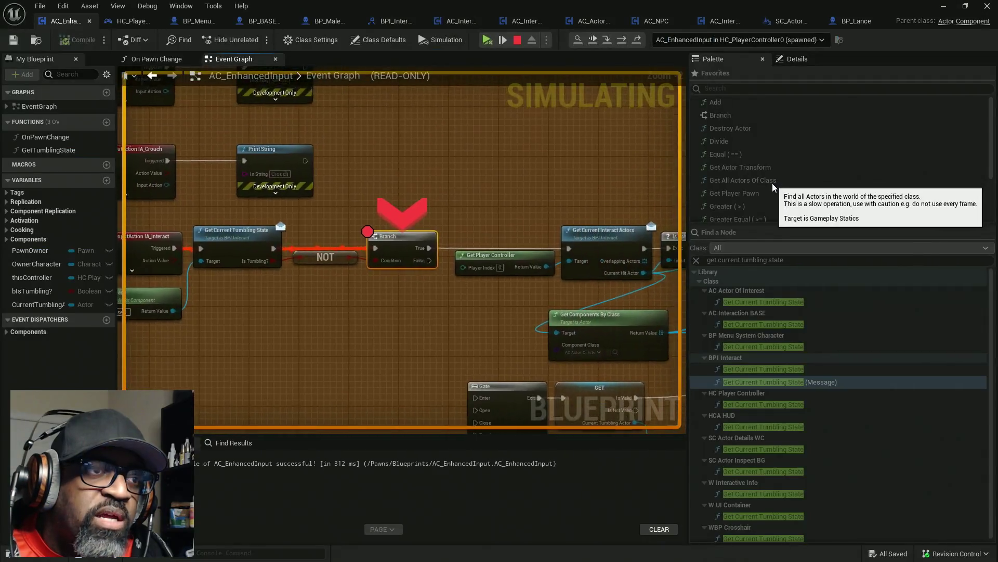
- Arrange the editor and game windows so the paused IA_Interact graph is visible
mouse_move(541, 6)
mouse_down()
mouse_move(541, 89)
mouse_move(522, 101)
mouse_up()
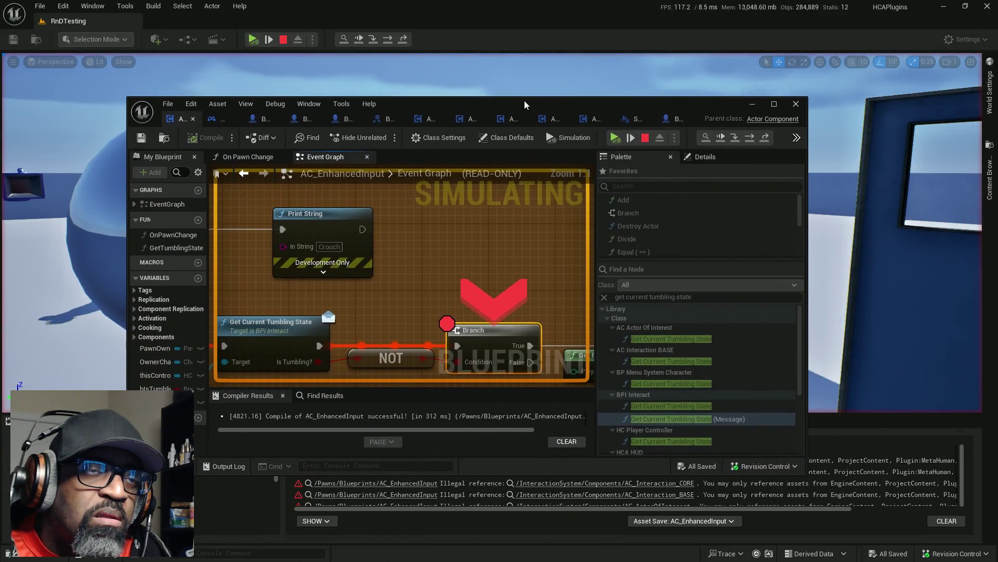
double_click(524, 101)
key(alt+Tab)
key(alt+Tab)
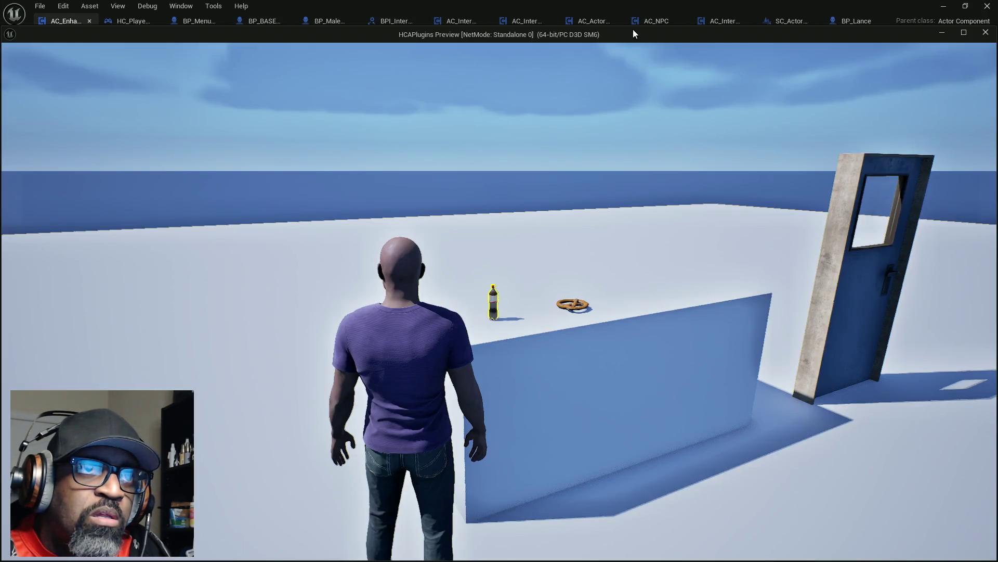
drag(633, 34, 27, 96)
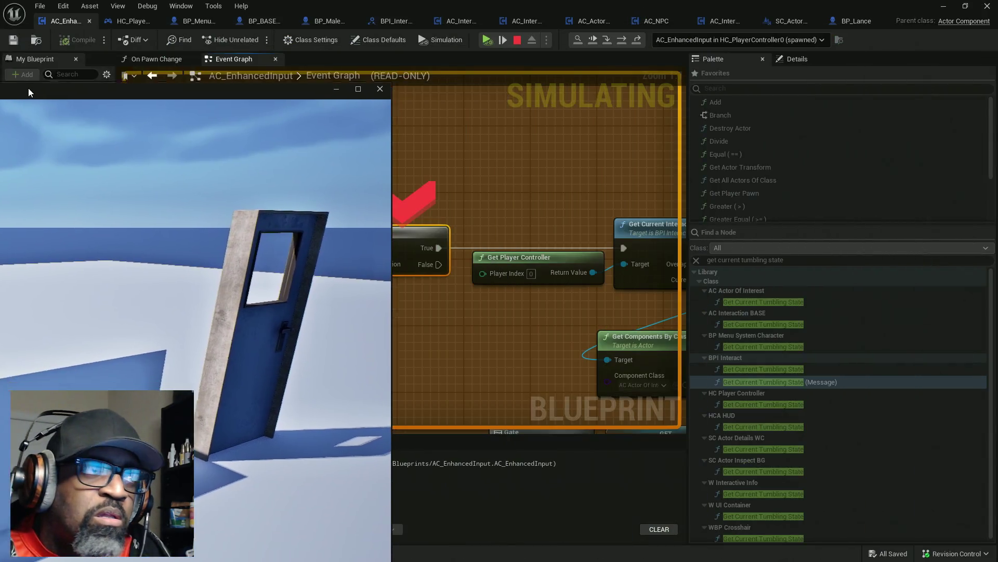
drag(280, 326, 447, 319)
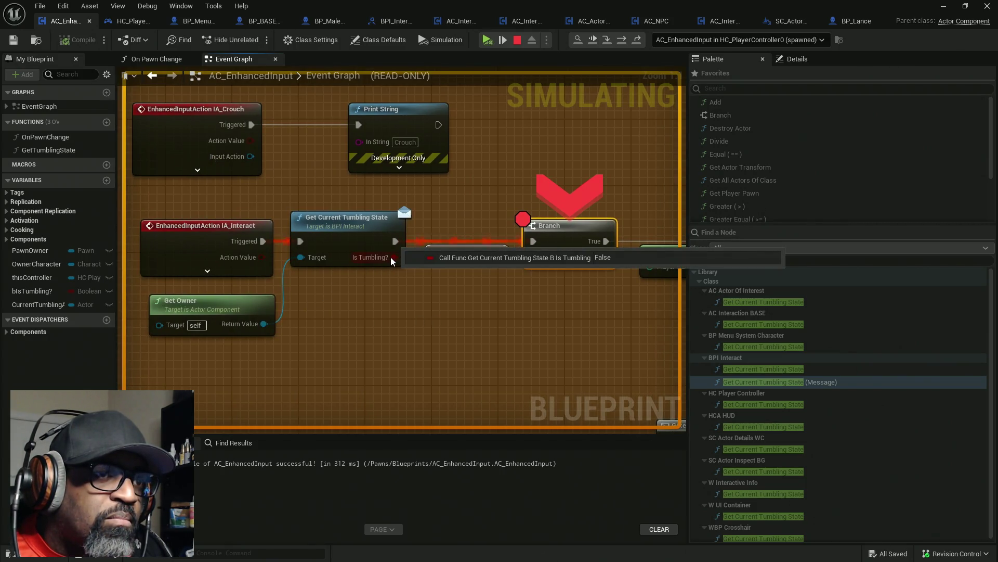
drag(511, 285, 419, 283)
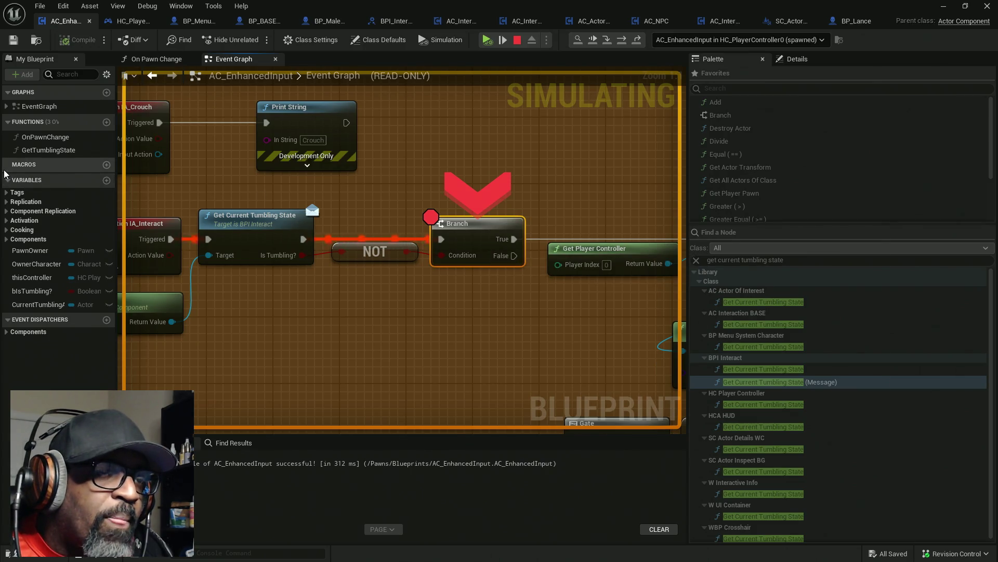
key(alt+Tab)
key(alt+Tab)
key(Escape)
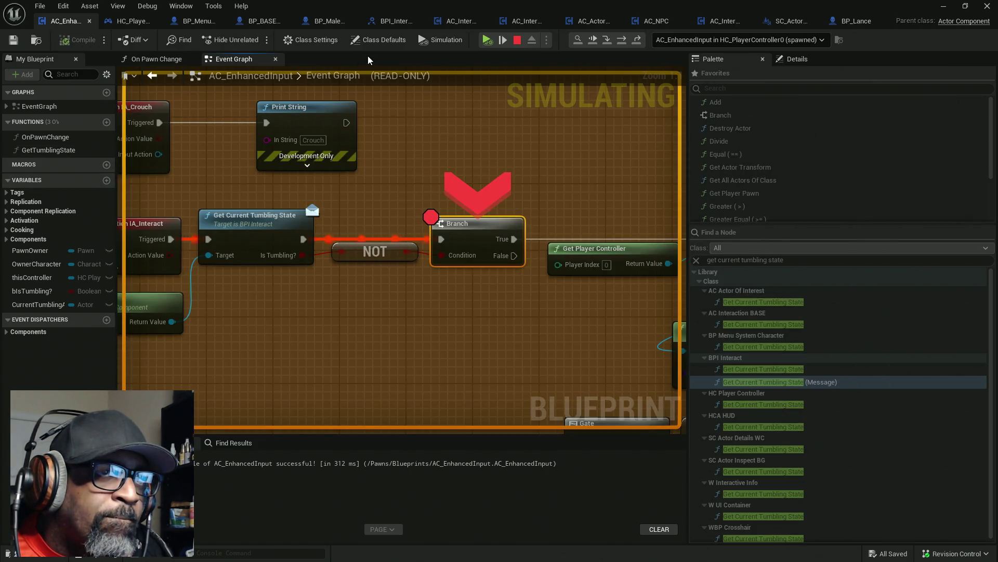
- Resume execution from the breakpoint and read the debug values on the IA_Interact and Branch pins
click(592, 41)
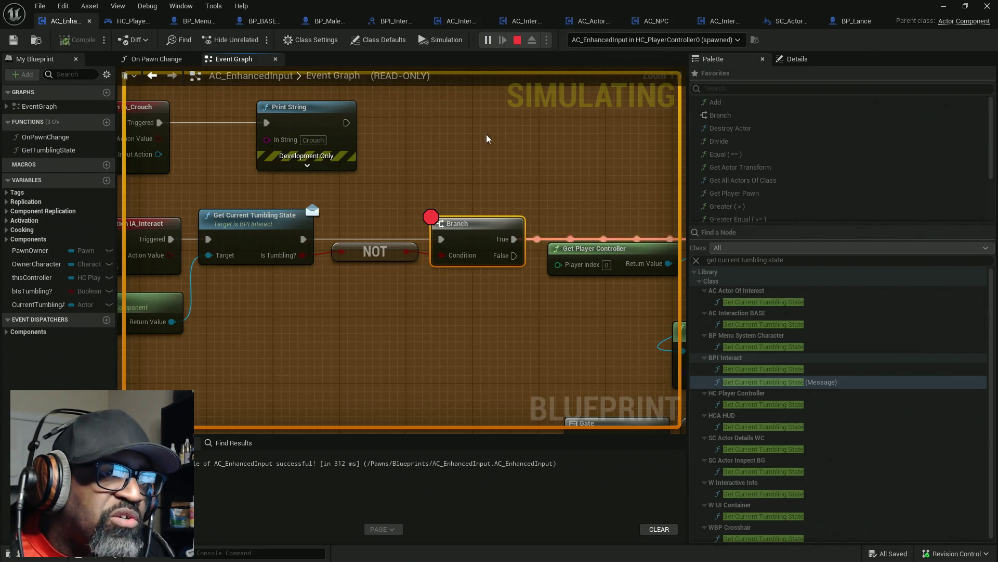
drag(376, 222, 474, 206)
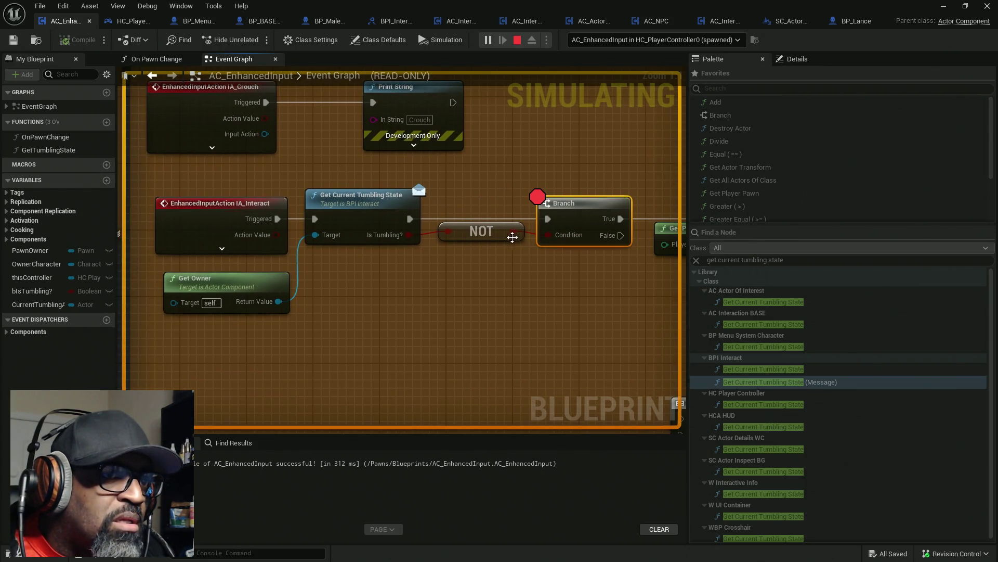
mouse_move(512, 231)
mouse_move(407, 234)
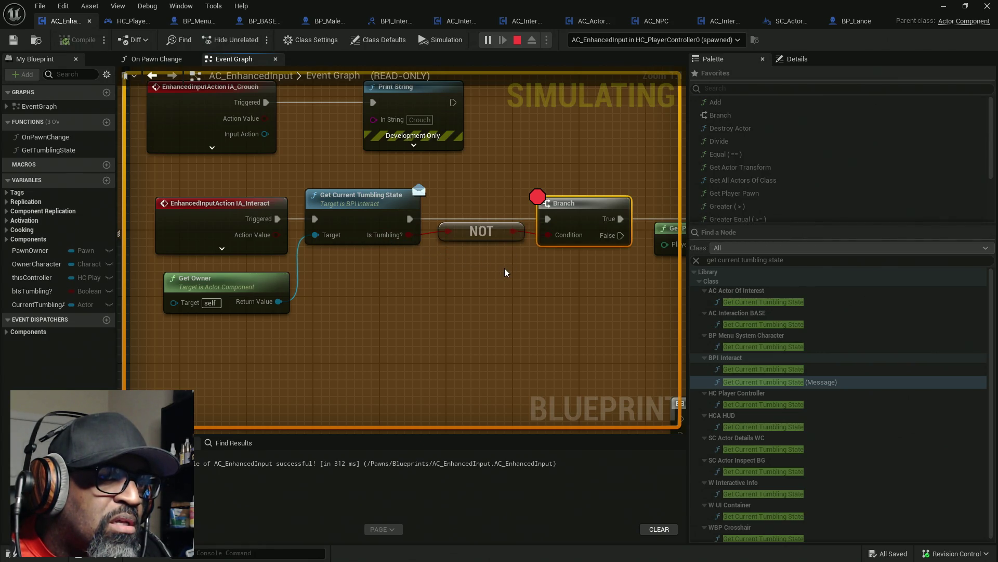
drag(504, 268, 386, 263)
mouse_move(472, 212)
key(alt+Tab)
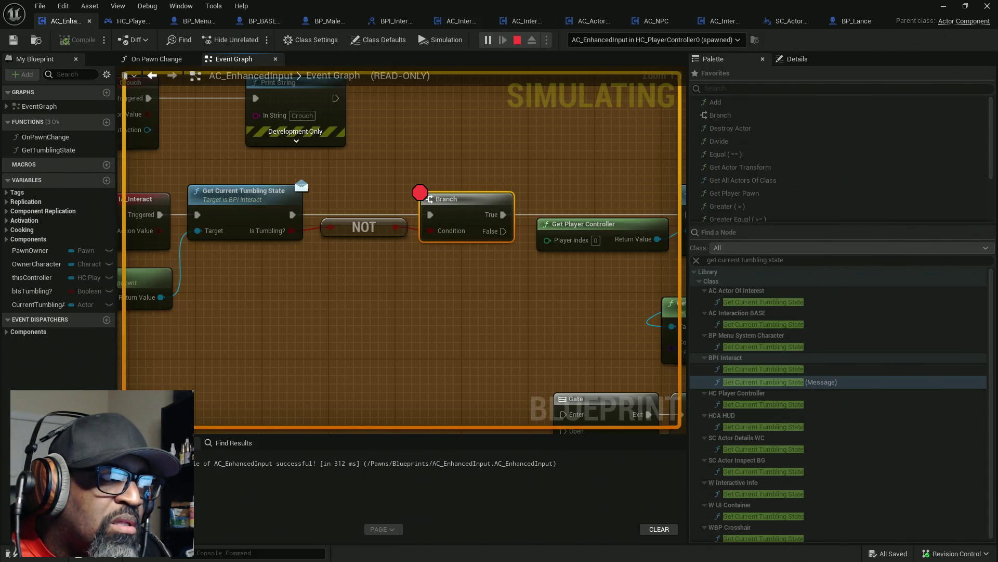
- Remove the breakpoint from the Branch node
right_click(460, 205)
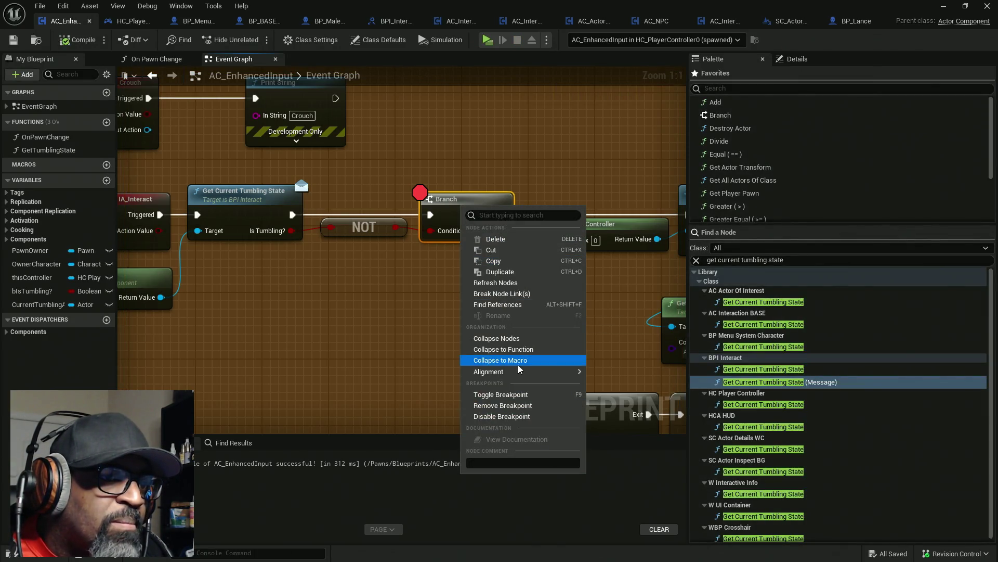
click(516, 411)
drag(287, 308, 487, 304)
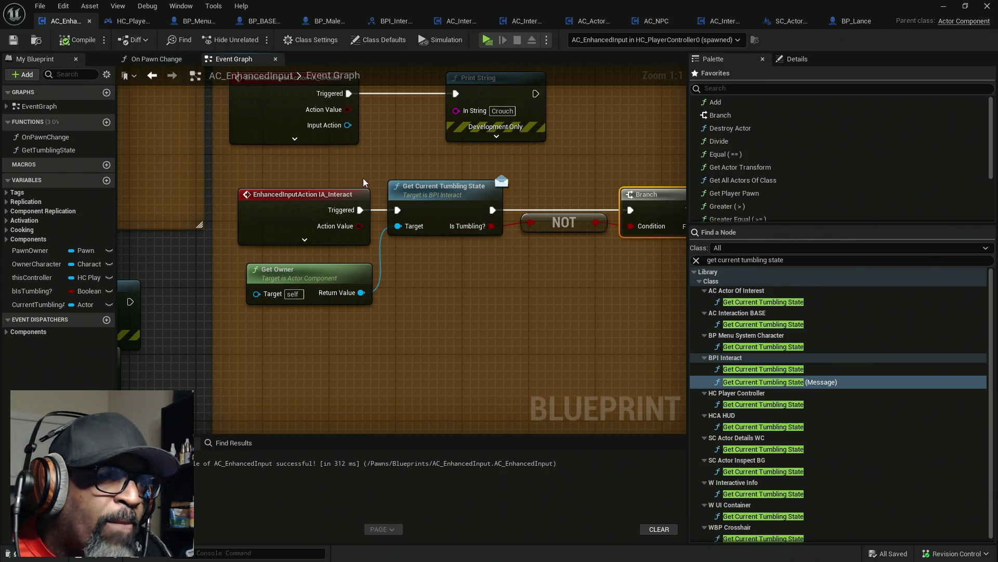
scroll(456, 208, down, 4)
scroll(468, 219, up, 3)
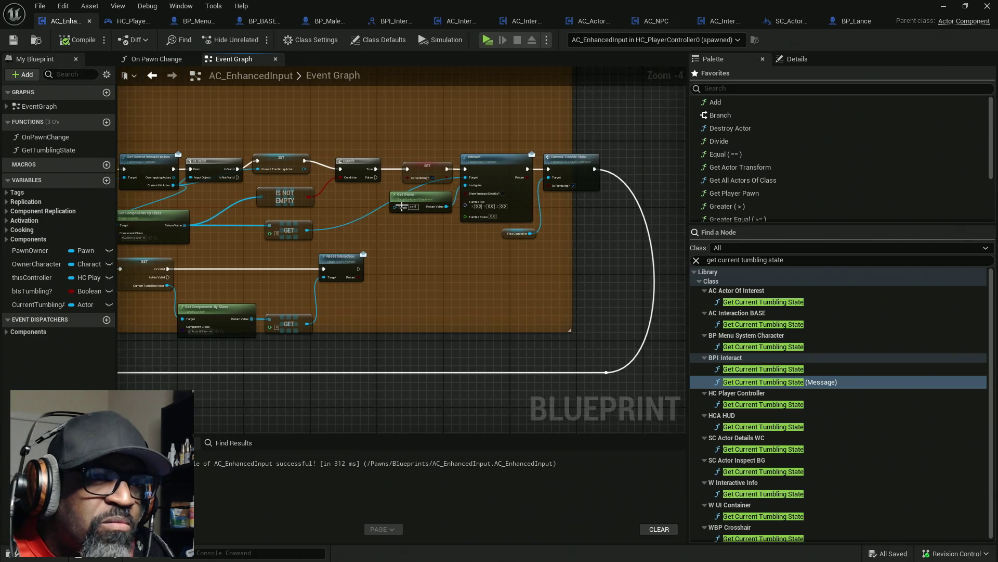
click(418, 182)
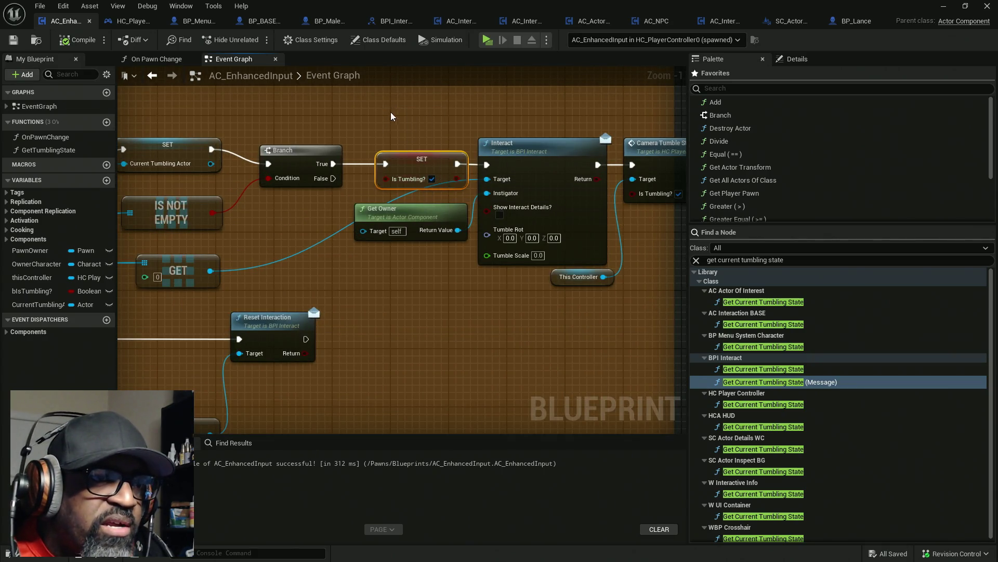
ctrl+click(442, 208)
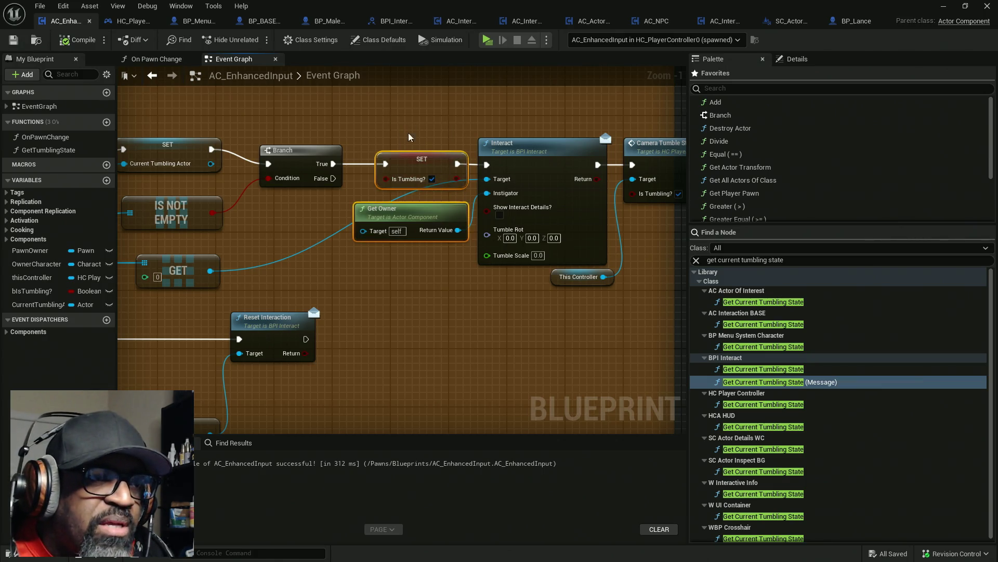
drag(397, 124, 445, 188)
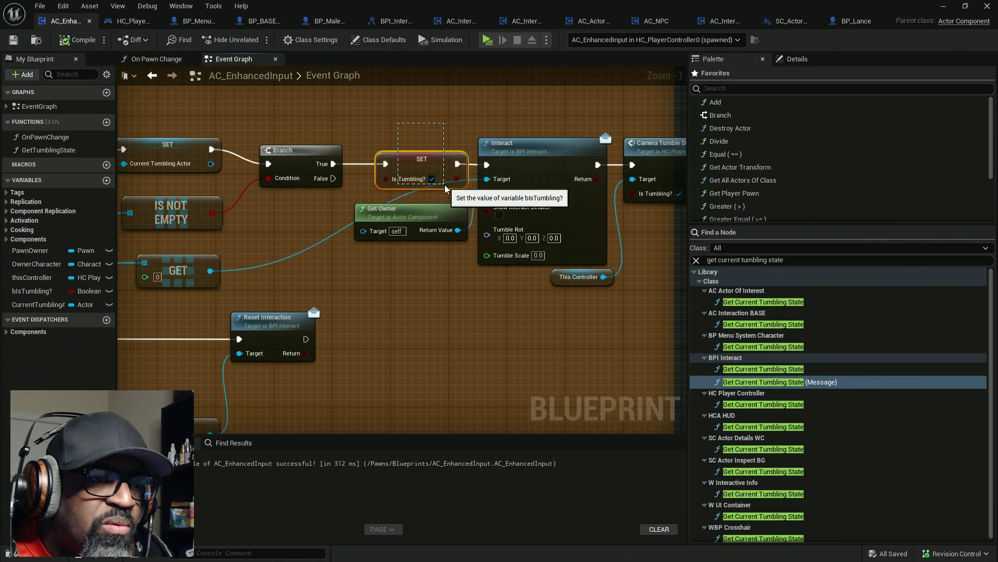
drag(403, 129, 458, 190)
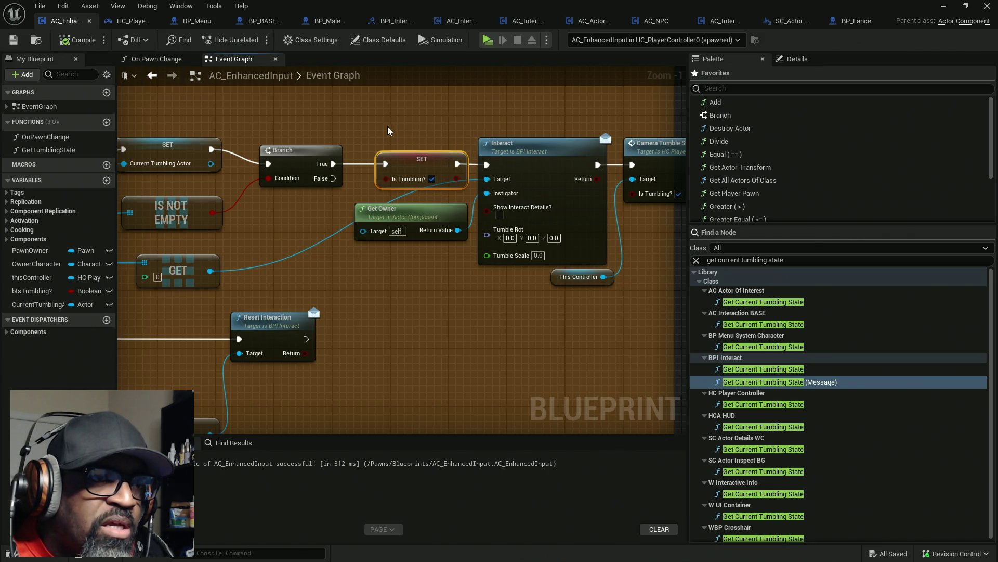
mouse_move(391, 123)
mouse_down()
mouse_move(443, 178)
mouse_move(386, 122)
mouse_move(444, 194)
mouse_up()
scroll(444, 194, down, 4)
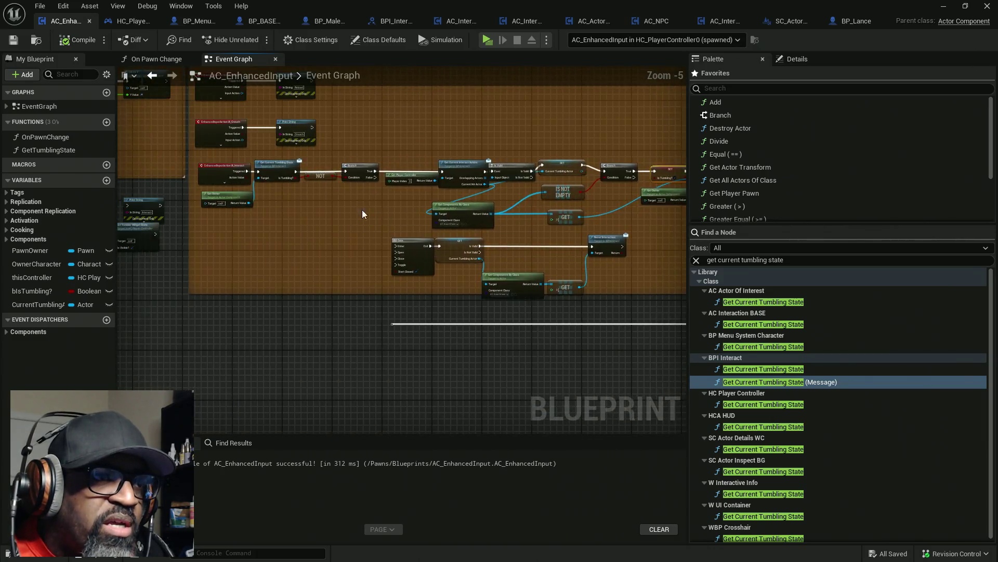
scroll(291, 187, up, 4)
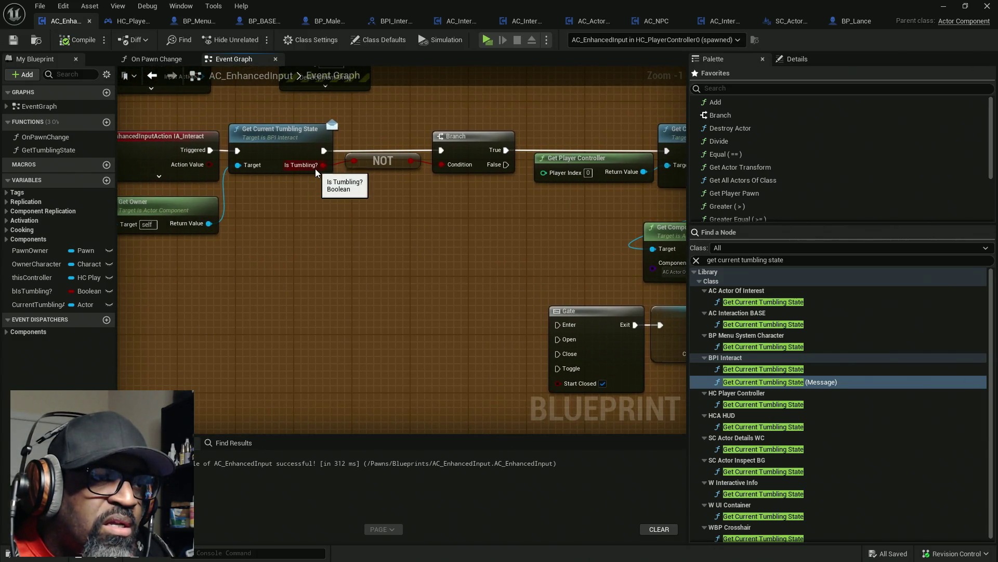
drag(506, 164, 502, 274)
drag(409, 220, 285, 222)
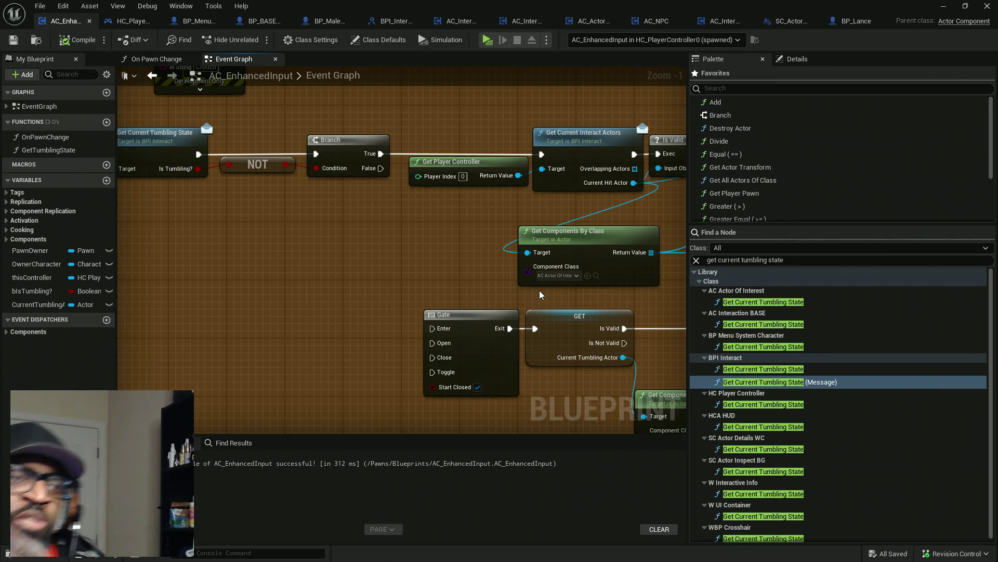
click(458, 315)
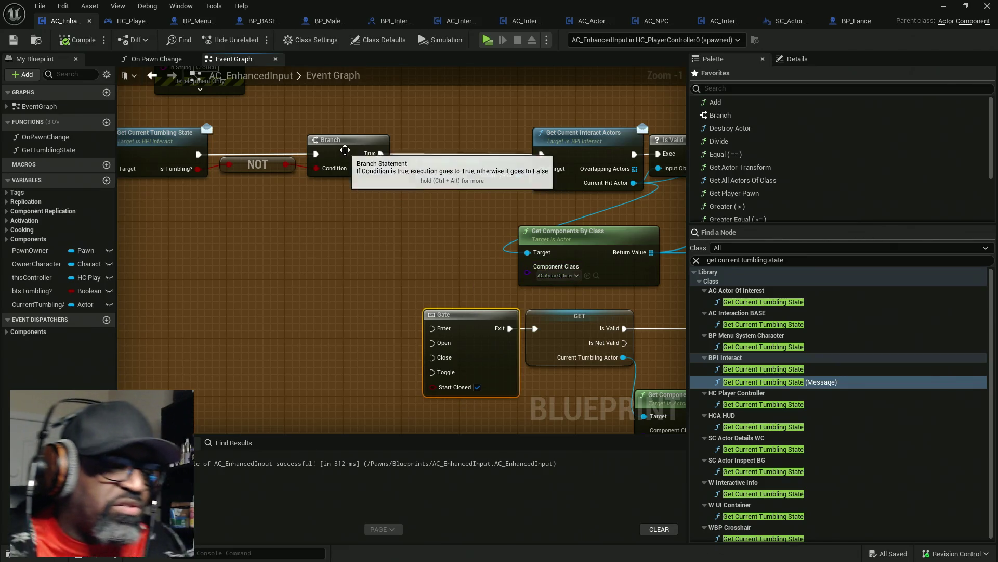
- Delete the Gate and add a new Branch node and a Flip Flop node
key(Delete)
right_click(393, 295)
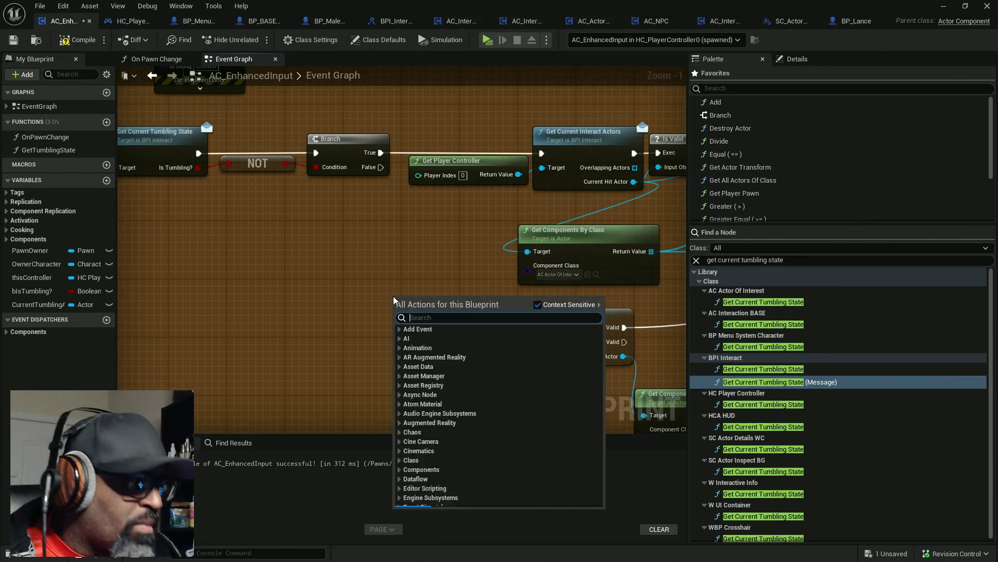
key(Escape)
click(451, 321)
right_click(356, 343)
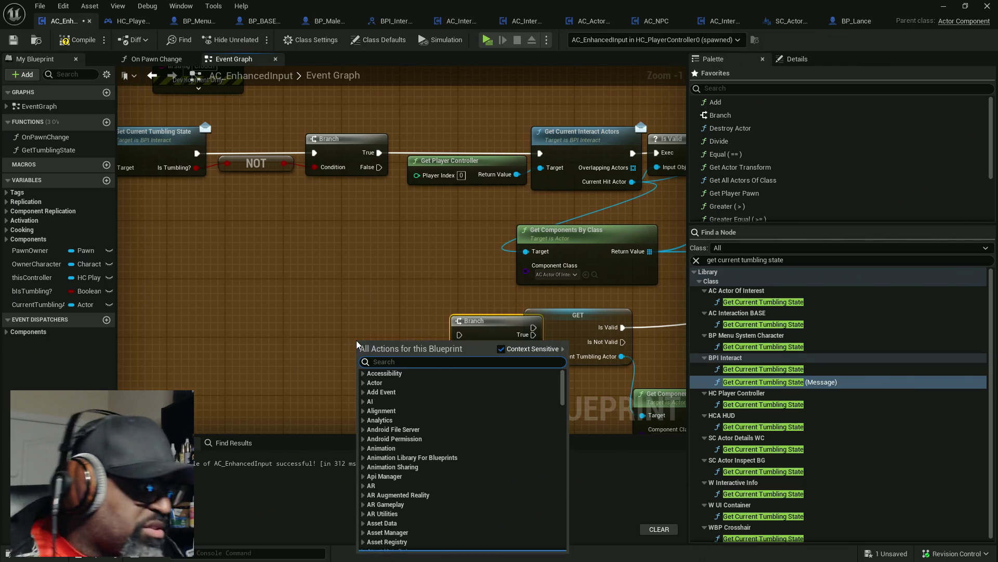
text(flip)
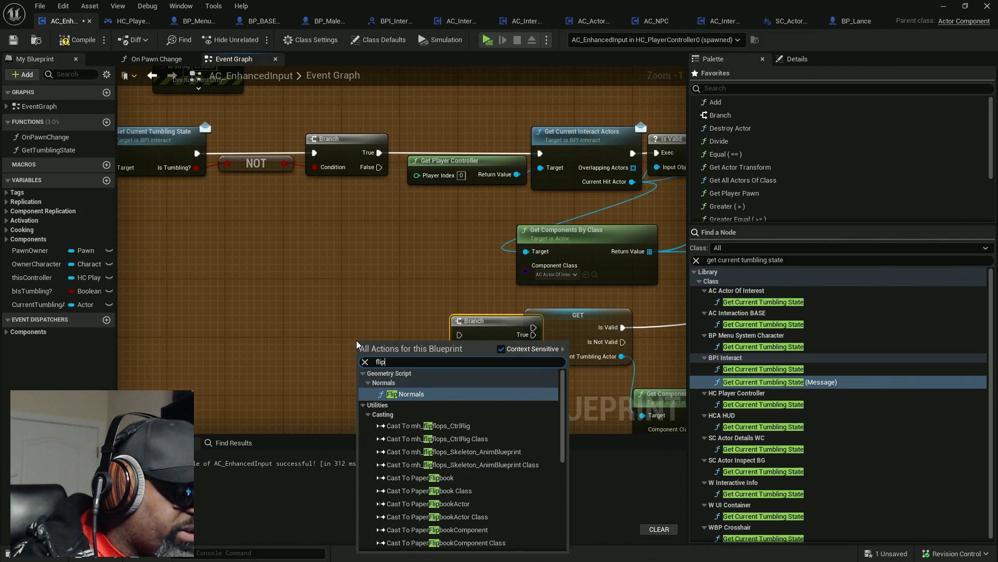
text(flop)
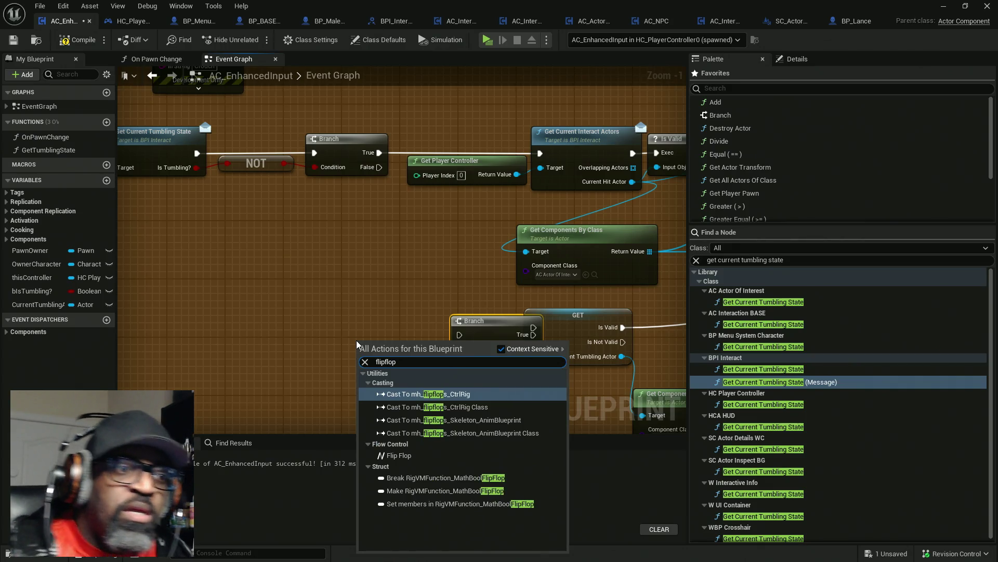
key(Escape)
key(ctrl+v)
- Wire Branch False into Flip Flop, Flip Flop B into the new Branch, its False into GET, and save
drag(394, 335, 379, 167)
drag(428, 334, 447, 335)
alt+click(431, 334)
click(403, 304)
mouse_move(403, 305)
mouse_down()
mouse_move(486, 334)
mouse_move(450, 327)
mouse_move(533, 329)
mouse_up()
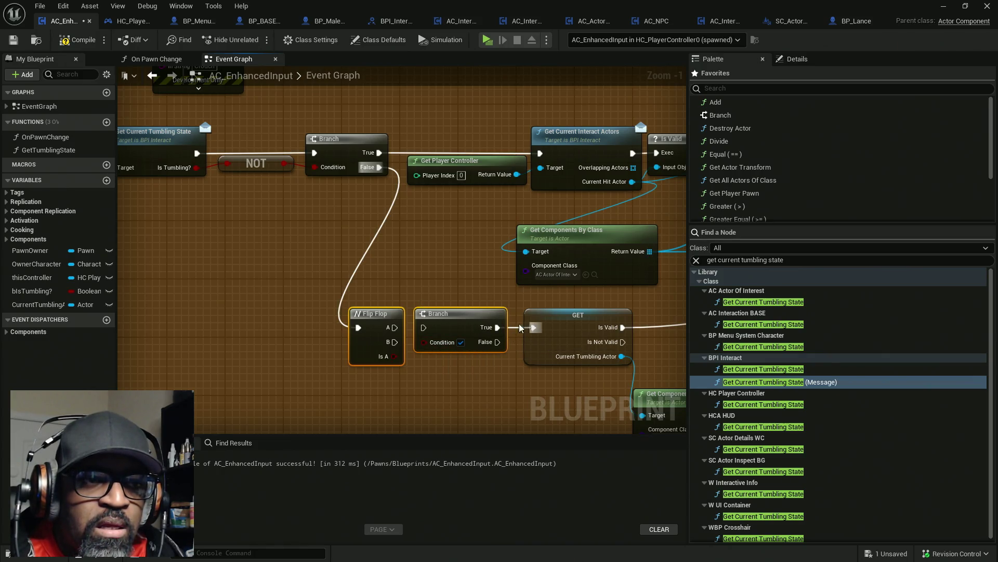
click(457, 313)
drag(467, 327, 481, 332)
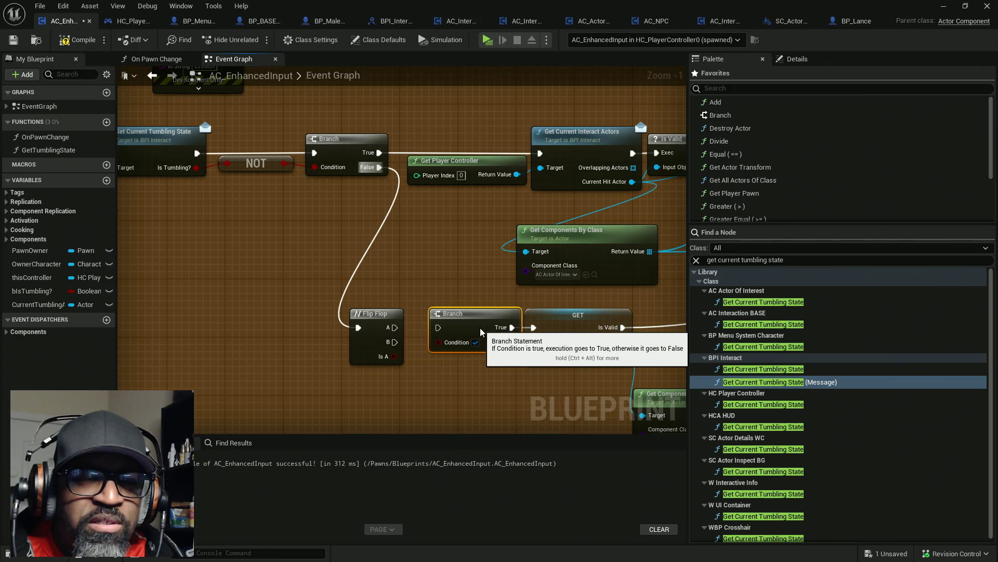
alt+click(513, 327)
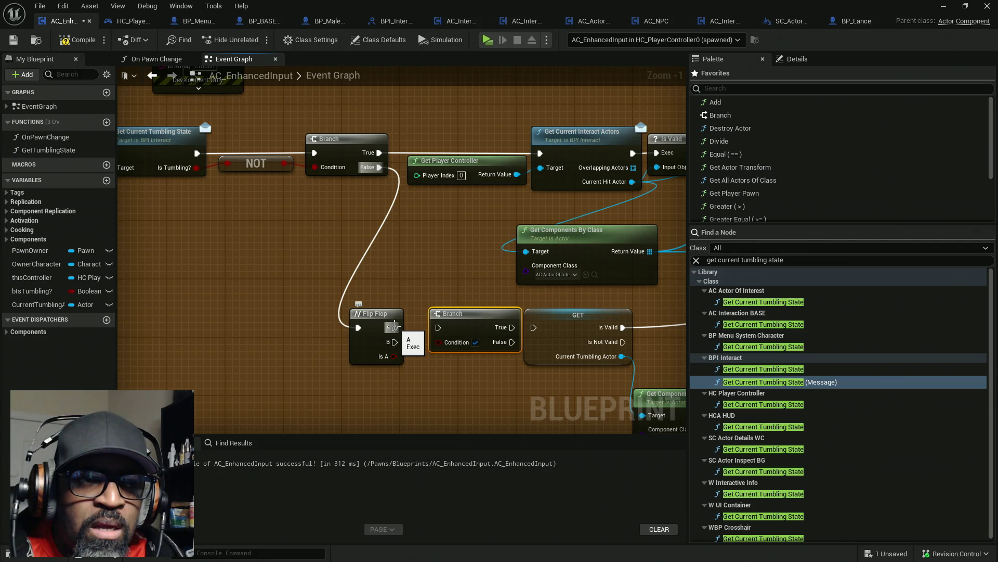
mouse_move(395, 341)
mouse_down()
mouse_move(419, 371)
mouse_move(439, 327)
mouse_move(548, 328)
mouse_move(533, 327)
mouse_up()
drag(481, 356, 534, 328)
mouse_move(391, 304)
mouse_down()
mouse_move(445, 341)
mouse_move(460, 312)
mouse_up()
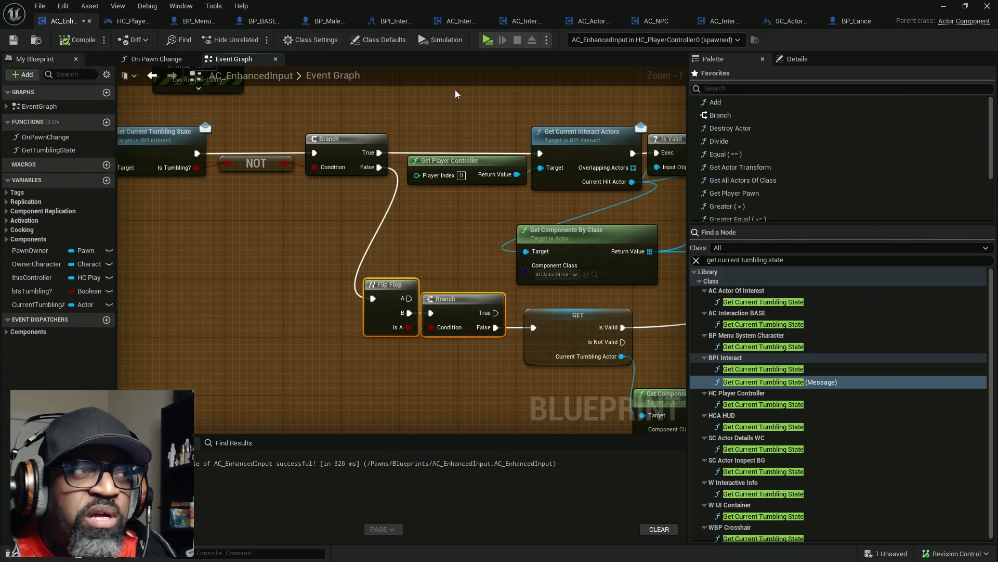
key(ctrl+s)
- Playtest by walking to the item box, inspecting the soda bottle with E, then exit the preview
click(487, 40)
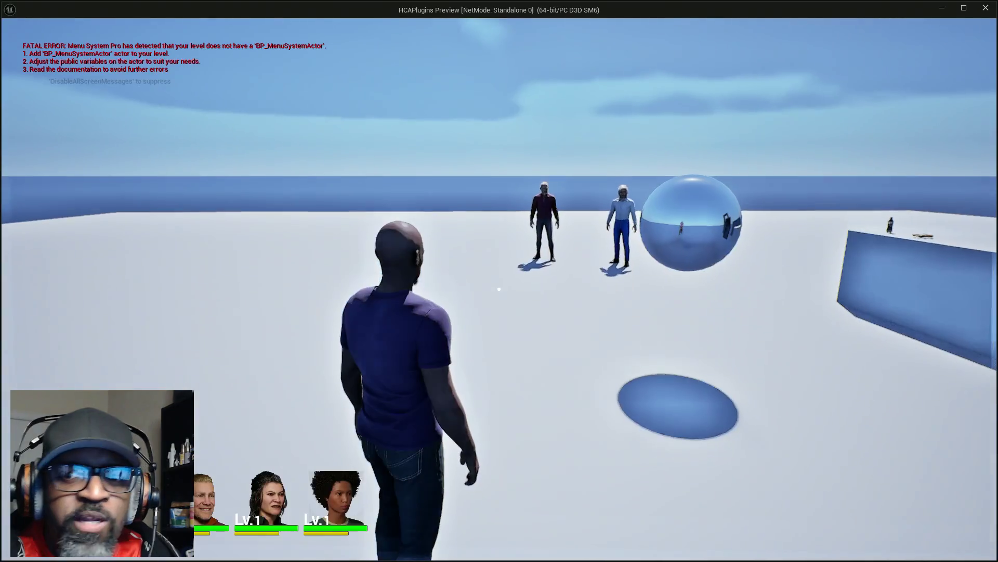
key(w)
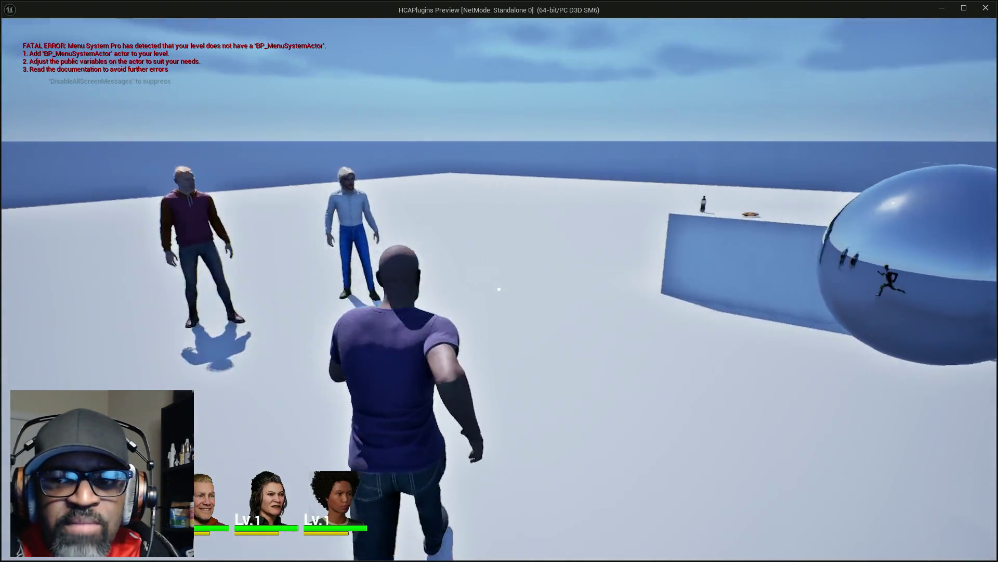
key(w)
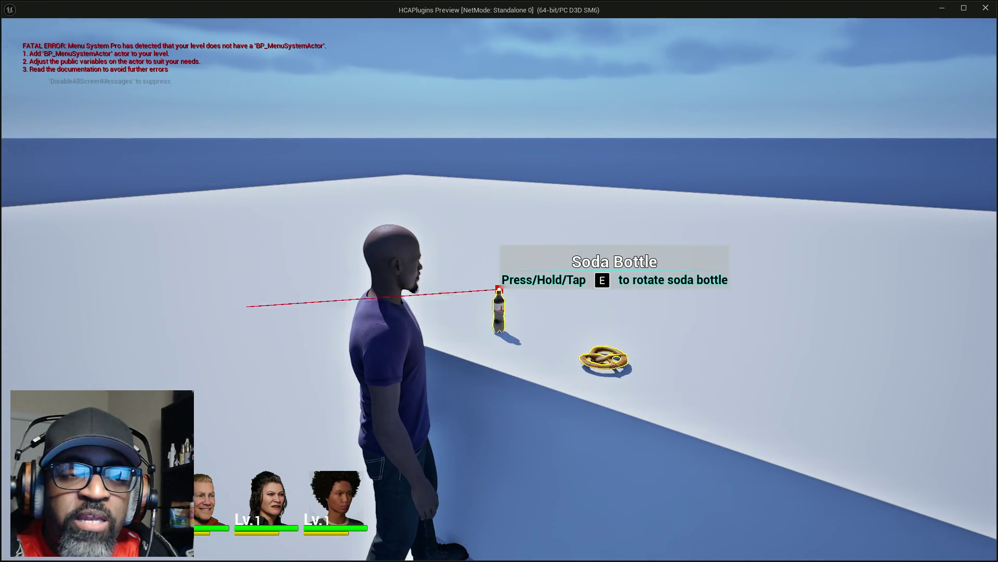
key(e)
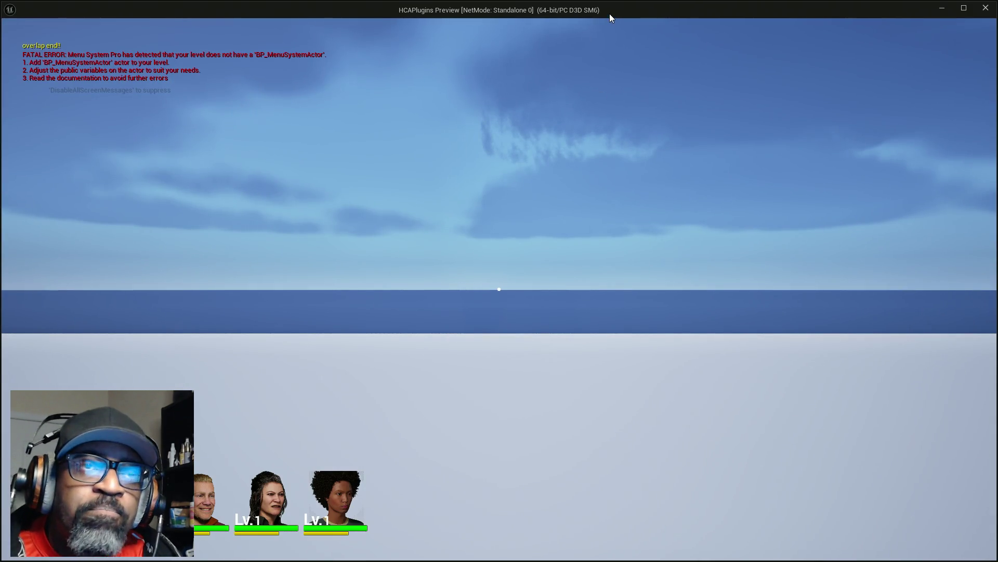
key(Escape)
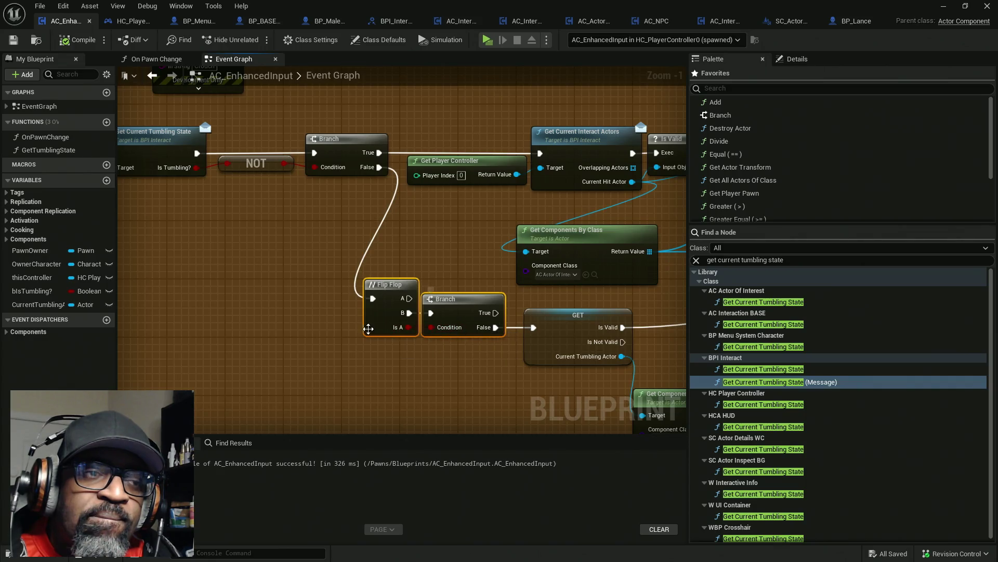
- Delete the lower Branch node and line the Flip Flop up with the GET node
click(447, 327)
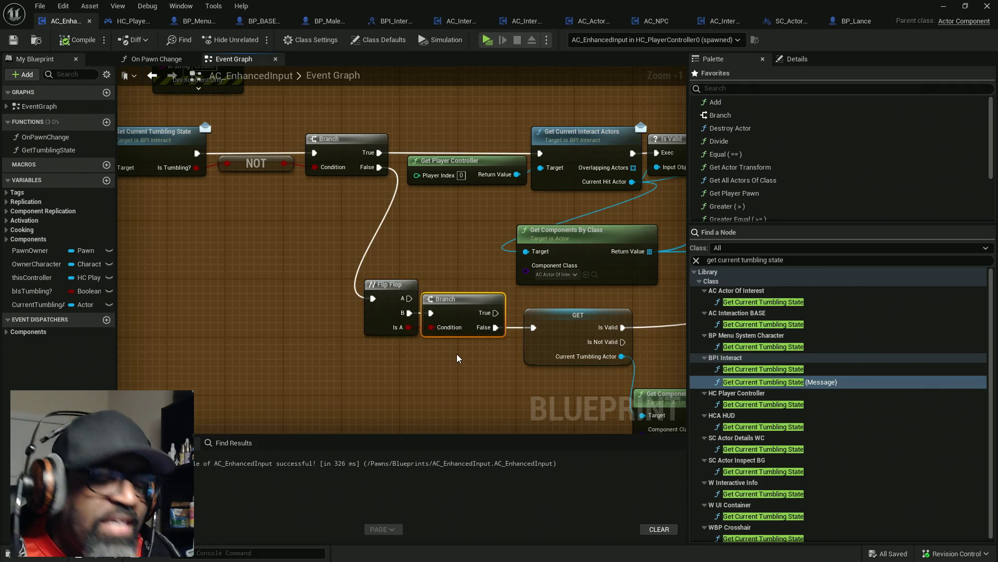
key(Delete)
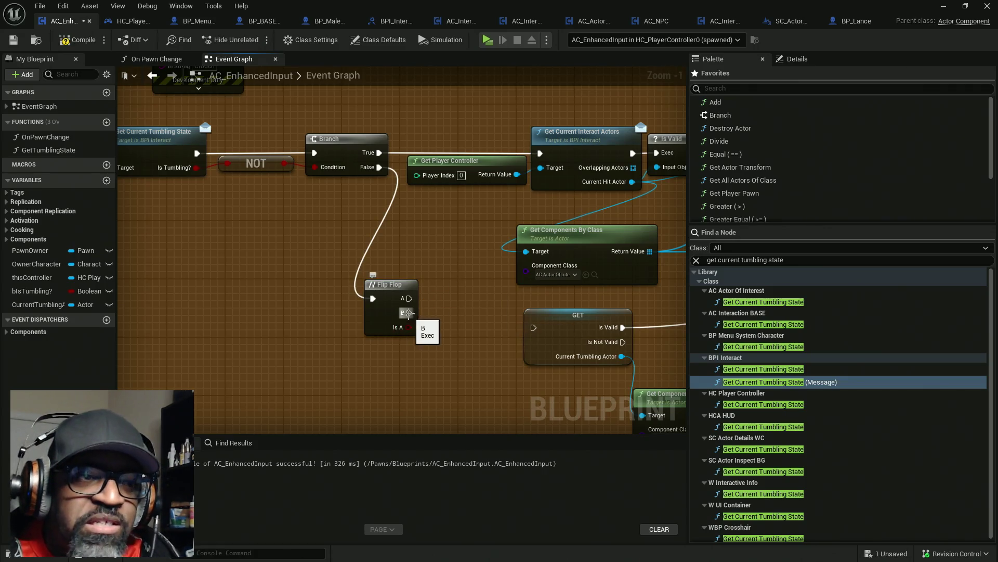
drag(390, 285, 534, 327)
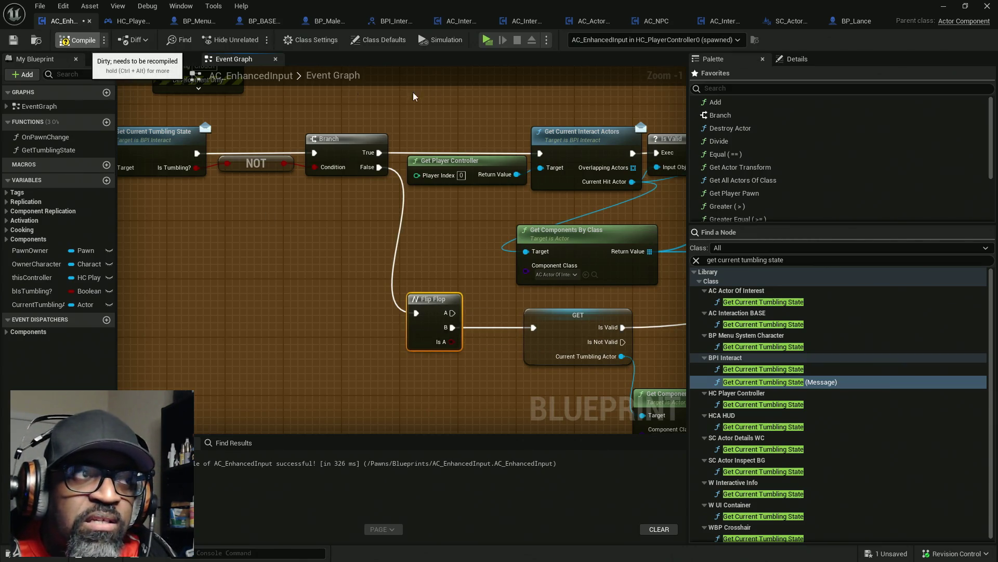
- Compile and save AC_EnhancedInput, then launch a play test of the level
key(F7)
key(ctrl+s)
click(489, 45)
- Walk the character to the soda bottle, stop the preview, and select the IA_Interact event node
key(w)
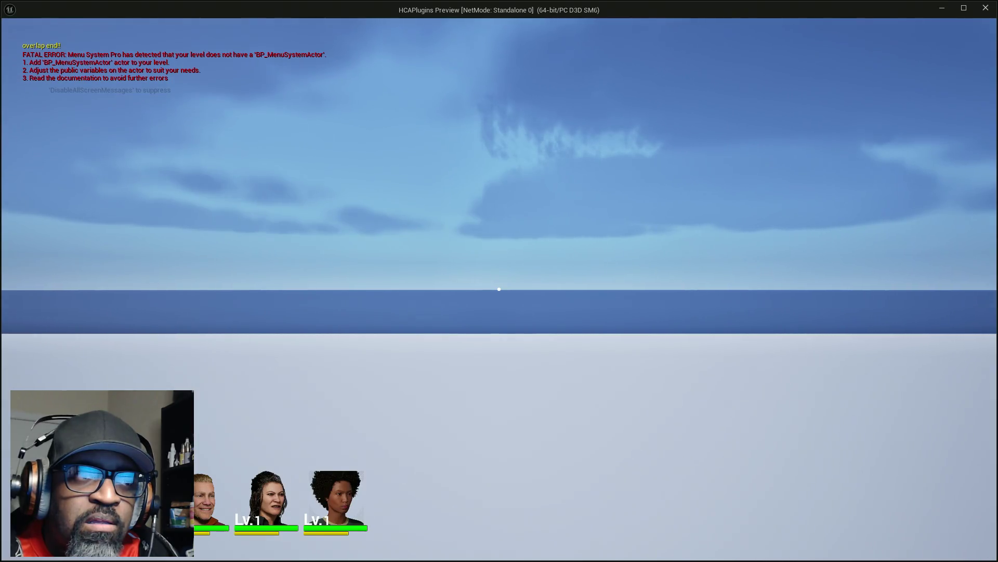
key(Escape)
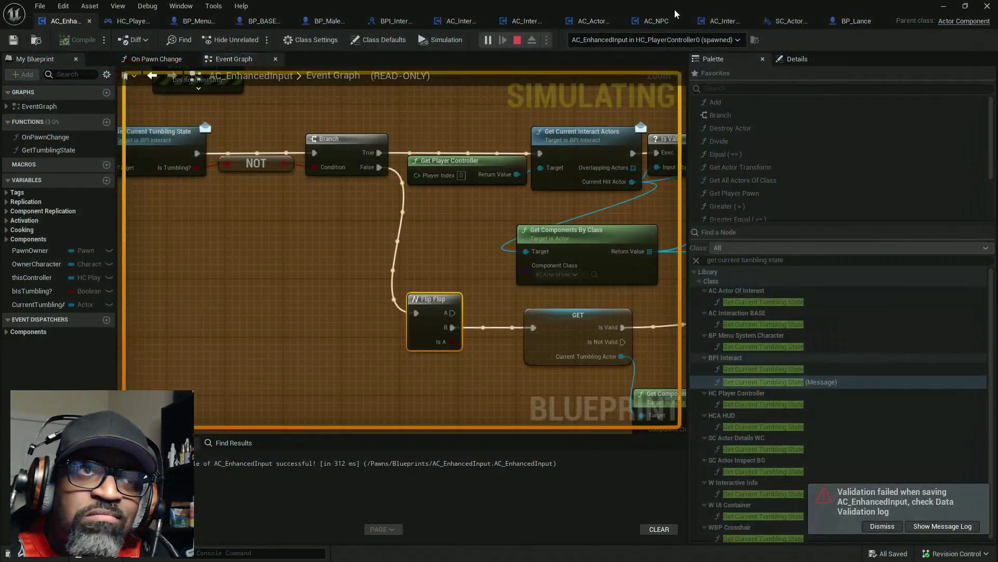
drag(398, 178, 515, 182)
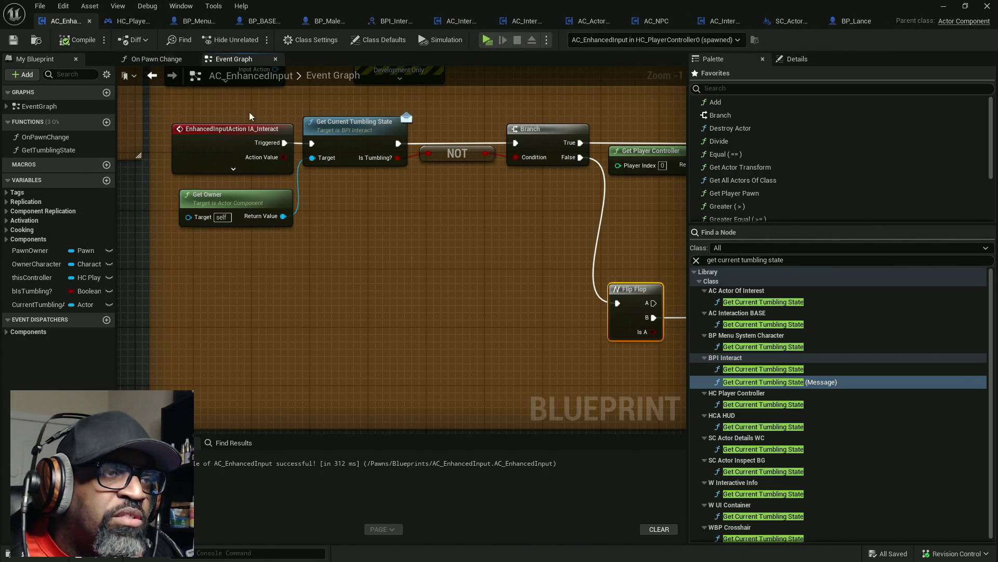
drag(231, 108, 276, 177)
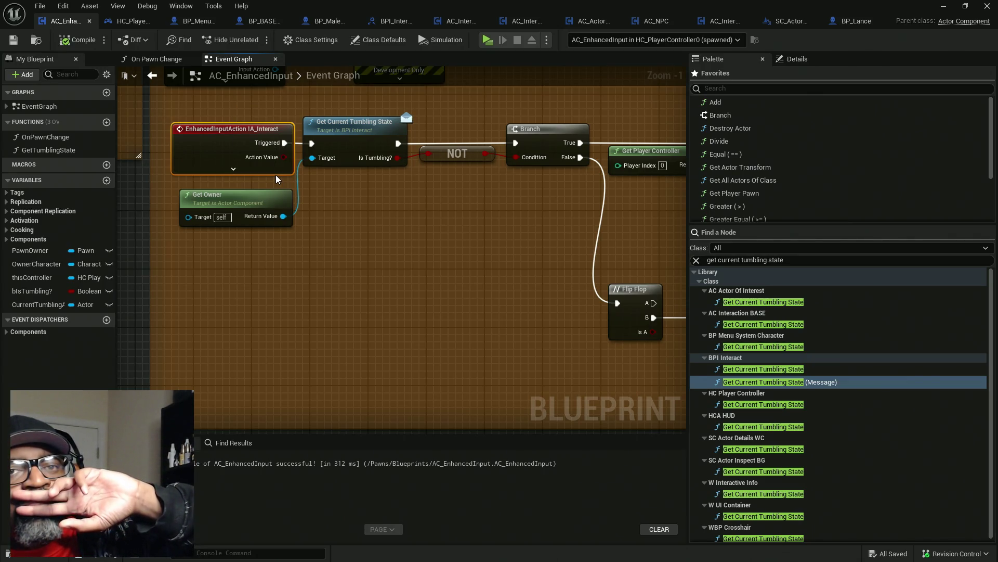
- Show HC_PlayerController's Event Graph and select the overlap collision node group
click(134, 21)
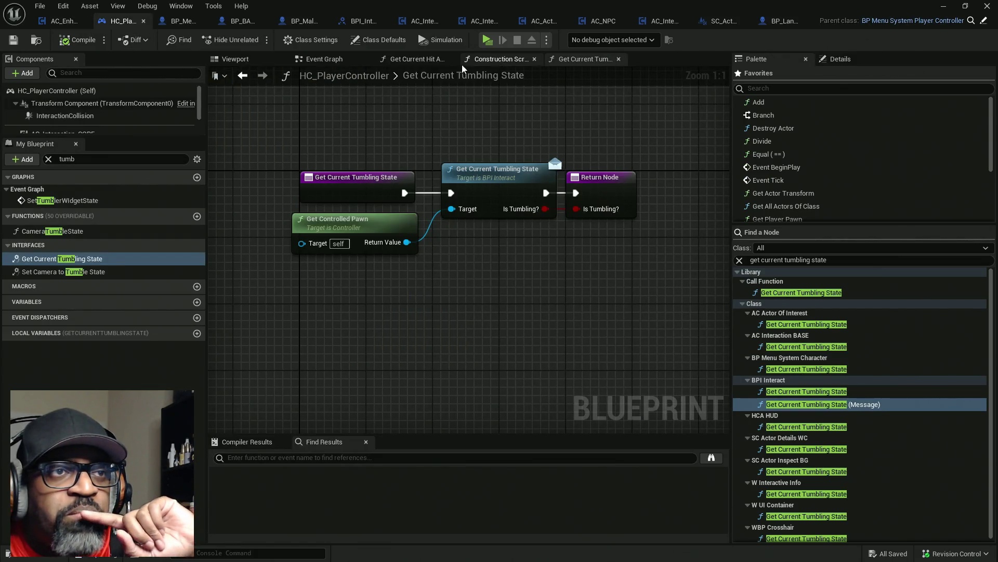
right_click(308, 64)
click(384, 145)
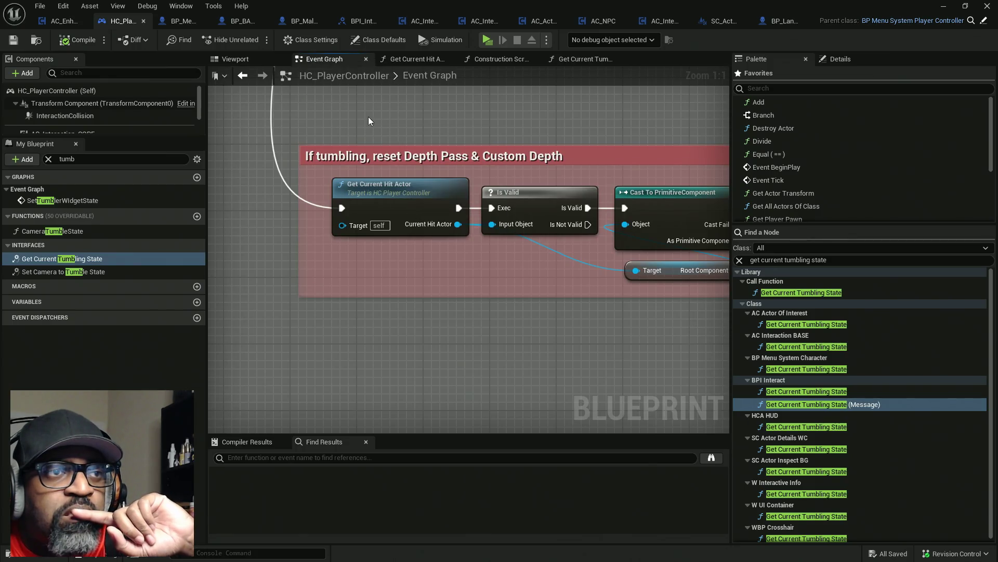
scroll(424, 151, down, 11)
mouse_move(330, 142)
mouse_down()
mouse_move(589, 320)
mouse_move(713, 317)
mouse_up()
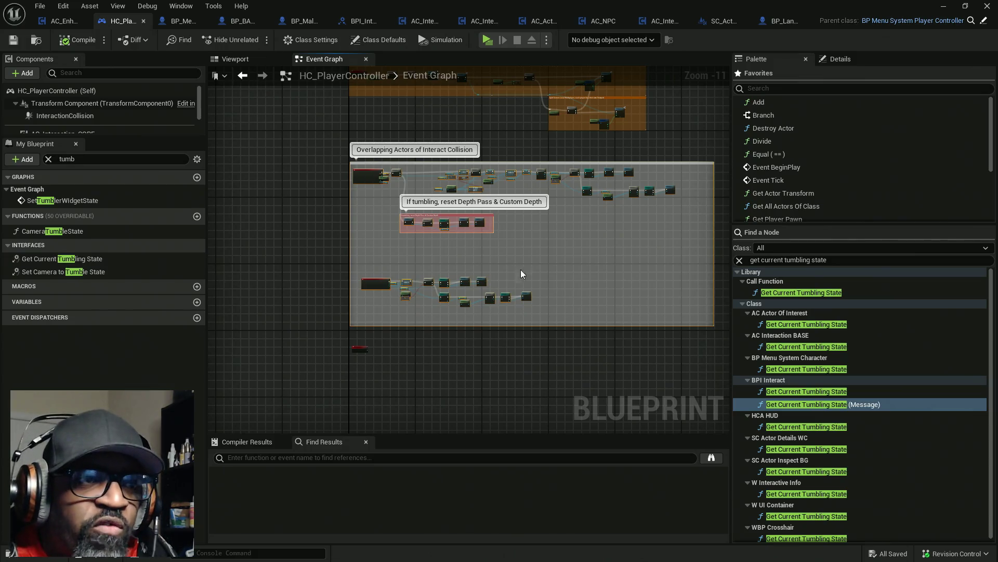
scroll(430, 184, up, 6)
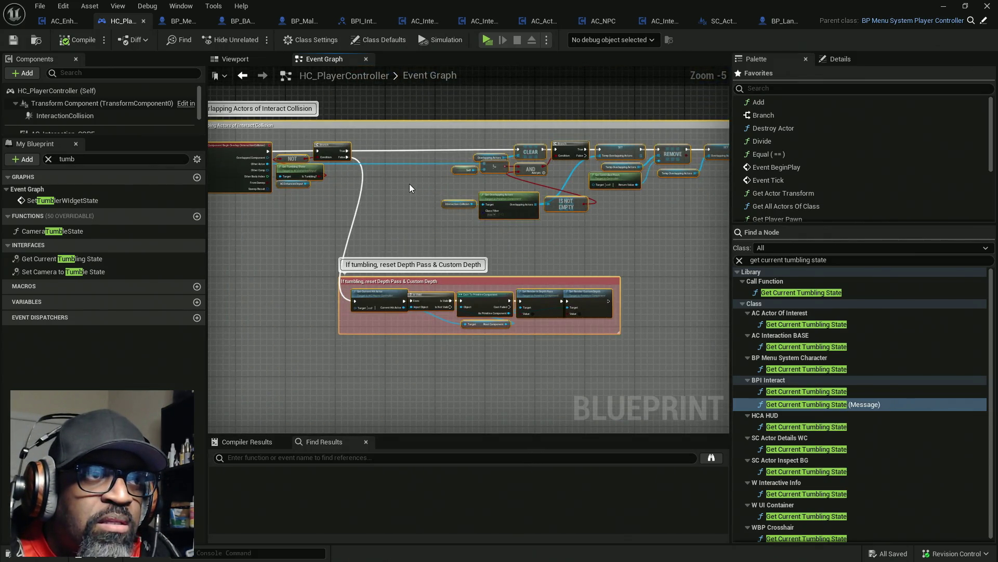
scroll(317, 184, up, 4)
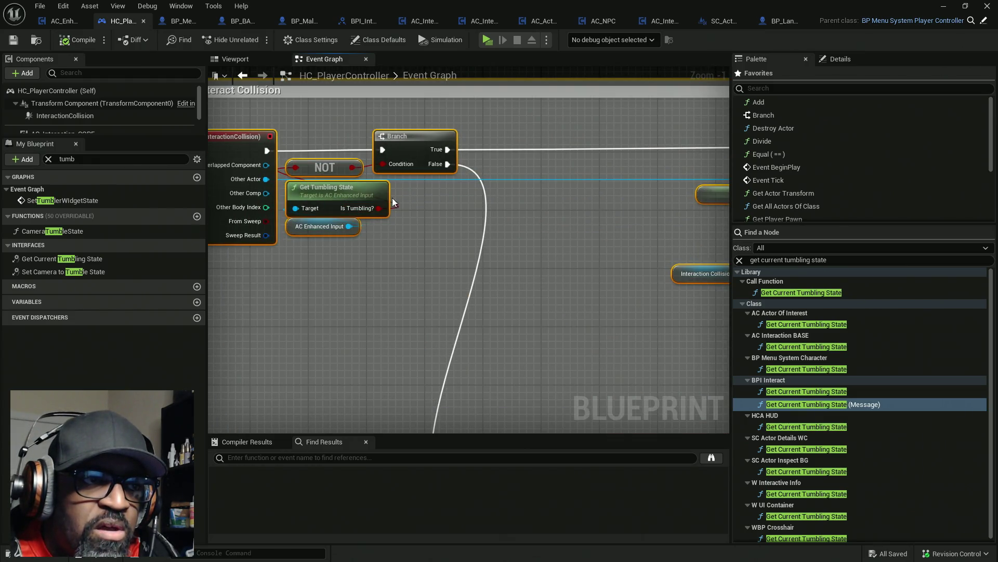
- Pan through the tumbling check, overlapping-actor filtering, per-actor loop and casts, and custom depth setters
mouse_move(417, 205)
mouse_down()
mouse_move(440, 217)
mouse_move(570, 224)
mouse_move(339, 207)
mouse_up()
scroll(520, 214, down, 1)
drag(520, 214, 358, 211)
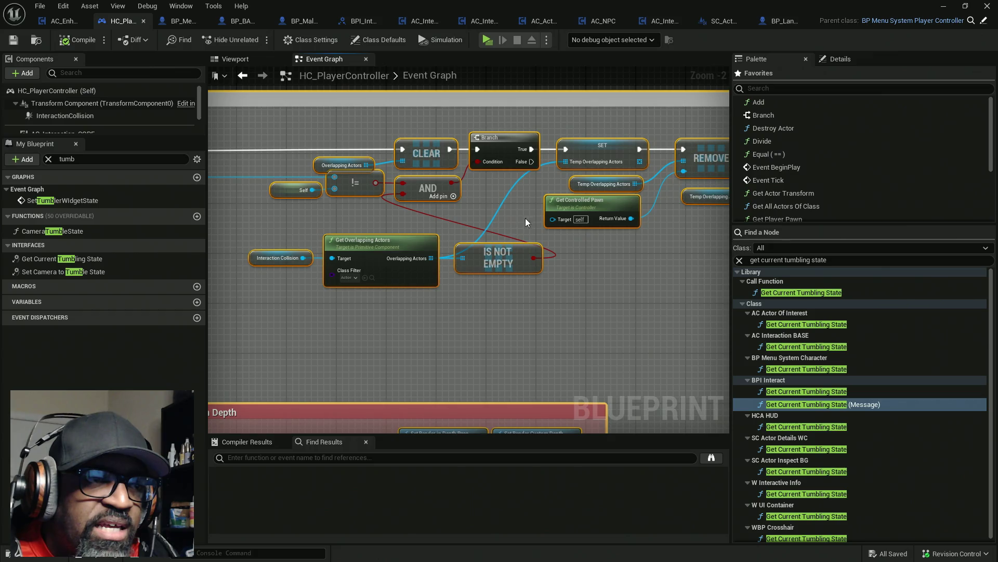
drag(570, 225, 416, 228)
drag(494, 230, 364, 218)
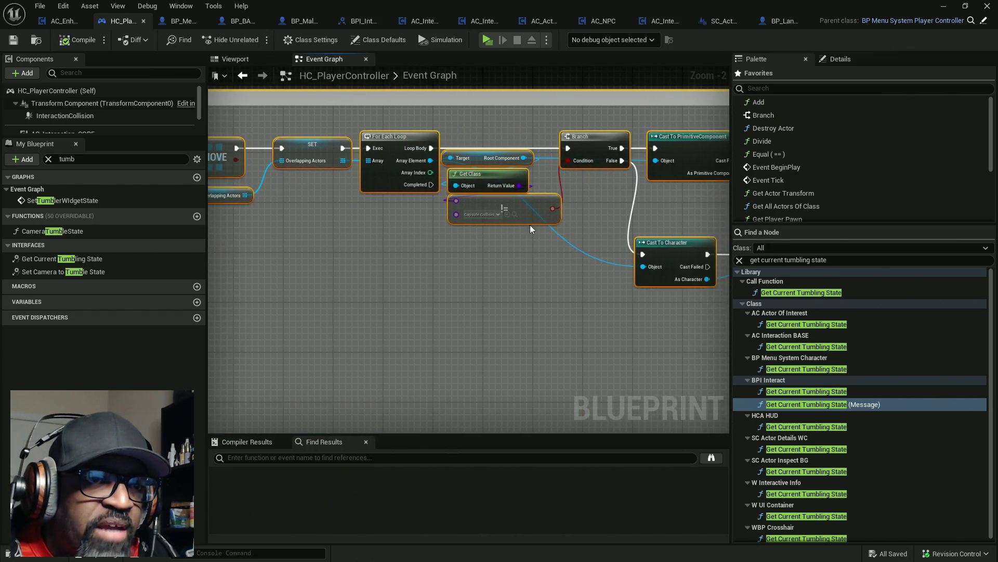
drag(526, 216, 493, 216)
drag(656, 193, 514, 180)
drag(650, 160, 457, 155)
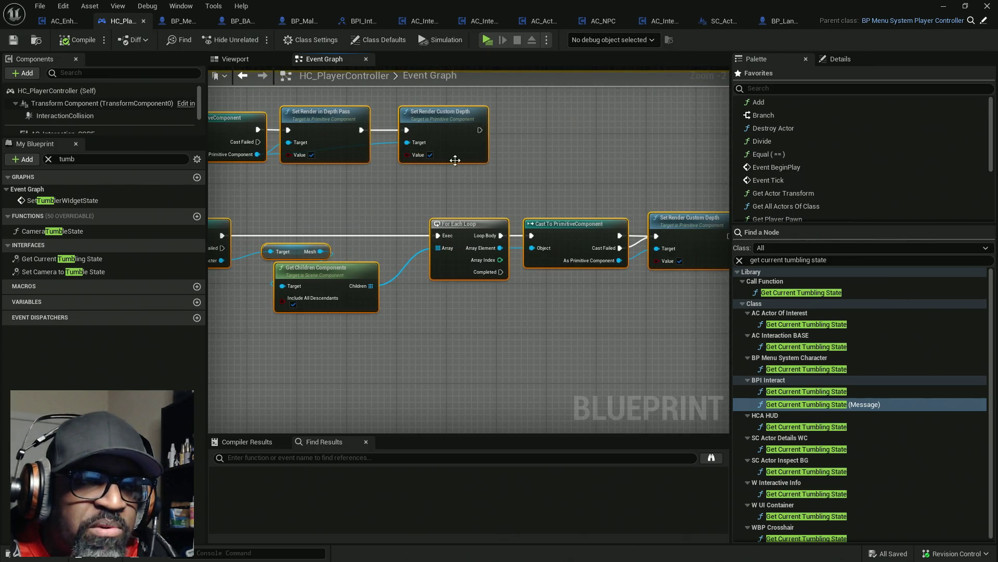
- Review the tumbling reset nodes and centre the whole overlap network, then switch to AC_Interaction_CORE
scroll(657, 183, down, 4)
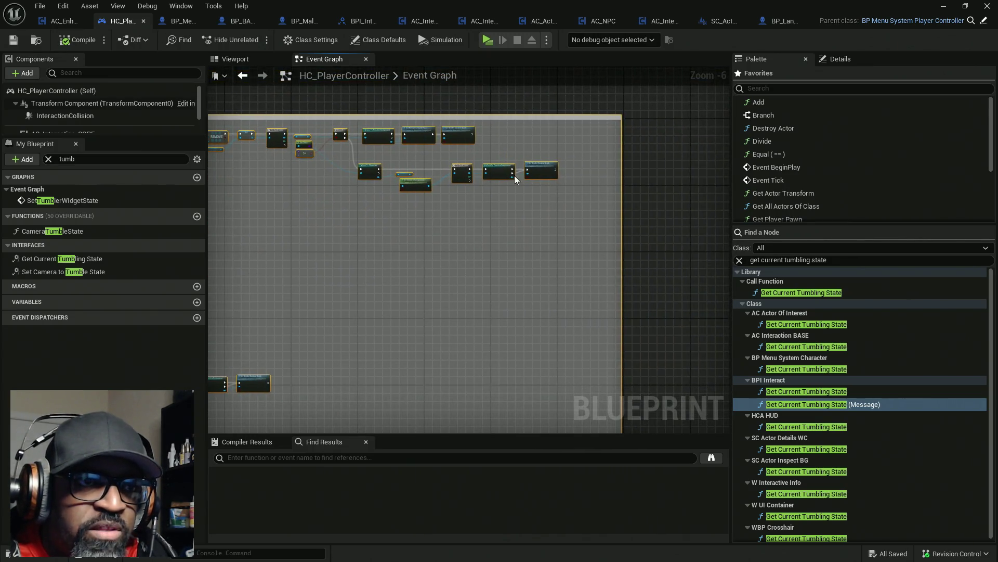
scroll(406, 216, up, 4)
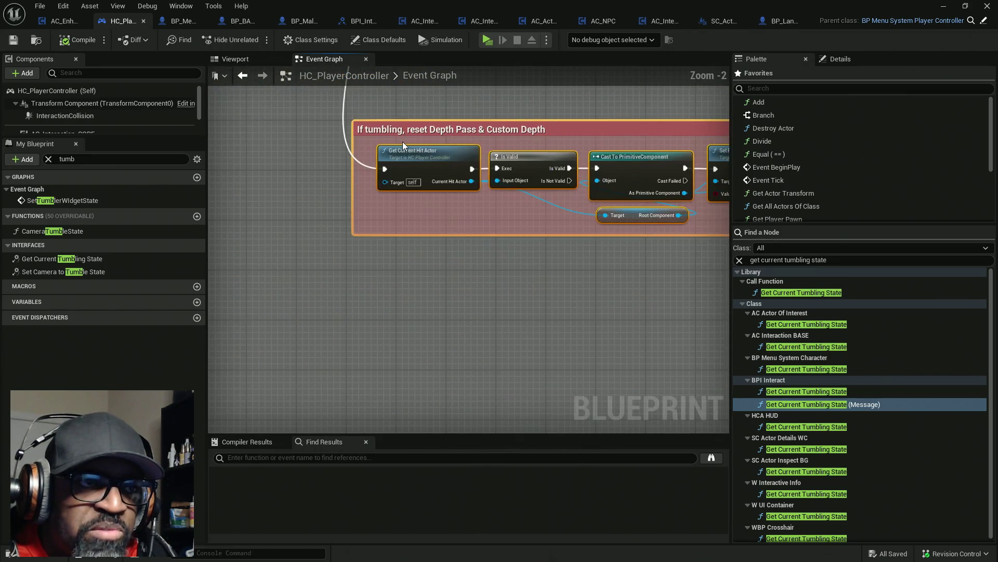
scroll(571, 245, down, 4)
scroll(535, 219, up, 4)
mouse_move(591, 234)
mouse_down()
mouse_move(342, 231)
mouse_move(372, 223)
mouse_up()
scroll(522, 232, down, 3)
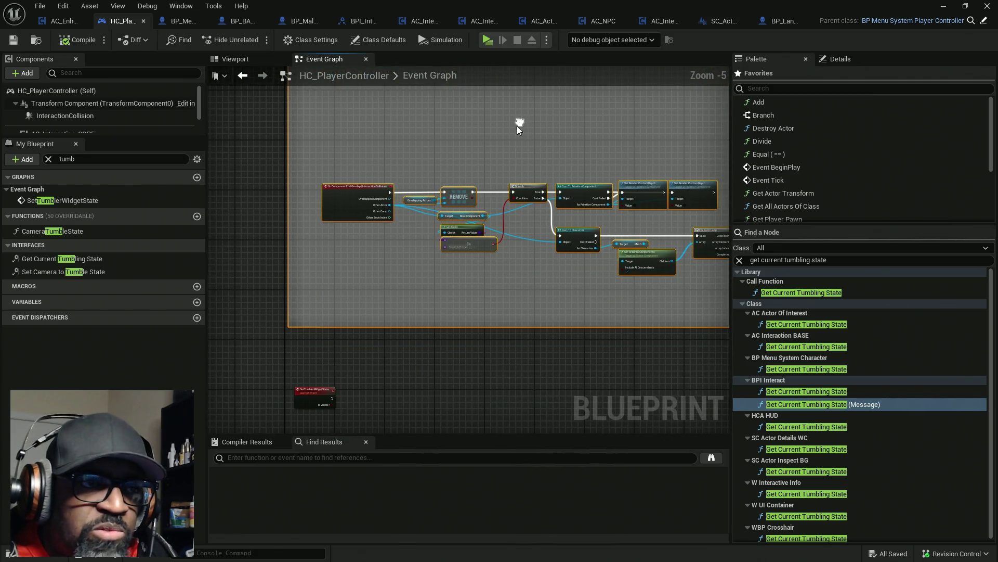
mouse_move(536, 229)
mouse_down()
mouse_move(499, 174)
mouse_move(416, 172)
mouse_move(359, 189)
mouse_move(529, 191)
mouse_up()
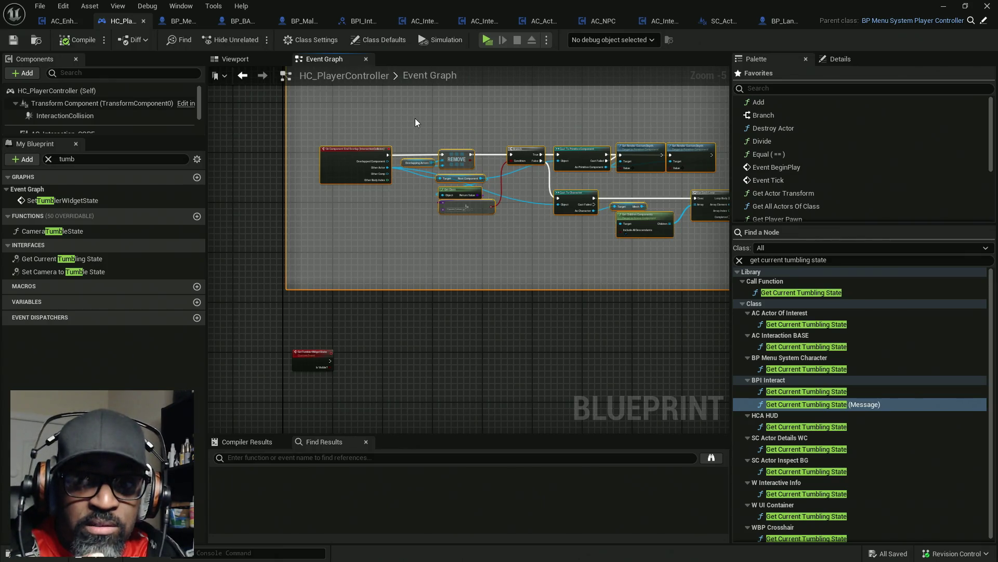
click(424, 22)
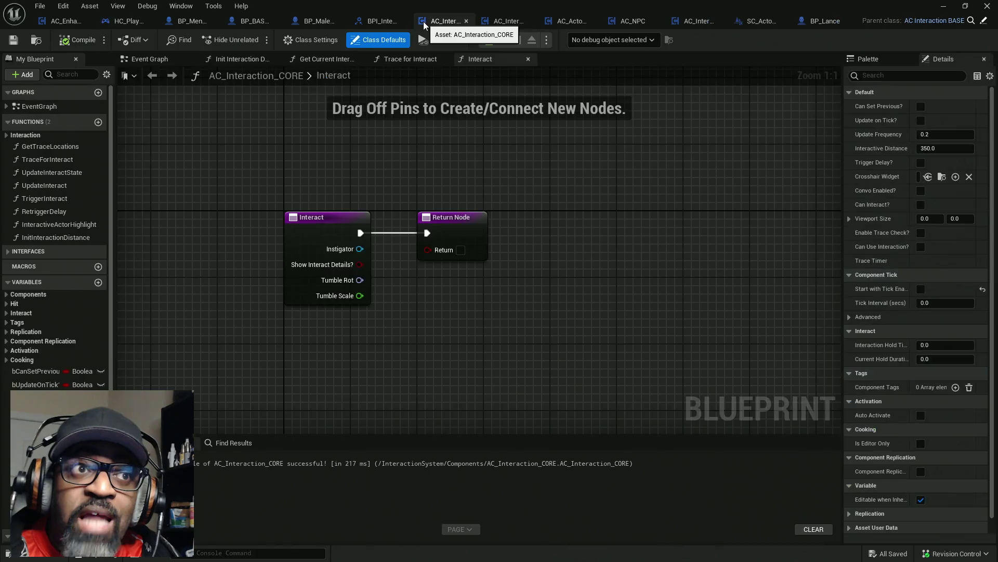
- Open the Trace for Interact function and pan from its entry past the line trace to Set Onscreen Info
click(416, 62)
scroll(436, 144, down, 6)
scroll(281, 235, up, 4)
drag(280, 235, 382, 231)
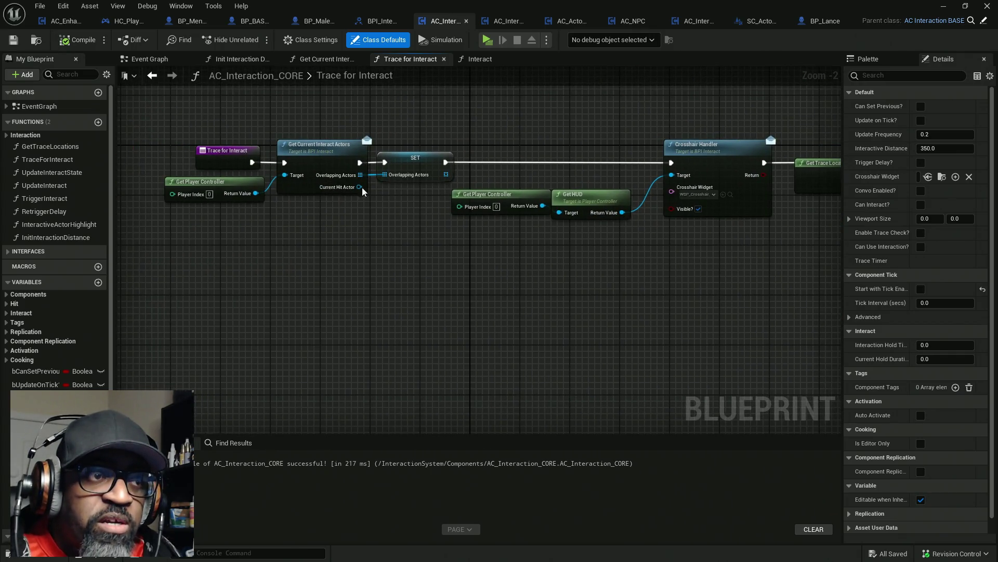
drag(576, 198, 280, 205)
mouse_move(832, 156)
mouse_down()
mouse_move(591, 153)
mouse_move(426, 177)
mouse_up()
mouse_move(553, 213)
mouse_down()
mouse_move(470, 234)
mouse_move(403, 270)
mouse_up()
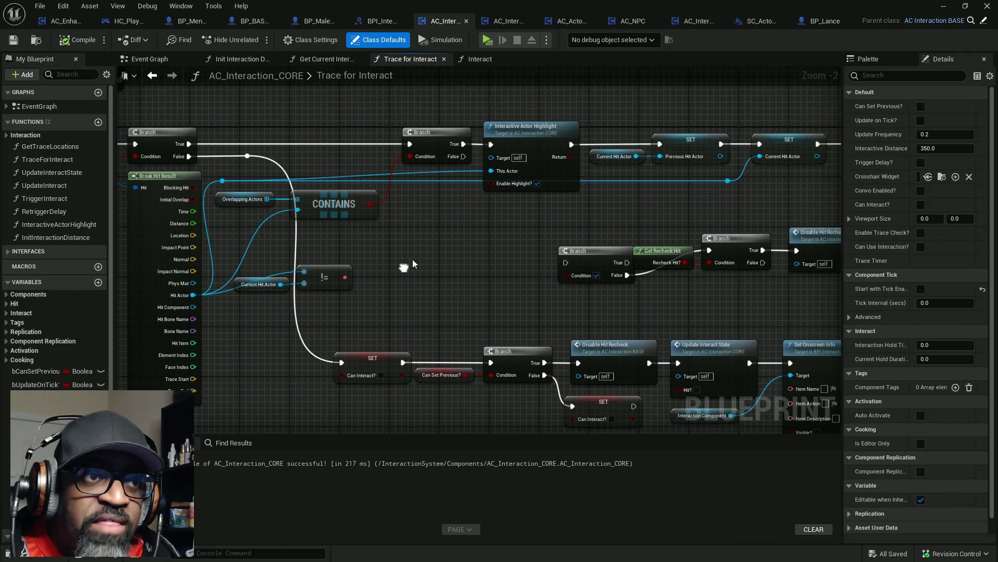
- Inspect the Can Interact? and Can Set Previous? setters and the onscreen info nodes
click(372, 364)
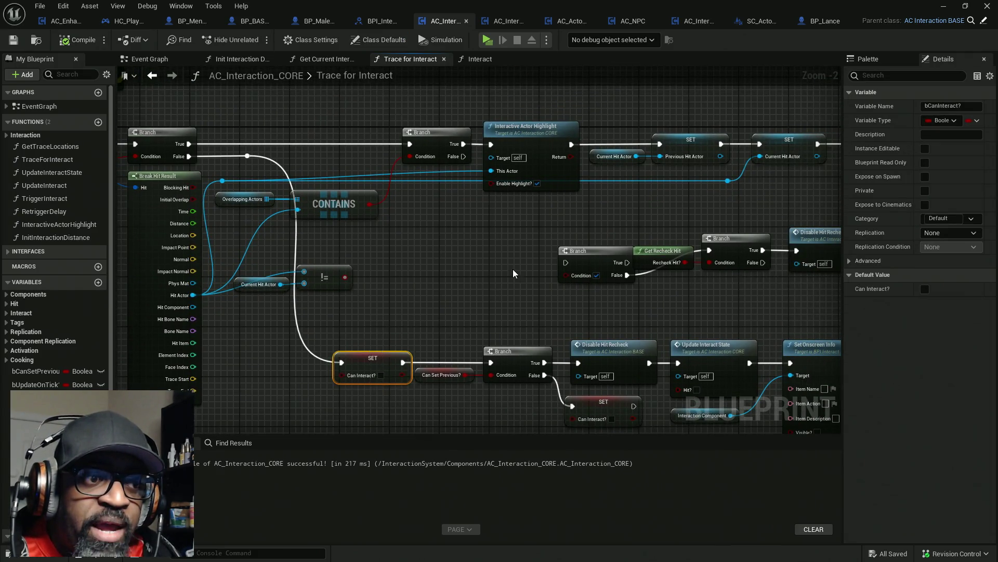
mouse_move(459, 310)
mouse_down()
mouse_move(306, 328)
mouse_move(513, 216)
mouse_move(551, 234)
mouse_move(474, 217)
mouse_move(577, 142)
mouse_move(364, 167)
mouse_up()
click(601, 162)
mouse_move(754, 234)
mouse_down()
mouse_move(562, 242)
mouse_move(397, 229)
mouse_move(796, 223)
mouse_move(438, 219)
mouse_up()
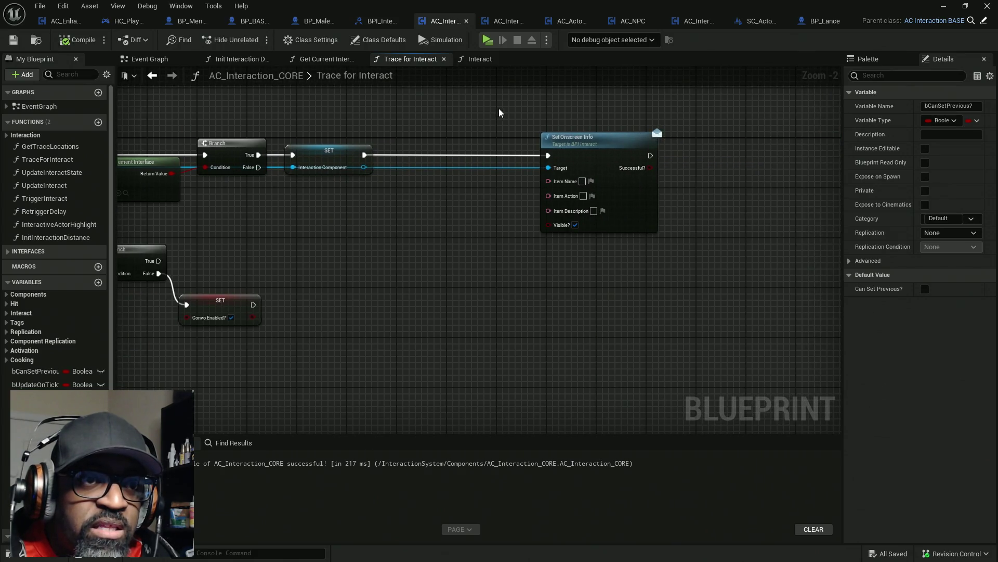
click(636, 274)
scroll(636, 273, down, 2)
drag(637, 273, 302, 269)
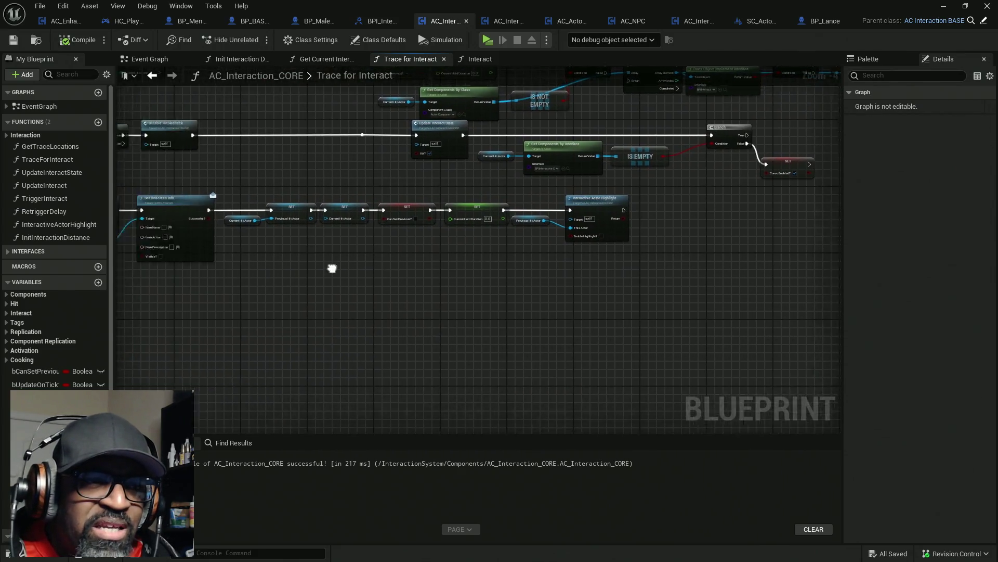
scroll(667, 230, up, 3)
scroll(664, 229, down, 2)
- Select and centre the Interactive Actor Highlight node among the highlight and recheck nodes
mouse_move(472, 198)
mouse_down()
mouse_move(603, 205)
mouse_move(646, 238)
mouse_move(679, 300)
mouse_move(744, 342)
mouse_up()
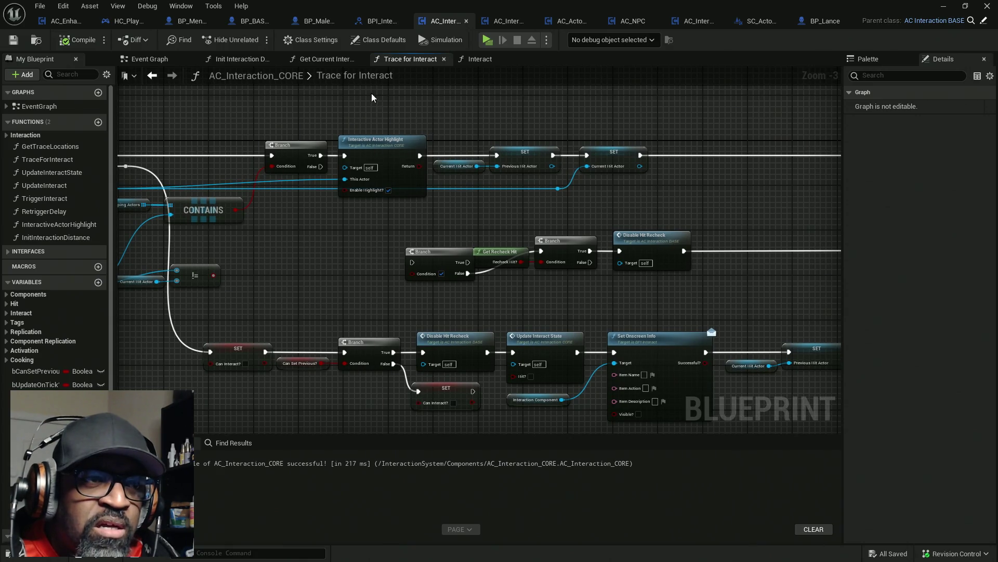
click(376, 182)
mouse_move(377, 217)
mouse_down()
mouse_move(503, 238)
mouse_move(514, 193)
mouse_up()
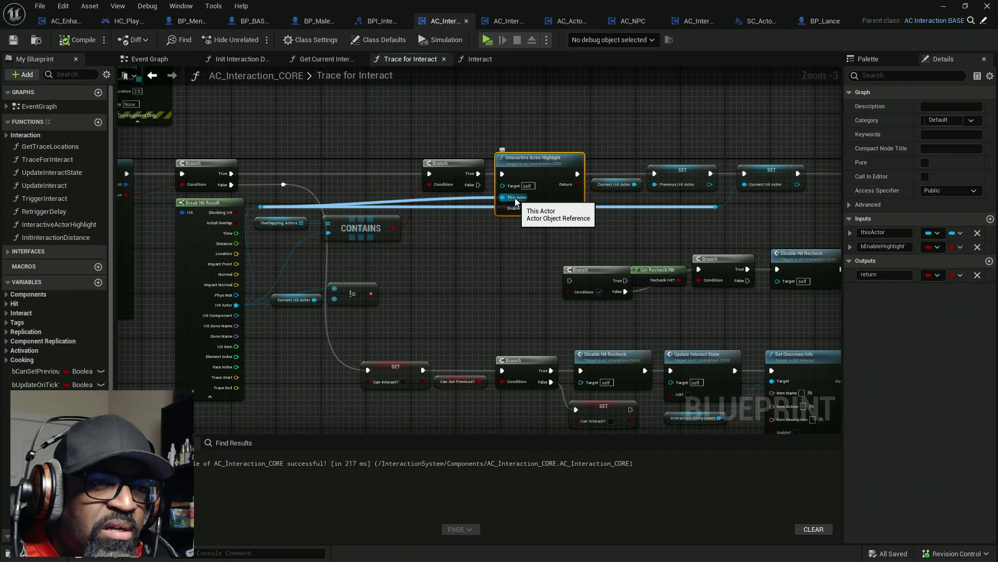
scroll(502, 197, up, 3)
scroll(515, 202, down, 2)
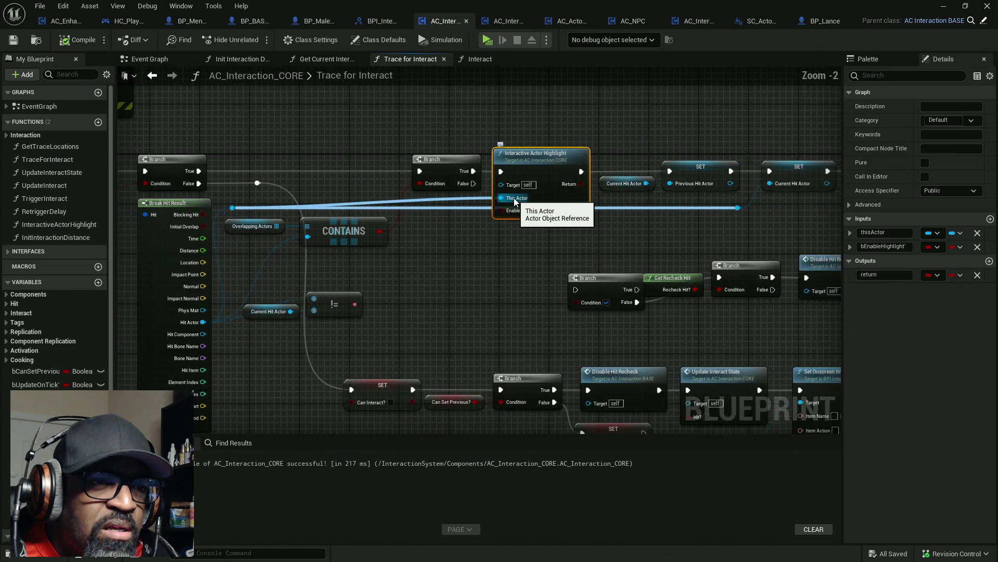
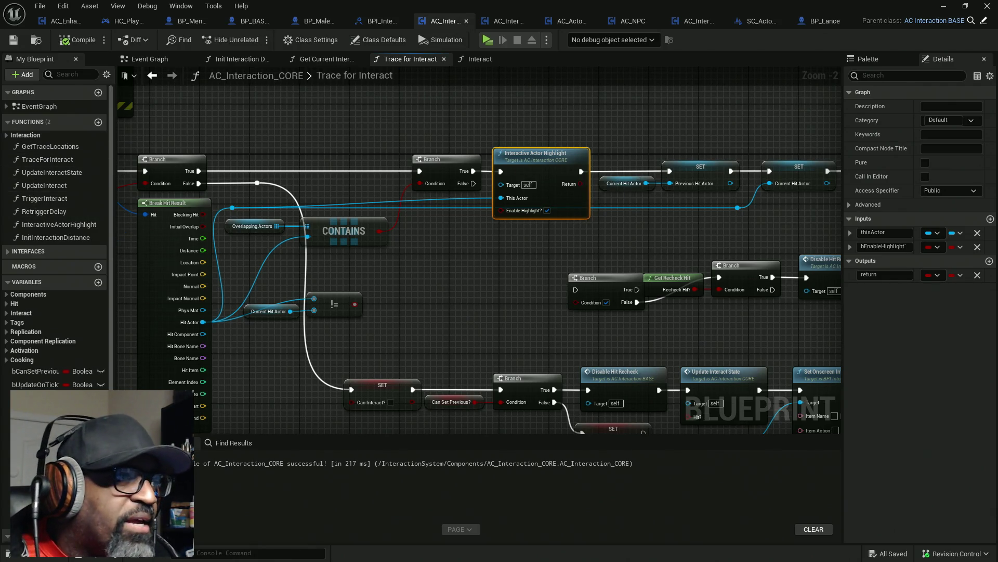
- Open Interactive Actor Highlight and refresh Set Onscreen Info so the stale Item Info and Actor Component pins disappear
double_click(36, 225)
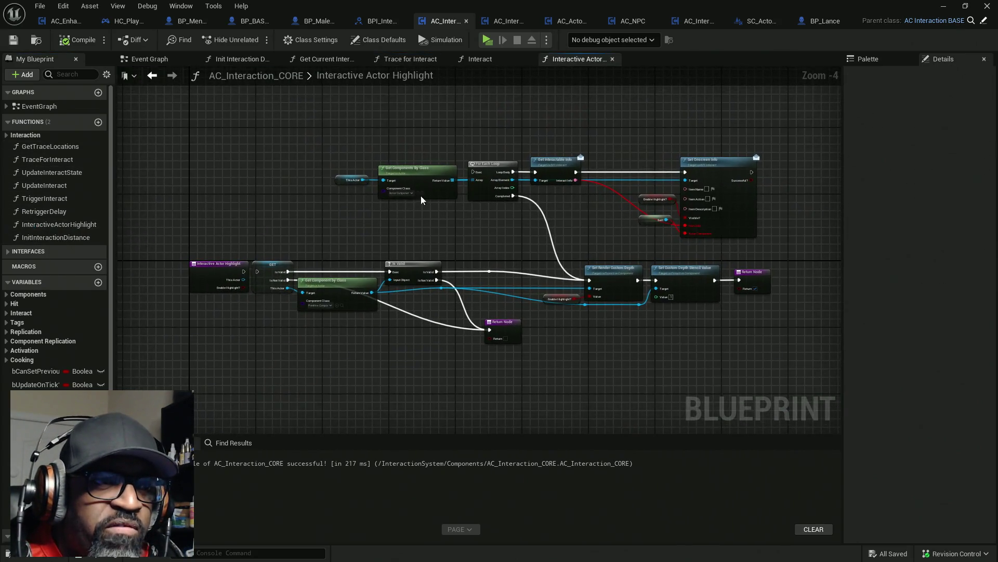
scroll(698, 235, up, 2)
scroll(698, 235, up, 1)
right_click(737, 207)
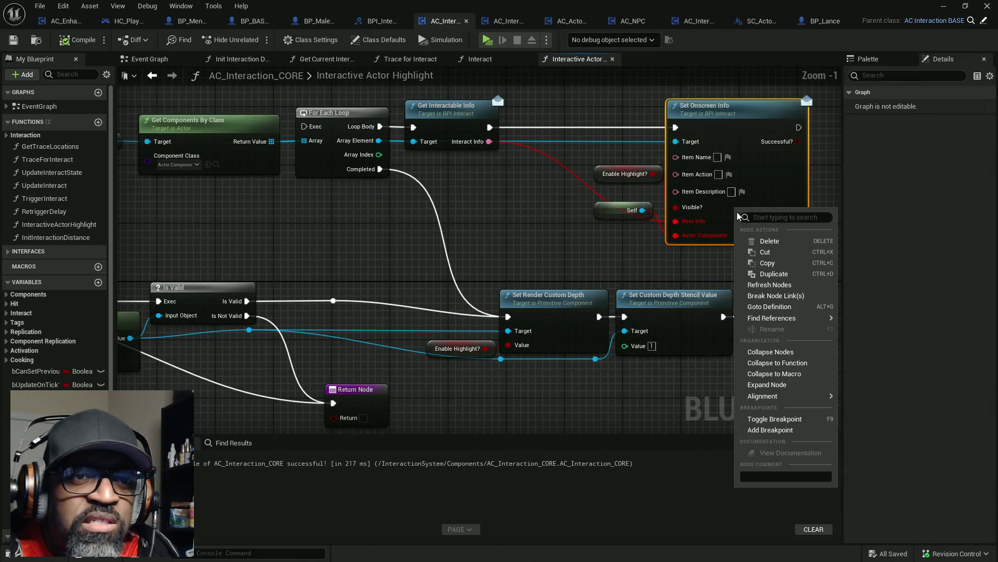
click(754, 285)
- Bring the function's entry node into view and select the GET node
scroll(587, 229, down, 2)
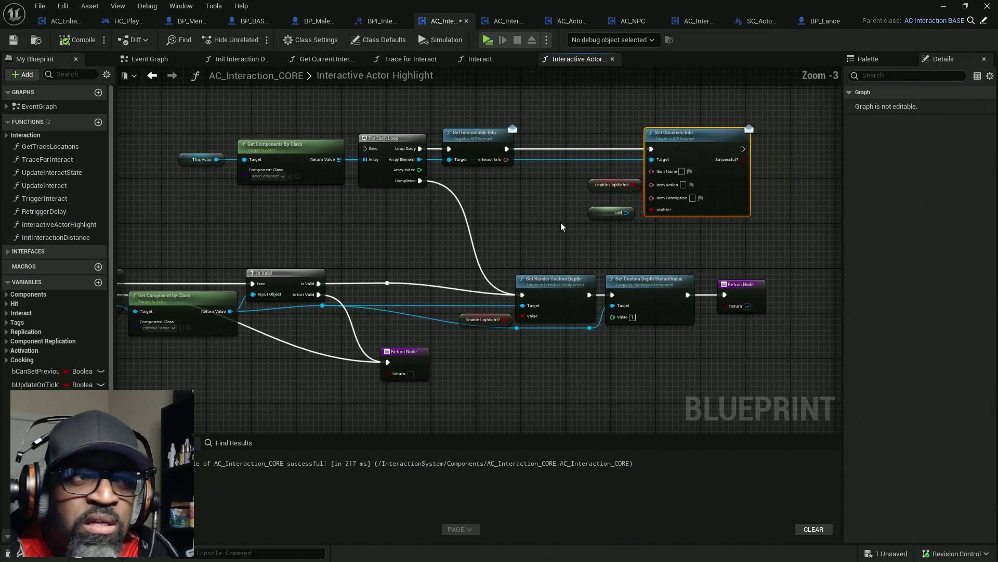
mouse_move(542, 152)
mouse_down()
mouse_move(428, 172)
mouse_move(440, 189)
mouse_up()
drag(274, 159, 323, 290)
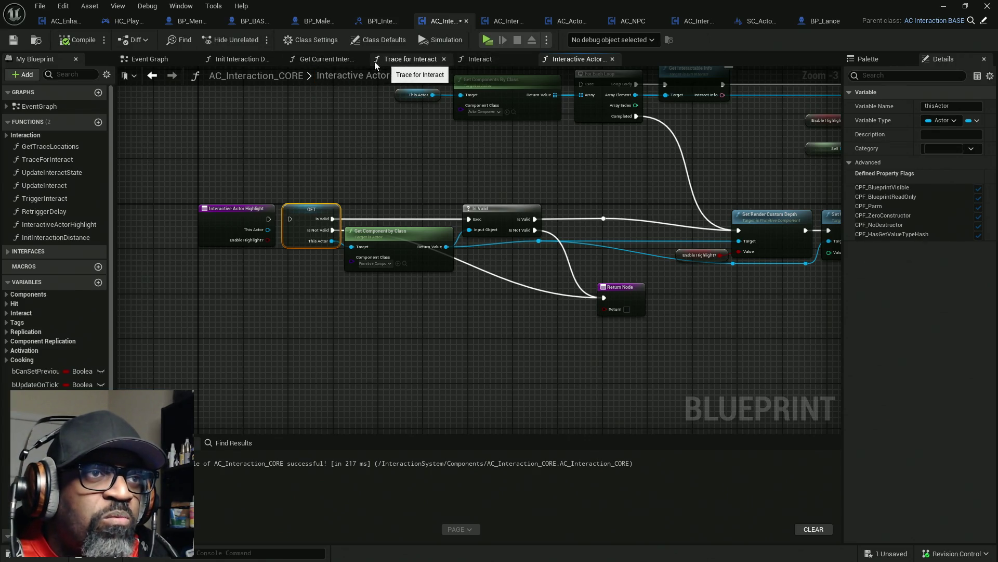
- In Trace for Interact, wire Branch True straight to SET and delete the Interactive Actor Highlight node
click(408, 60)
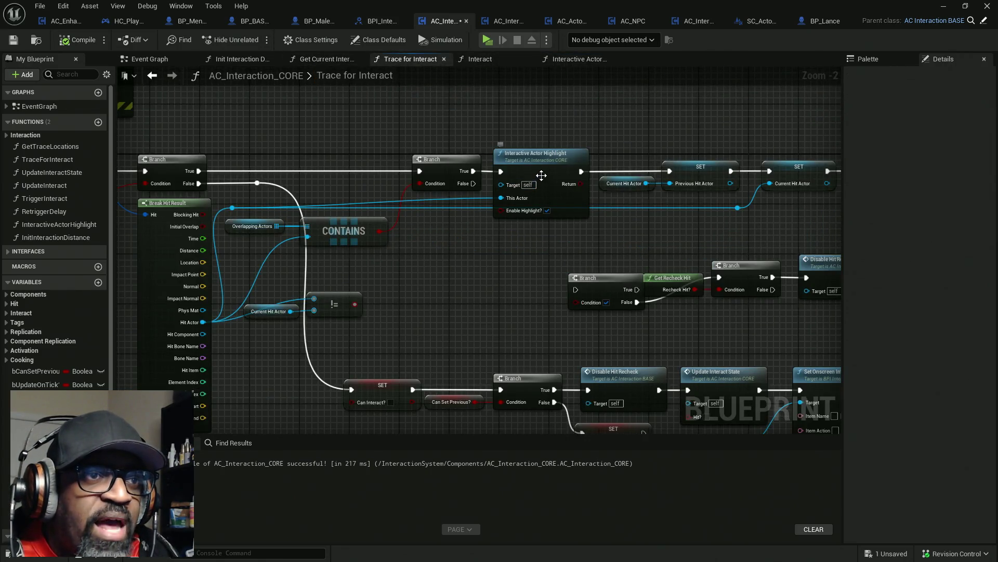
mouse_move(580, 171)
mouse_down()
mouse_move(574, 124)
mouse_move(512, 136)
mouse_move(474, 176)
mouse_up()
mouse_move(534, 162)
mouse_down()
mouse_move(513, 179)
mouse_move(497, 244)
mouse_up()
key(Delete)
- Shift Current Hit Actor and both SET nodes left to close the gap
mouse_move(597, 150)
mouse_down()
mouse_move(710, 204)
mouse_move(785, 221)
mouse_up()
mouse_move(789, 185)
mouse_down()
mouse_move(678, 185)
mouse_move(635, 216)
mouse_move(577, 214)
mouse_up()
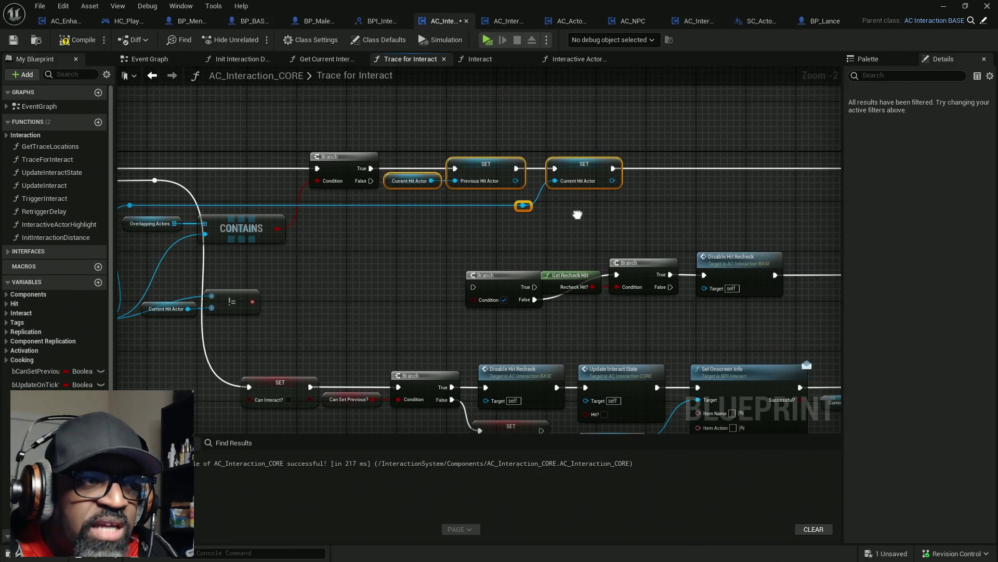
mouse_move(339, 266)
mouse_down()
mouse_move(346, 255)
mouse_move(226, 313)
mouse_up()
click(251, 304)
drag(366, 278, 514, 247)
scroll(590, 211, down, 2)
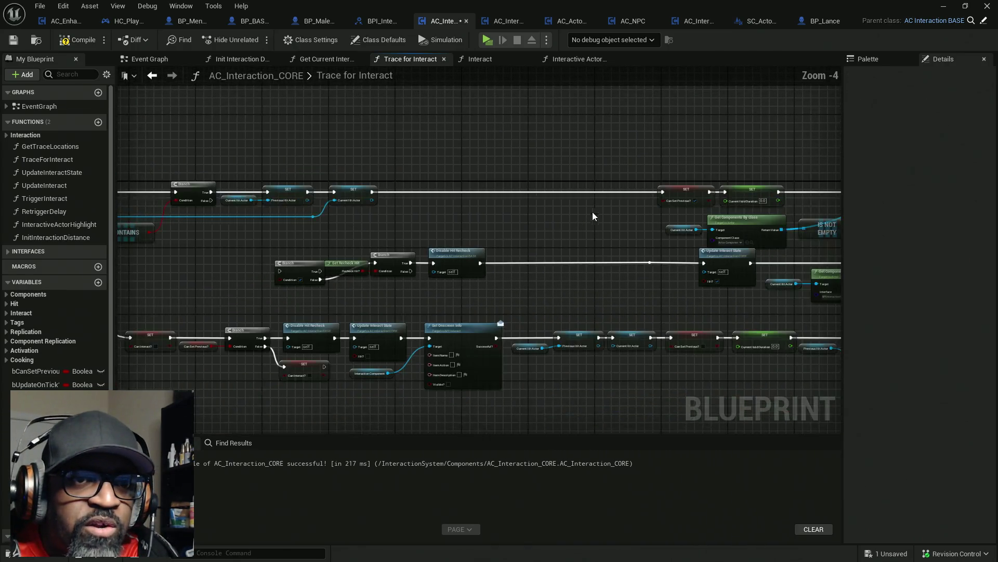
- Move the For Each through Set Onscreen Info node row left to tighten the layout
mouse_move(670, 141)
mouse_down()
mouse_move(524, 229)
mouse_move(448, 242)
mouse_up()
drag(663, 187, 391, 184)
scroll(444, 219, up, 1)
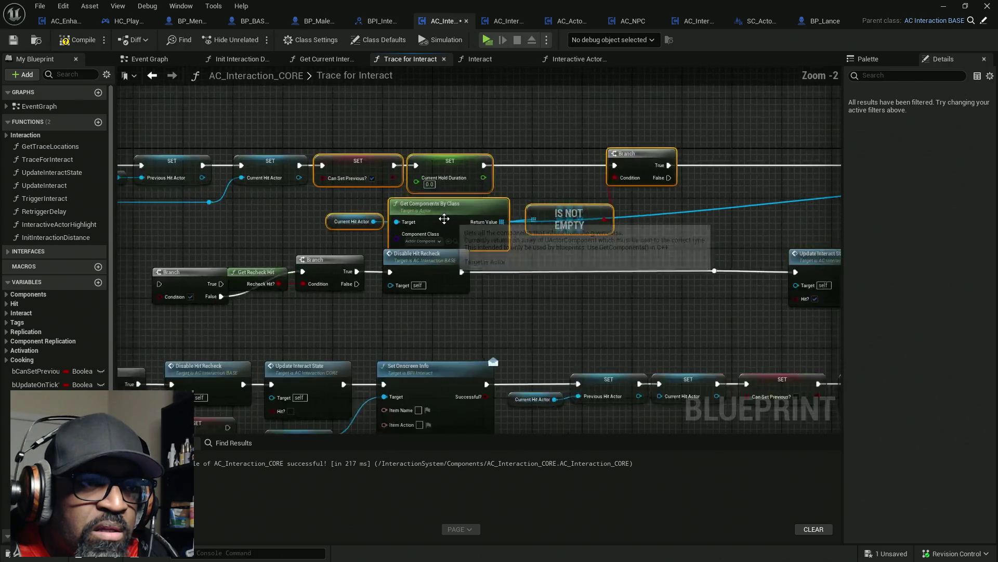
scroll(590, 202, down, 2)
drag(591, 202, 267, 203)
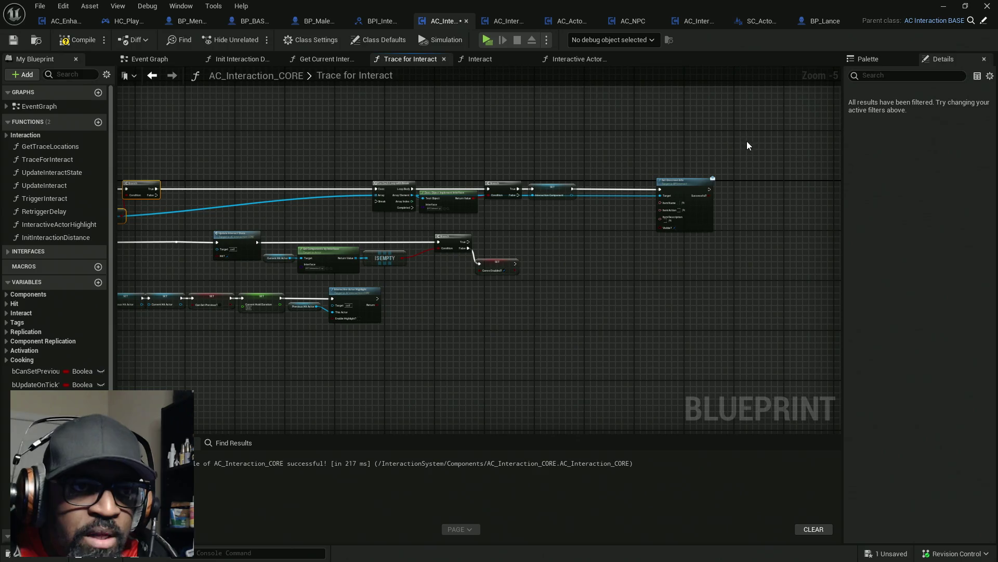
drag(697, 179, 626, 180)
mouse_move(709, 143)
mouse_down()
mouse_move(502, 215)
mouse_move(361, 227)
mouse_move(573, 230)
mouse_up()
mouse_move(588, 191)
mouse_down()
mouse_move(395, 193)
mouse_move(402, 145)
mouse_up()
- Line the top node row up with the rest of the graph
scroll(449, 184, up, 3)
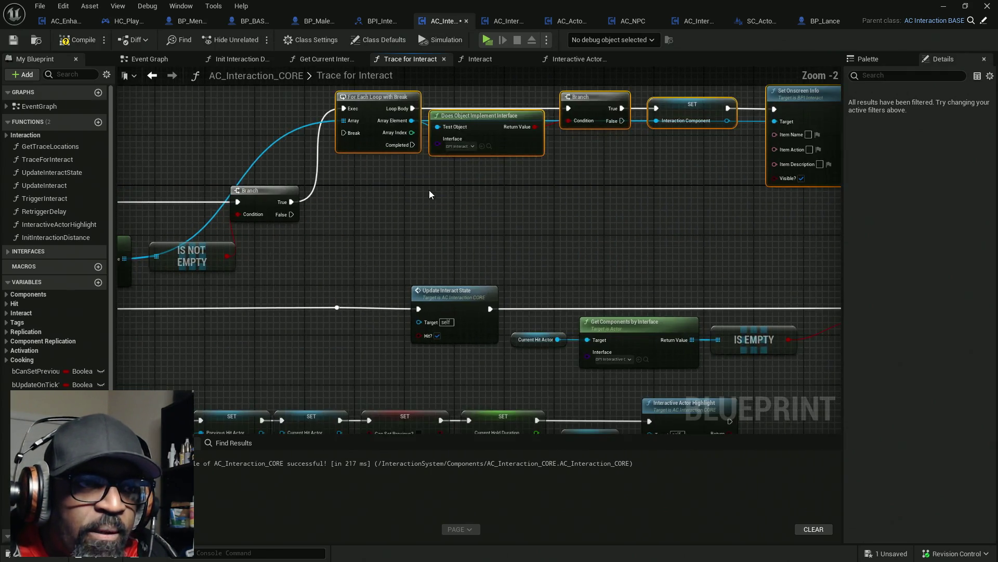
drag(441, 207, 402, 227)
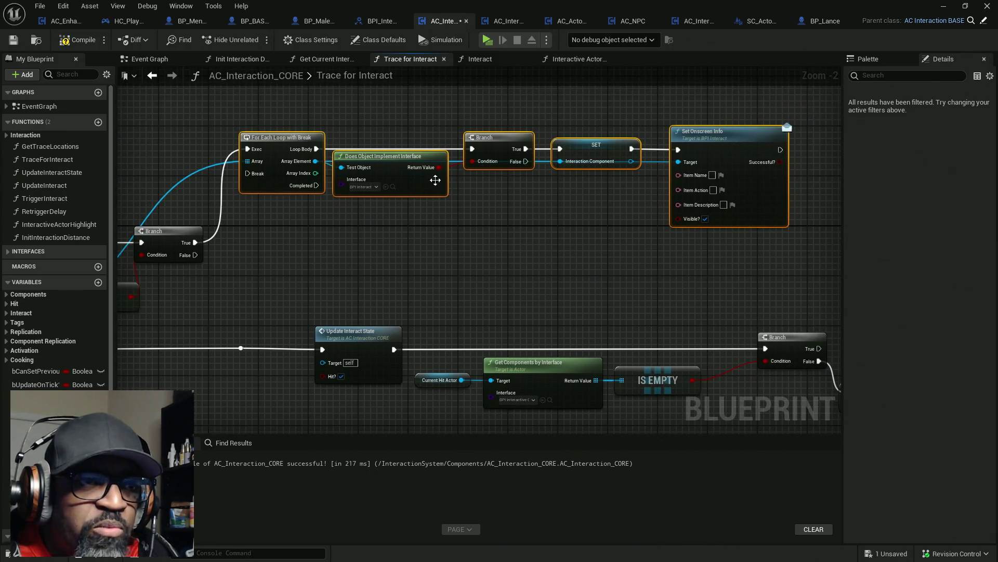
drag(615, 198, 491, 207)
mouse_move(561, 144)
mouse_down()
mouse_move(679, 255)
mouse_move(605, 162)
mouse_up()
drag(439, 232, 548, 235)
drag(741, 174, 729, 163)
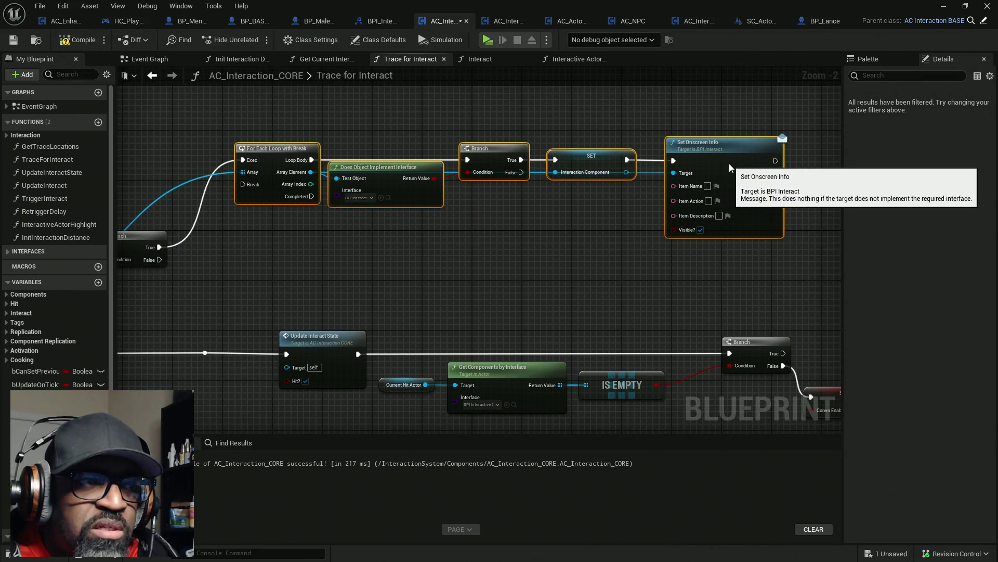
click(648, 219)
scroll(356, 200, up, 2)
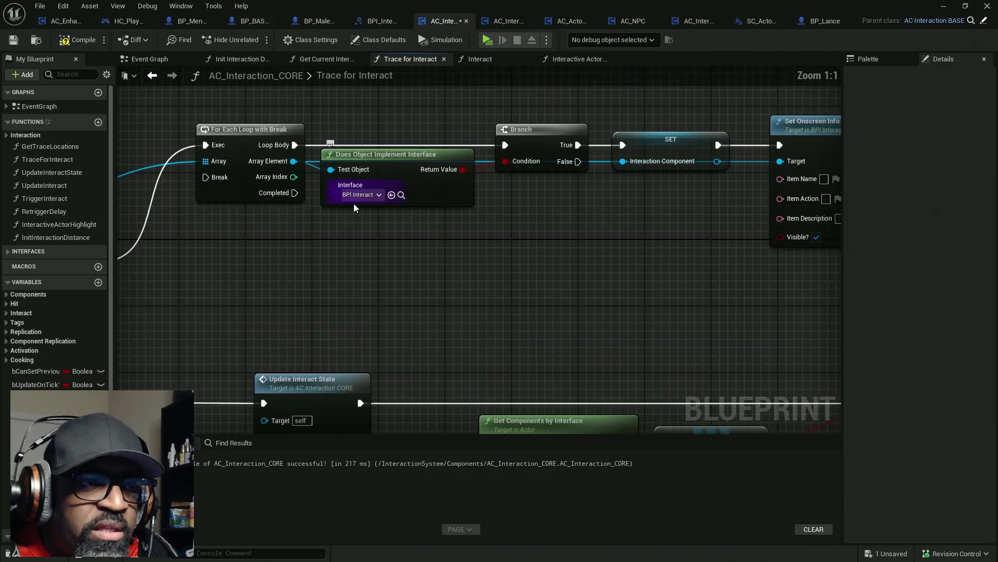
- In AC_Interact's Interact function, feed Tumble Rot and Tumble Scale into Parent: Interact and compile
click(700, 21)
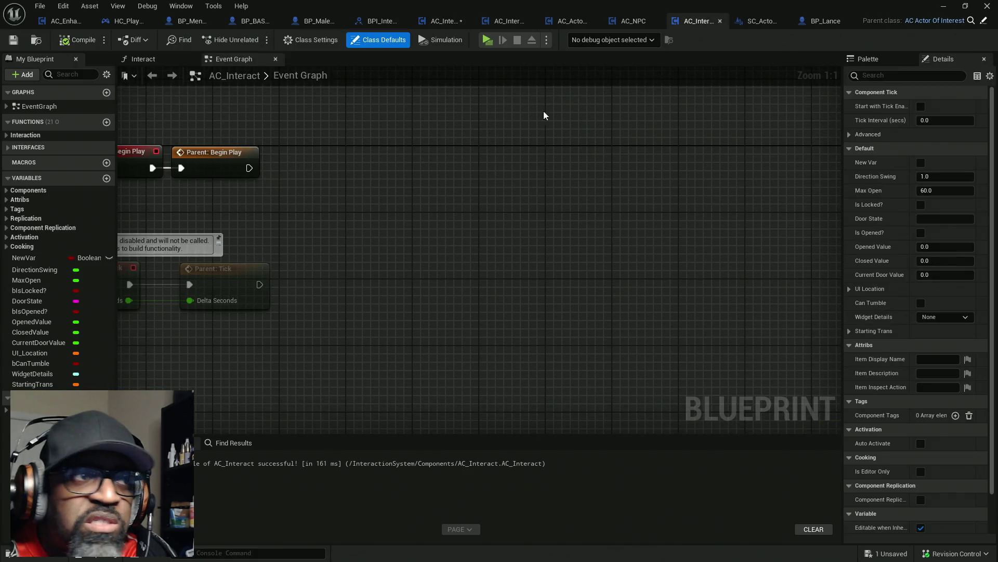
click(7, 147)
click(7, 159)
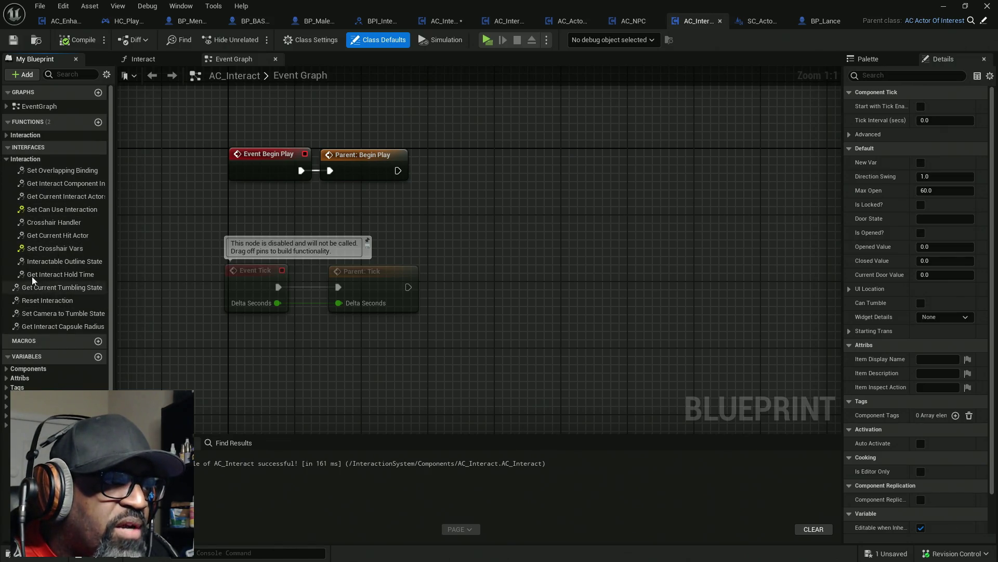
click(7, 135)
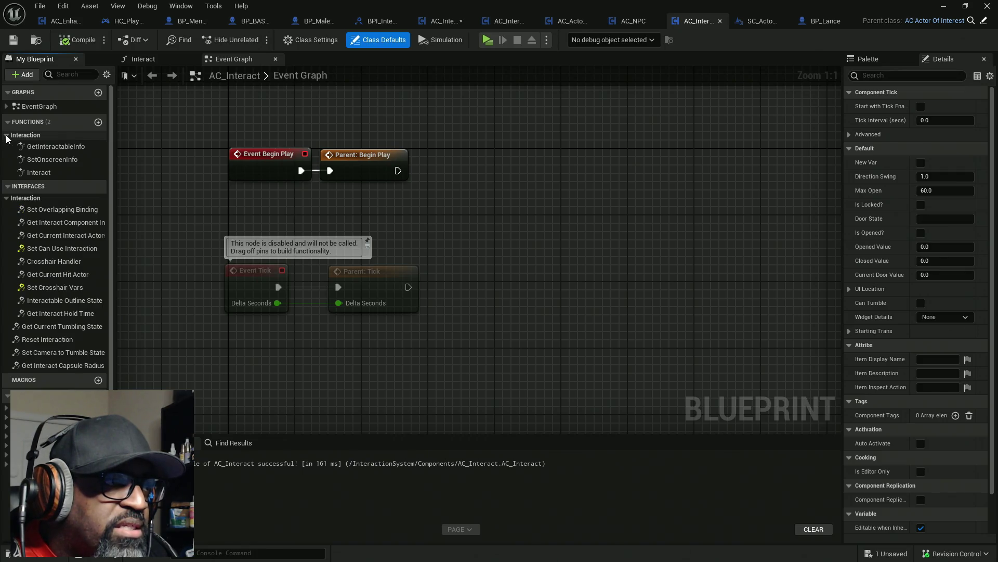
double_click(39, 173)
scroll(378, 200, up, 3)
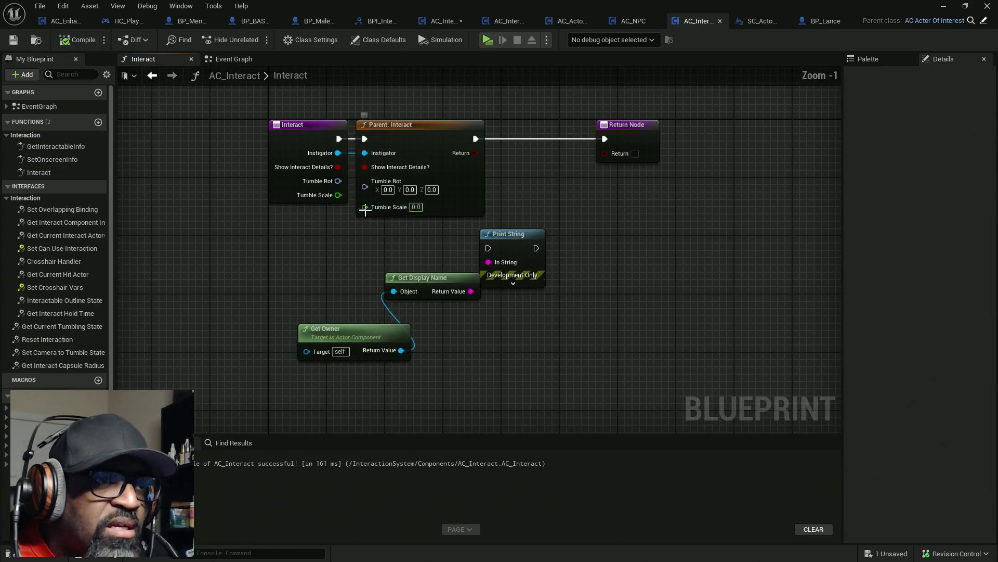
mouse_move(338, 181)
mouse_down()
mouse_move(375, 186)
mouse_move(377, 196)
mouse_move(366, 196)
mouse_up()
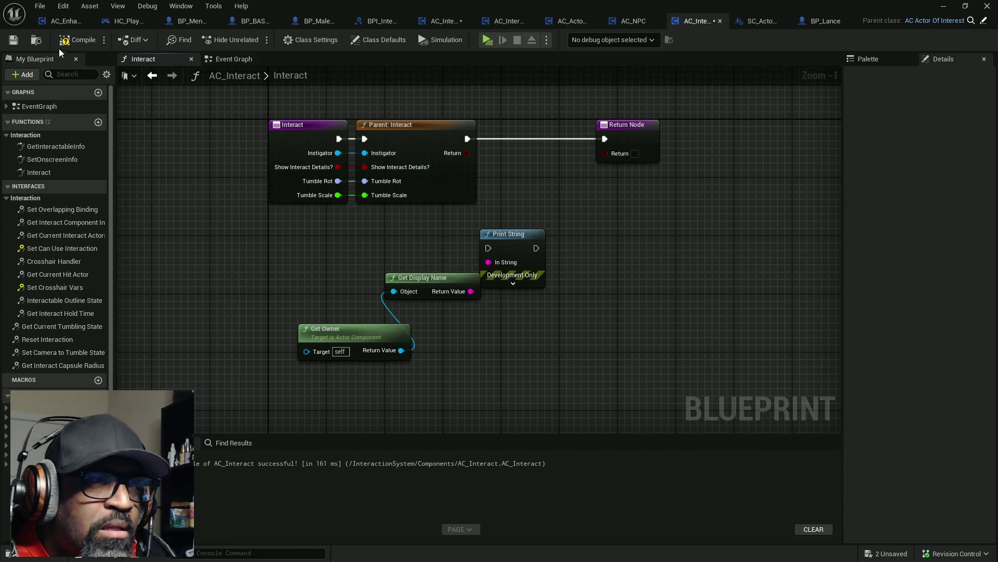
click(78, 39)
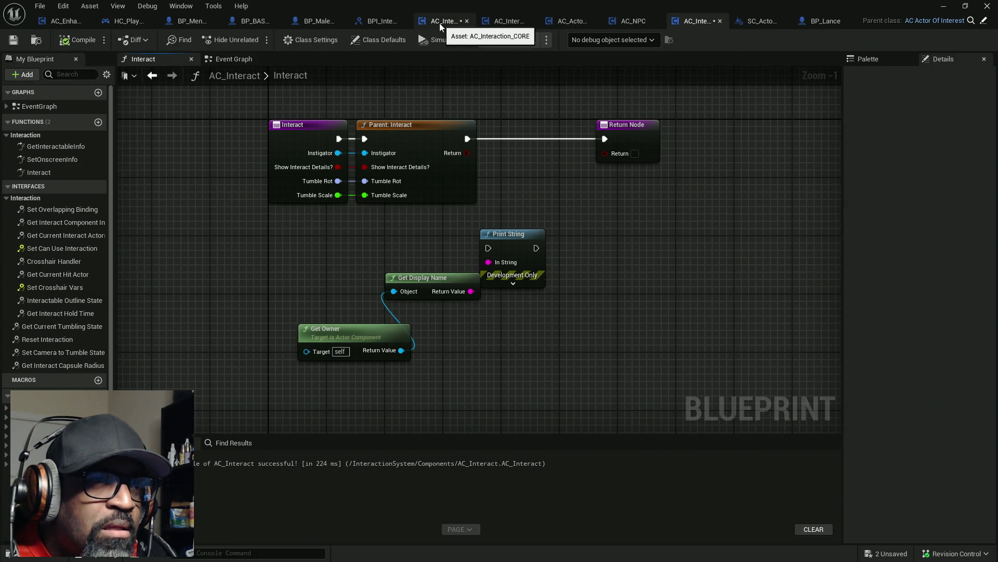
- Review AC_Interaction_CORE's Trace for Interact graph, then move the AC_Interaction_BASE tab earlier
click(440, 23)
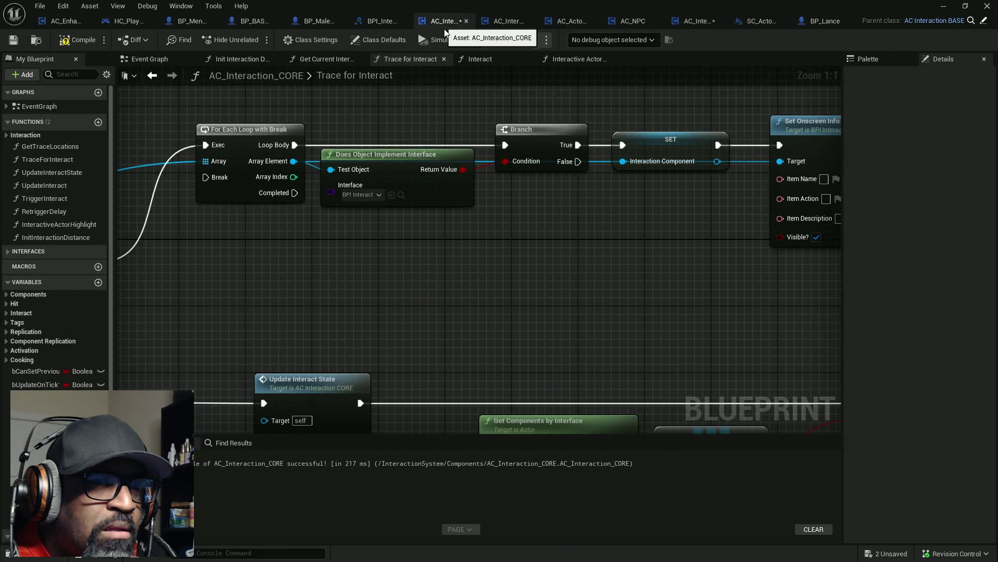
drag(516, 174, 331, 169)
drag(162, 174, 254, 179)
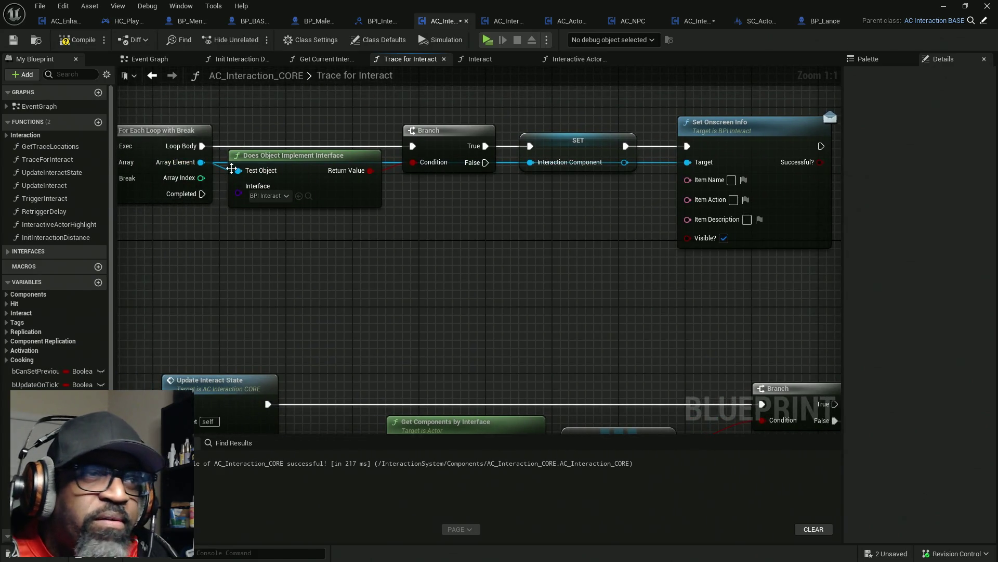
mouse_move(193, 178)
mouse_down()
mouse_move(394, 178)
mouse_move(593, 156)
mouse_move(763, 112)
mouse_move(400, 156)
mouse_move(396, 168)
mouse_move(693, 140)
mouse_move(722, 104)
mouse_move(787, 111)
mouse_move(402, 136)
mouse_up()
mouse_move(654, 174)
mouse_down()
mouse_move(446, 167)
mouse_move(393, 189)
mouse_up()
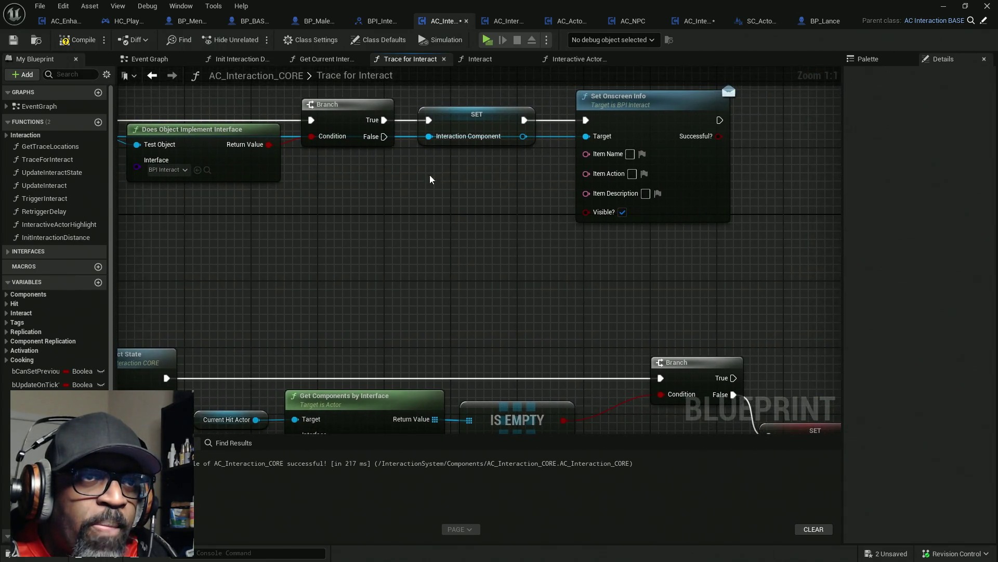
click(502, 24)
drag(502, 24, 430, 21)
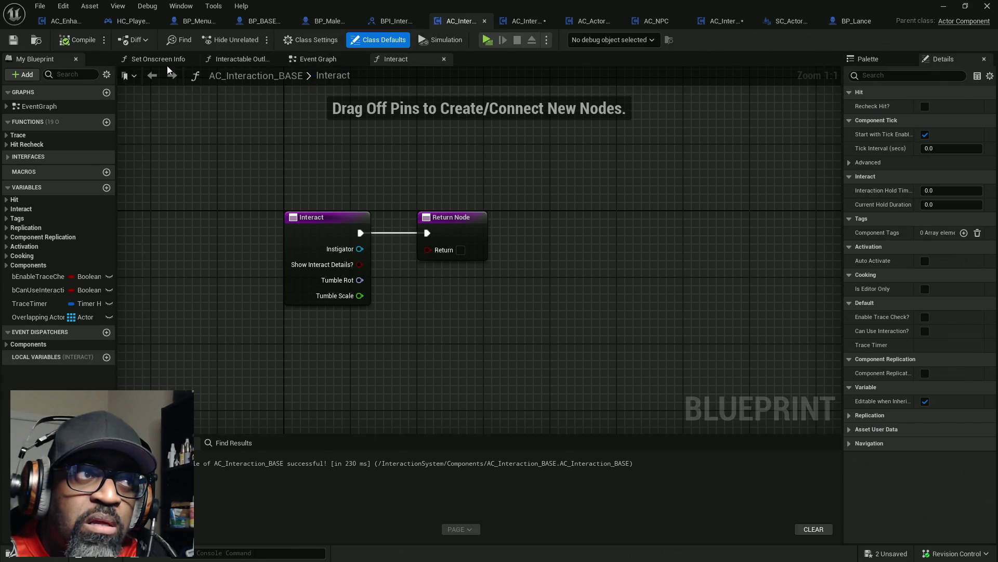
- Reorder AC_Interaction_BASE's Set Onscreen Info graph tab and move its Return Node right
click(154, 60)
drag(154, 62, 412, 64)
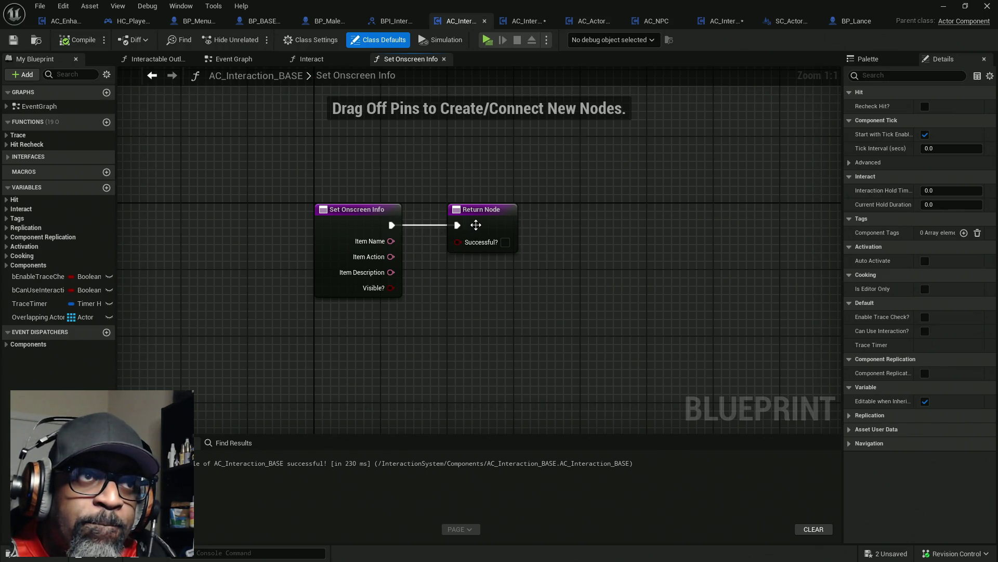
mouse_move(477, 225)
mouse_down()
mouse_move(582, 228)
mouse_move(538, 230)
mouse_up()
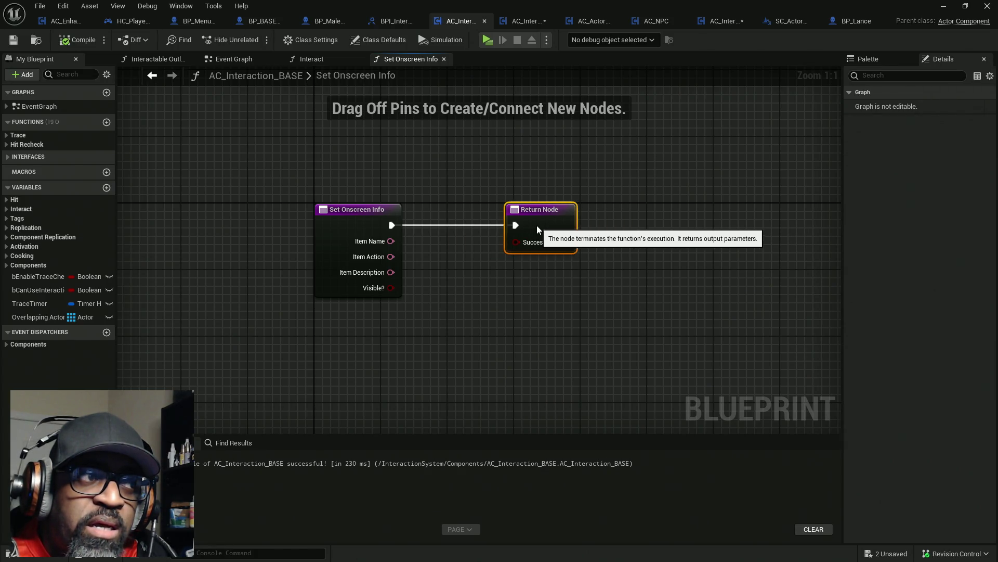
mouse_move(290, 170)
mouse_down()
mouse_move(640, 336)
mouse_move(628, 325)
mouse_up()
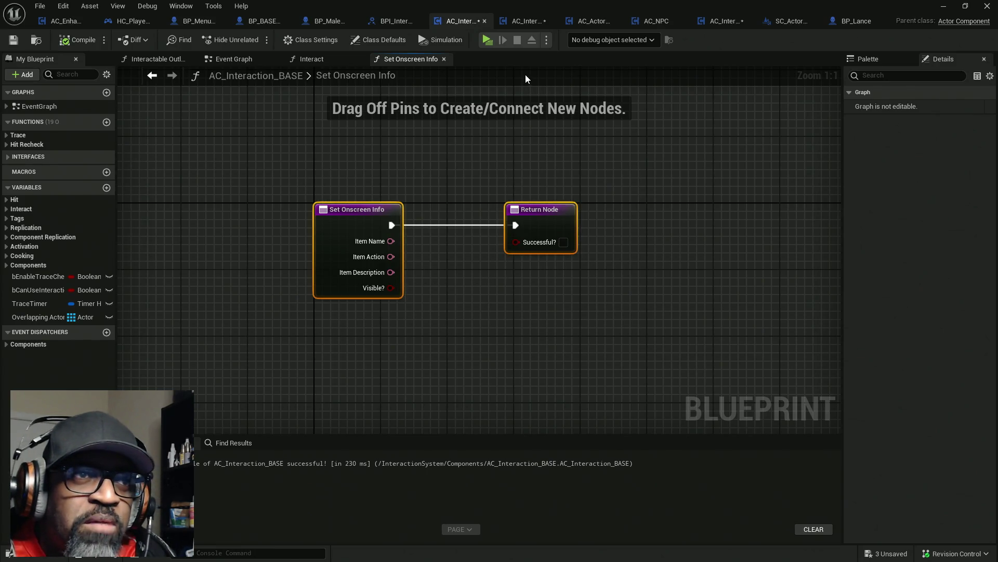
mouse_move(312, 153)
mouse_down()
mouse_move(553, 302)
mouse_move(693, 342)
mouse_up()
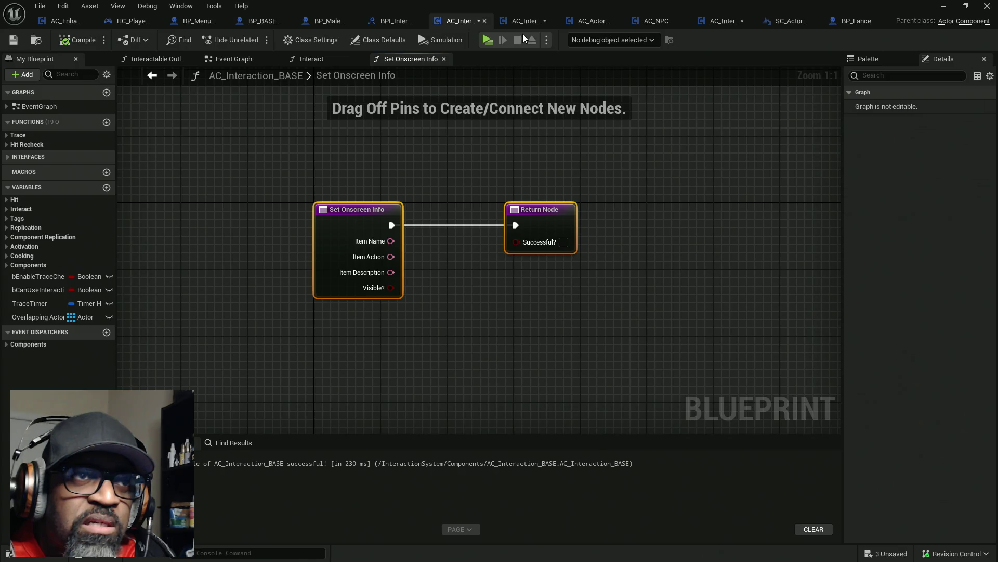
- Compare with CORE, then pick Set Onscreen Info under Interfaces > Interaction in BASE
click(523, 23)
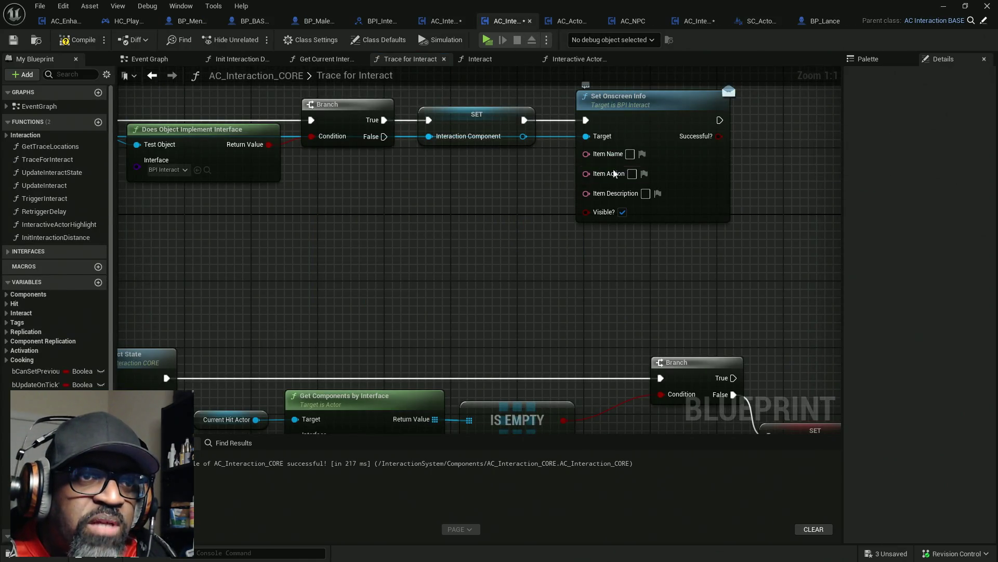
click(498, 23)
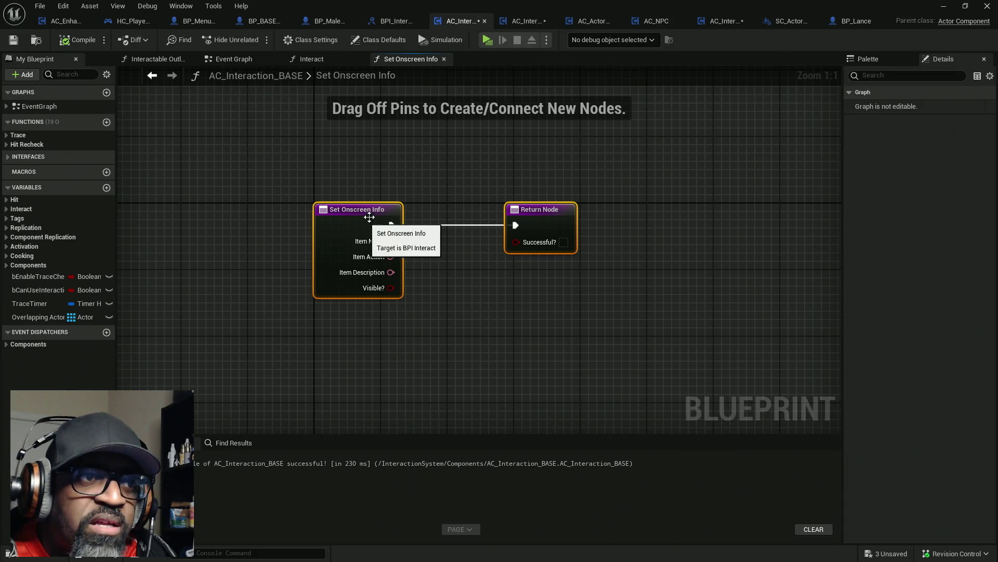
mouse_move(520, 215)
mouse_down()
mouse_move(618, 215)
mouse_move(524, 214)
mouse_up()
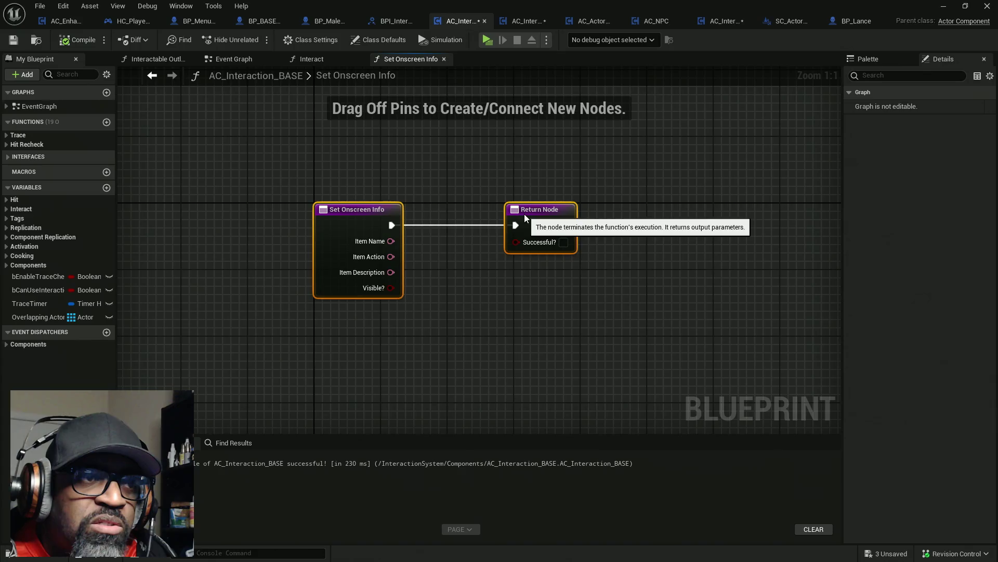
click(13, 158)
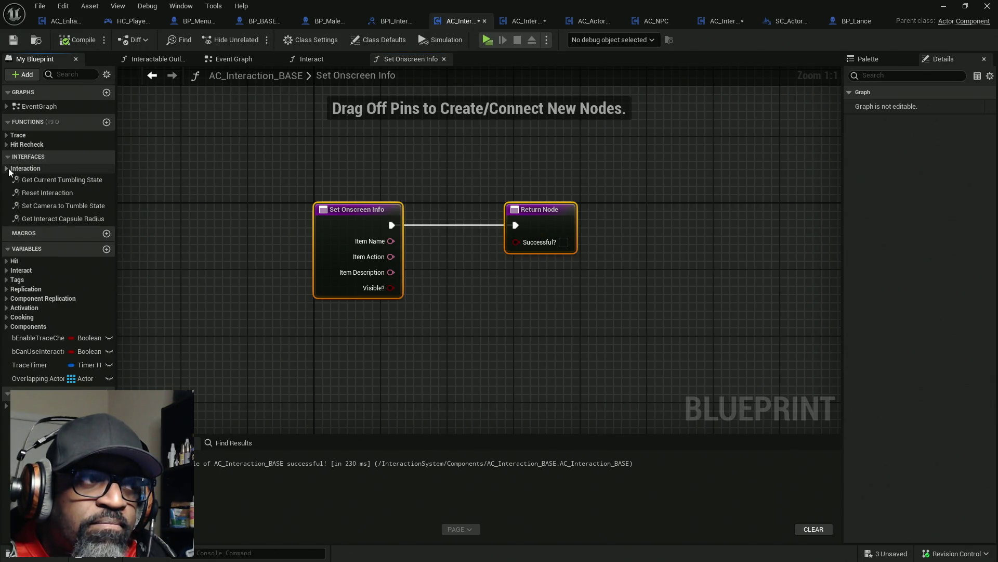
click(6, 169)
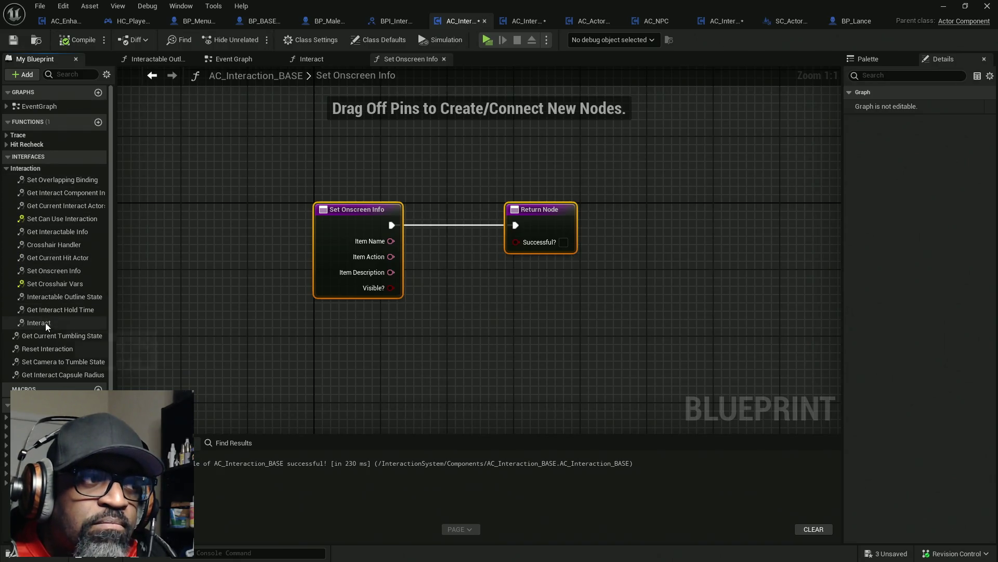
click(52, 272)
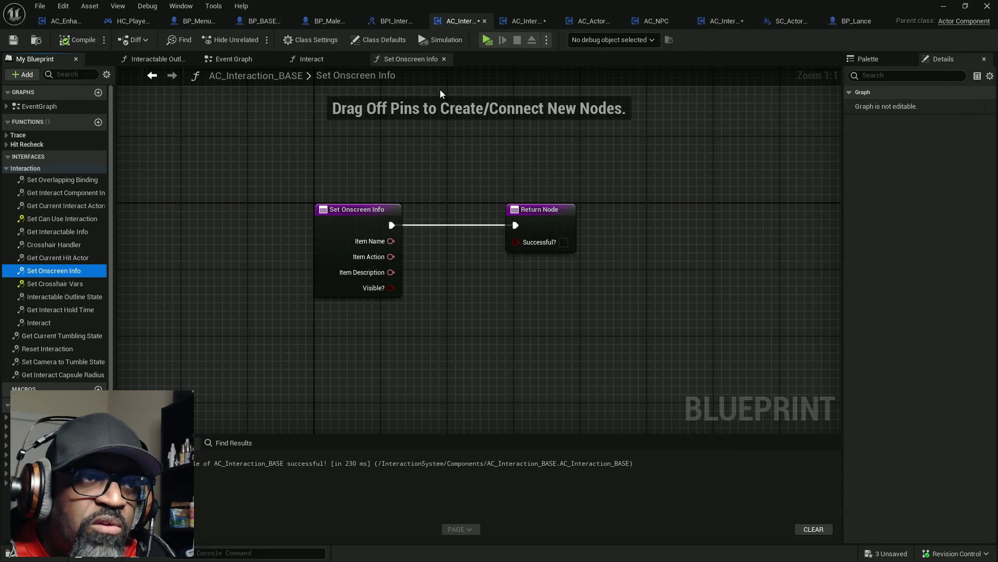
- Close the Set Onscreen Info graph and move through the tabs to AC_ActorOfInterest's Interact graph
click(444, 58)
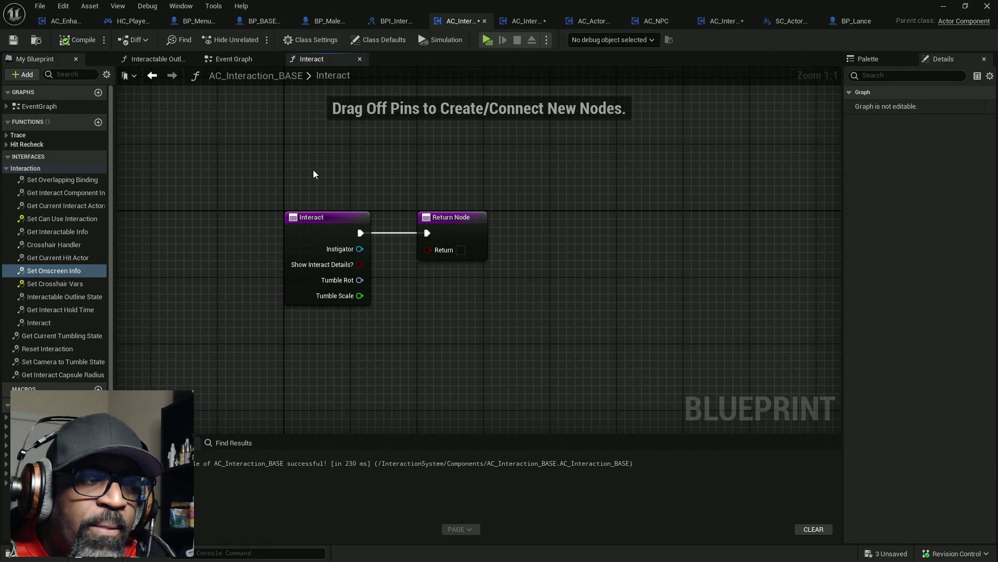
click(522, 21)
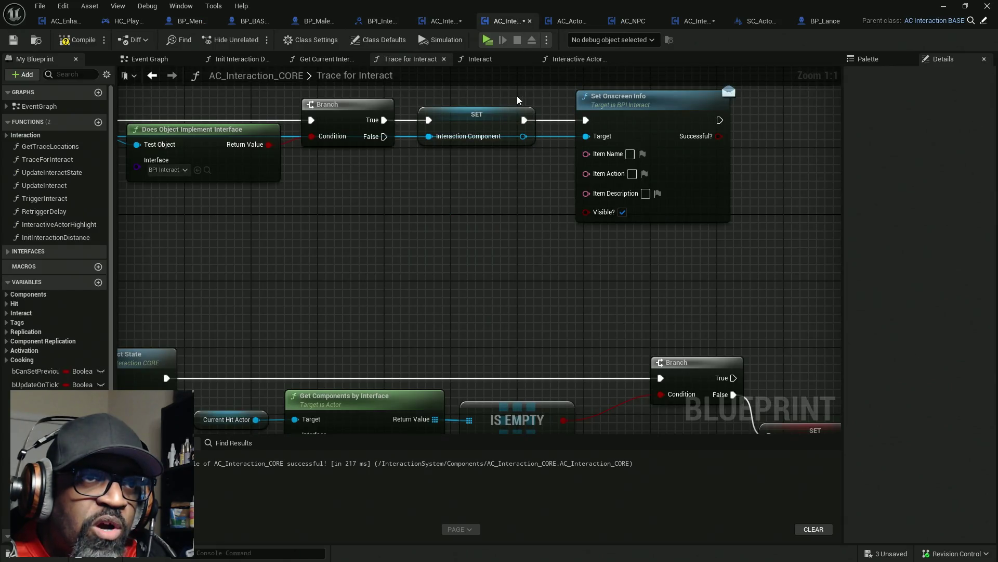
click(435, 23)
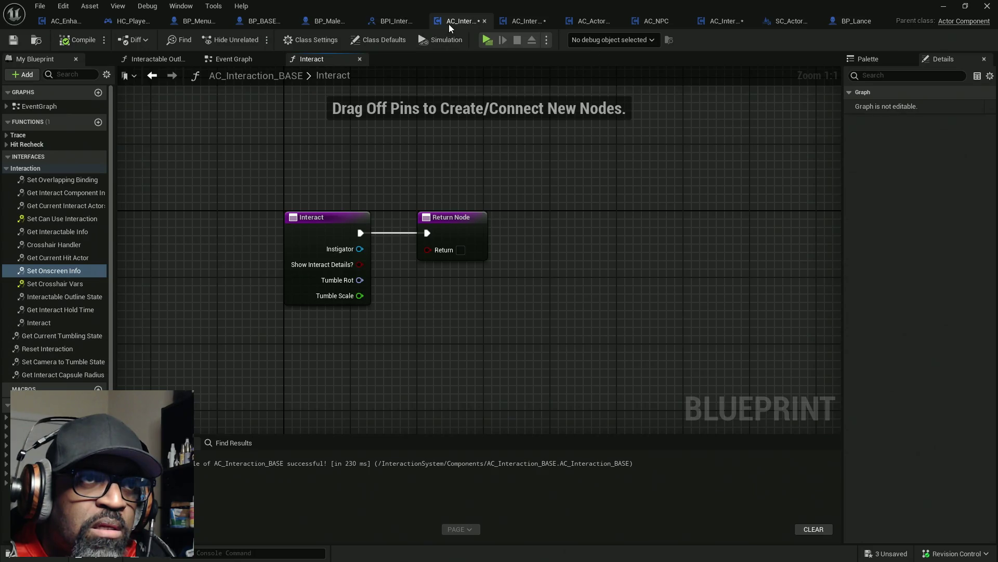
click(519, 21)
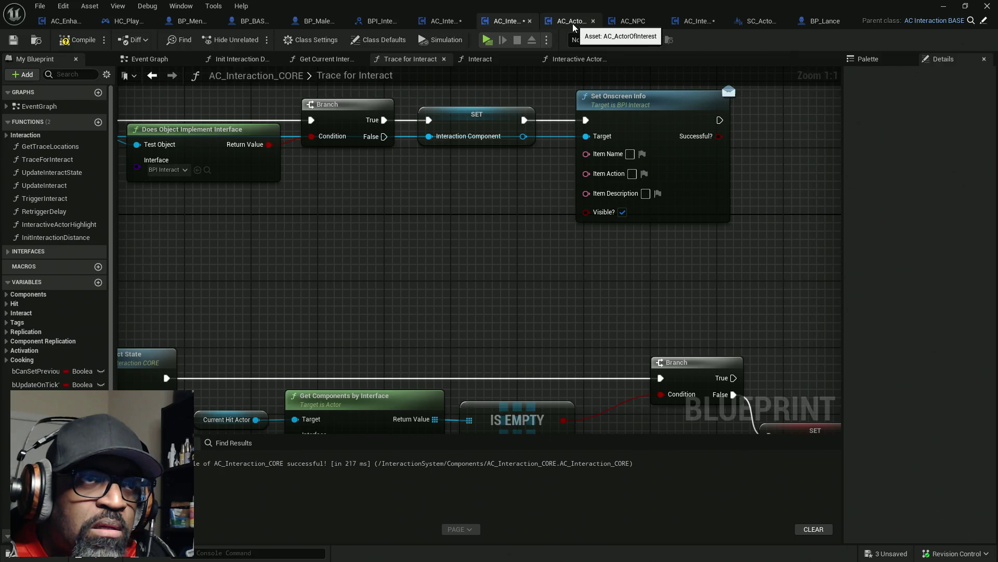
click(573, 24)
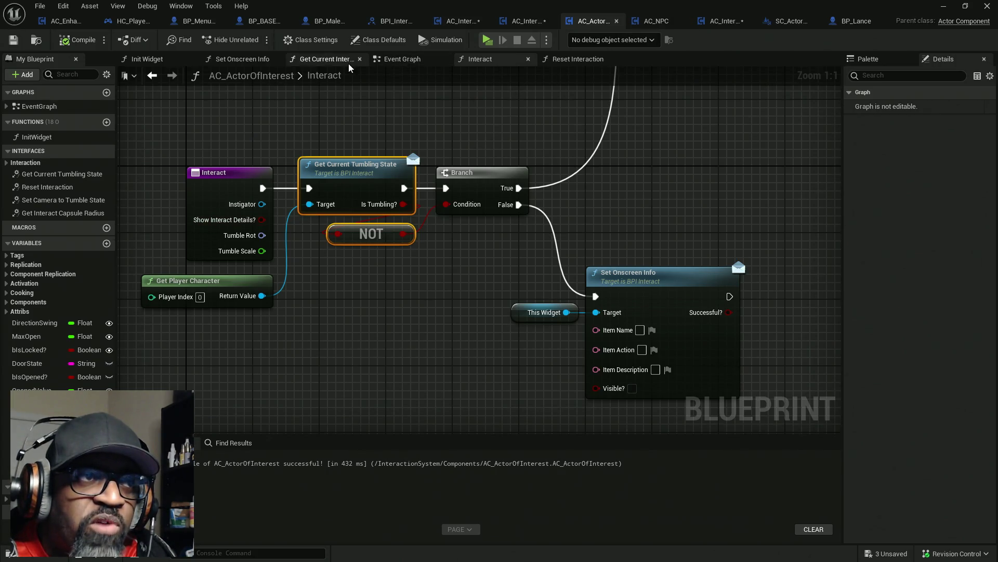
- Move AC_ActorOfInterest's Set Onscreen Info tab after Interact and inspect its display name, action, description inputs
click(241, 59)
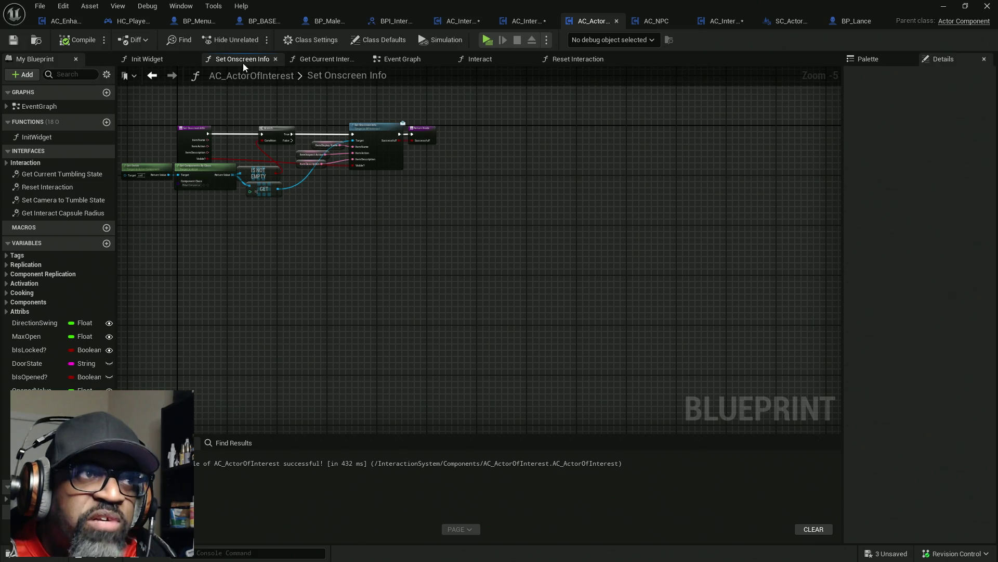
mouse_move(243, 61)
mouse_down()
mouse_move(508, 70)
mouse_move(500, 60)
mouse_up()
scroll(416, 218, up, 4)
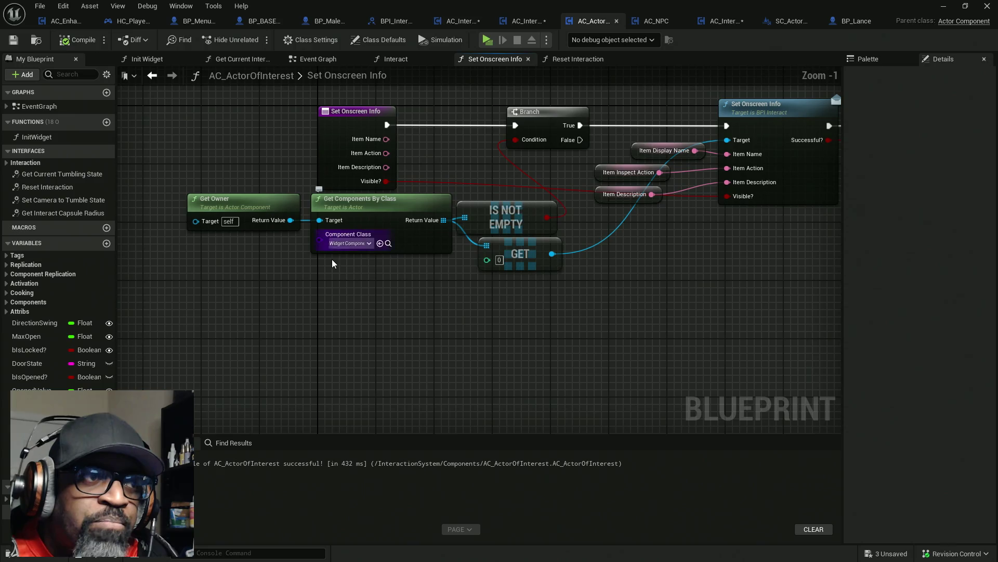
drag(392, 269, 256, 218)
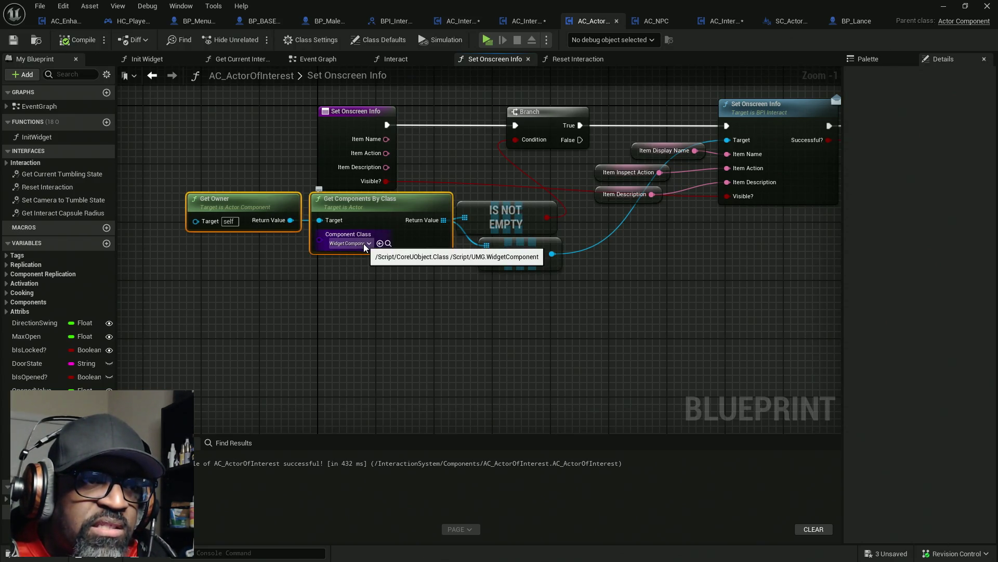
drag(667, 284, 536, 293)
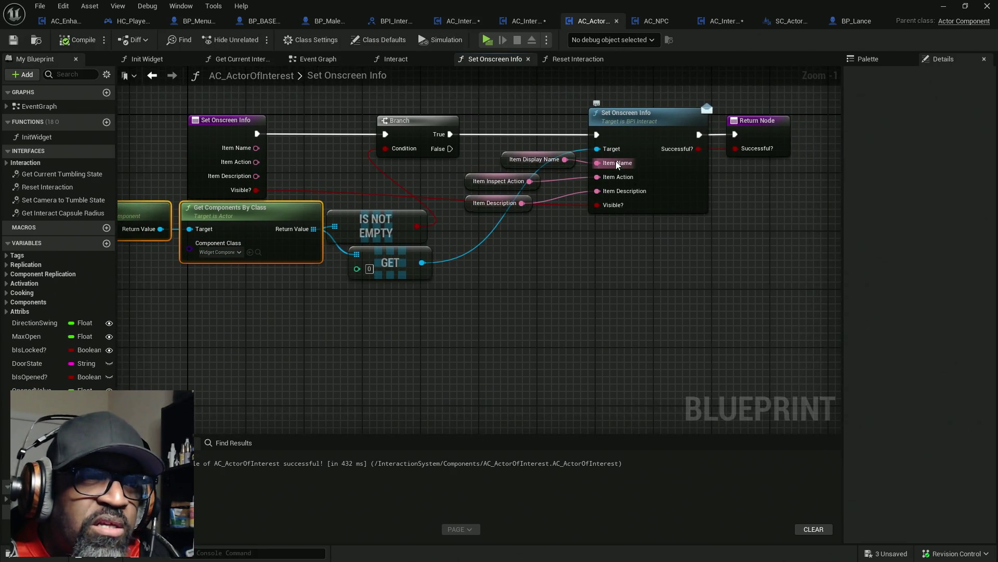
drag(503, 108, 685, 255)
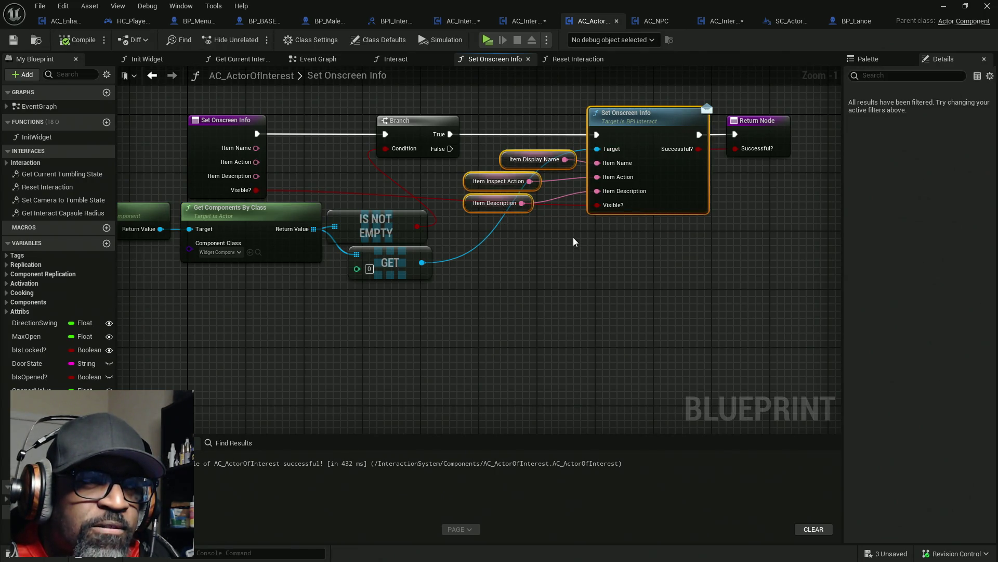
mouse_move(573, 239)
mouse_down()
mouse_move(662, 265)
mouse_move(583, 263)
mouse_up()
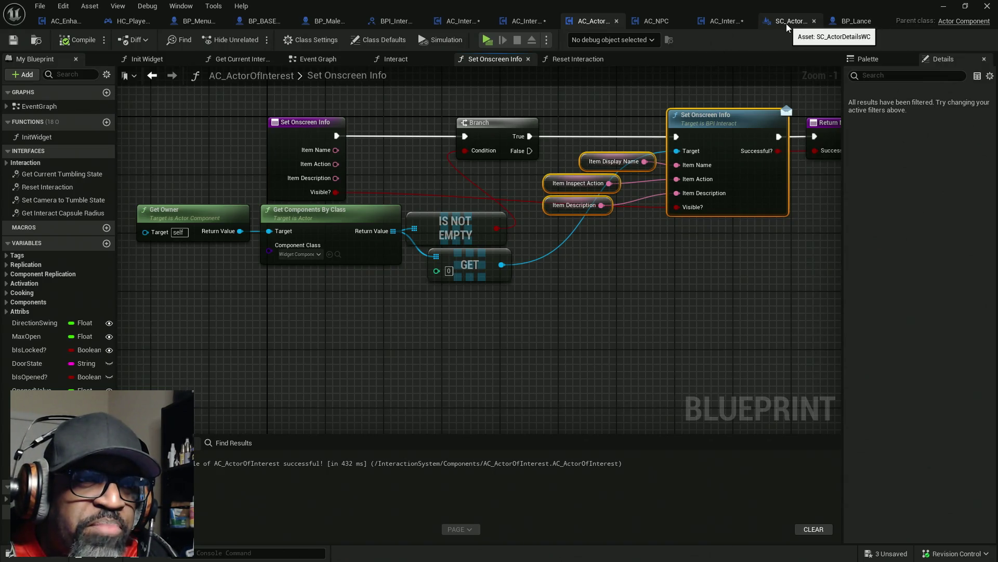
click(741, 176)
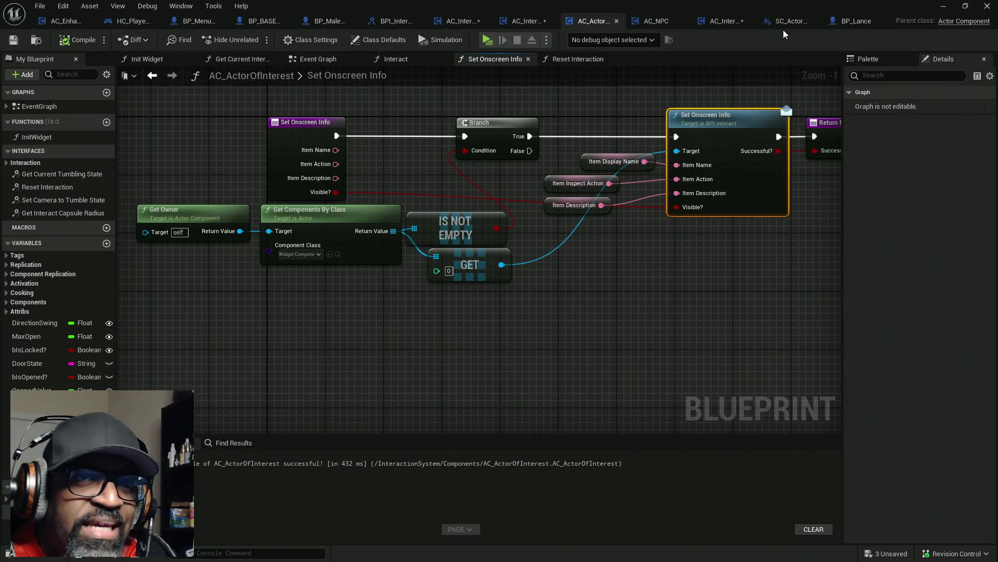
- Inspect SC_ActorDetailsWC's Set Onscreen Info chain from Get Widget to Return Node, then save all assets
click(786, 24)
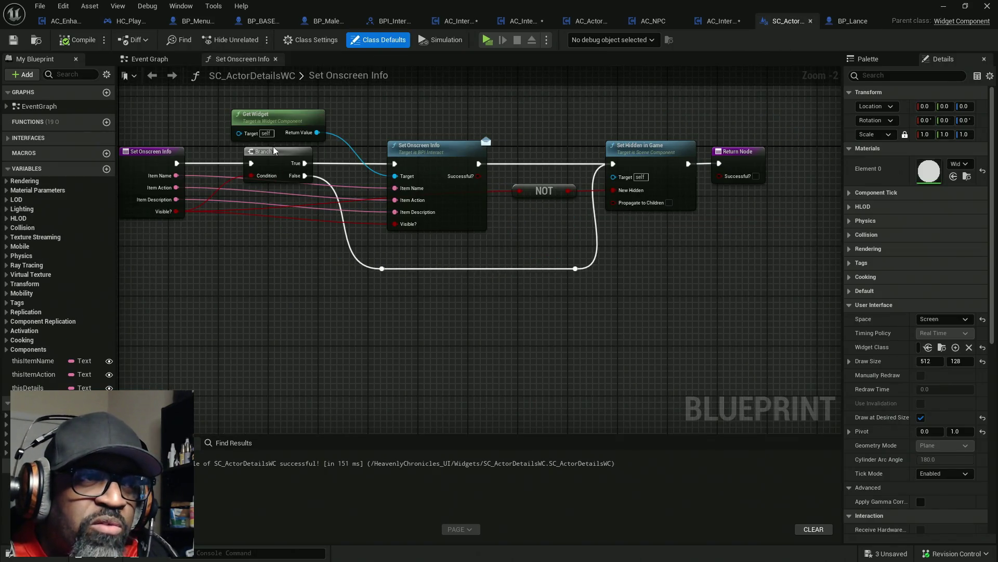
drag(233, 208, 384, 228)
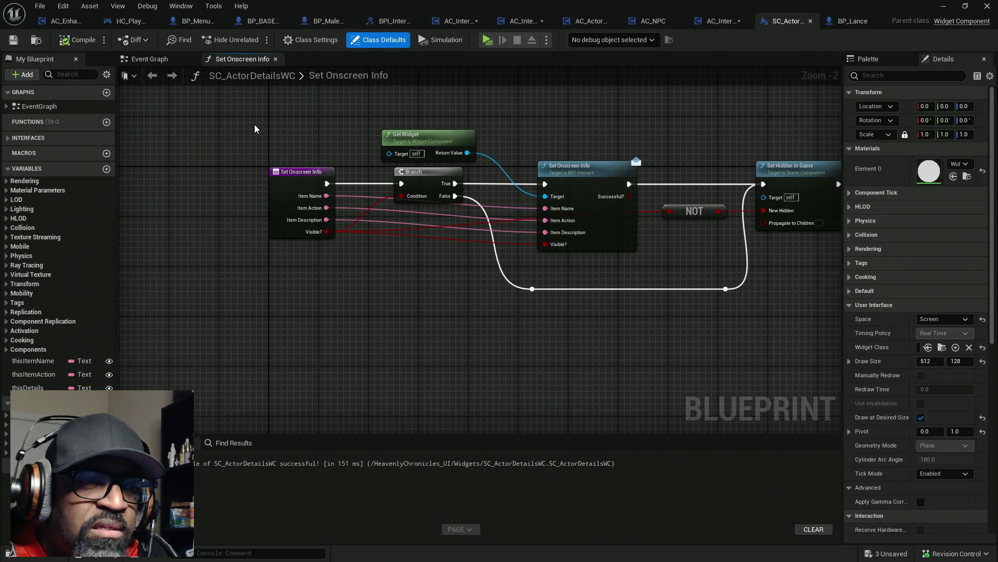
mouse_move(253, 123)
mouse_down()
mouse_move(338, 241)
mouse_move(427, 251)
mouse_up()
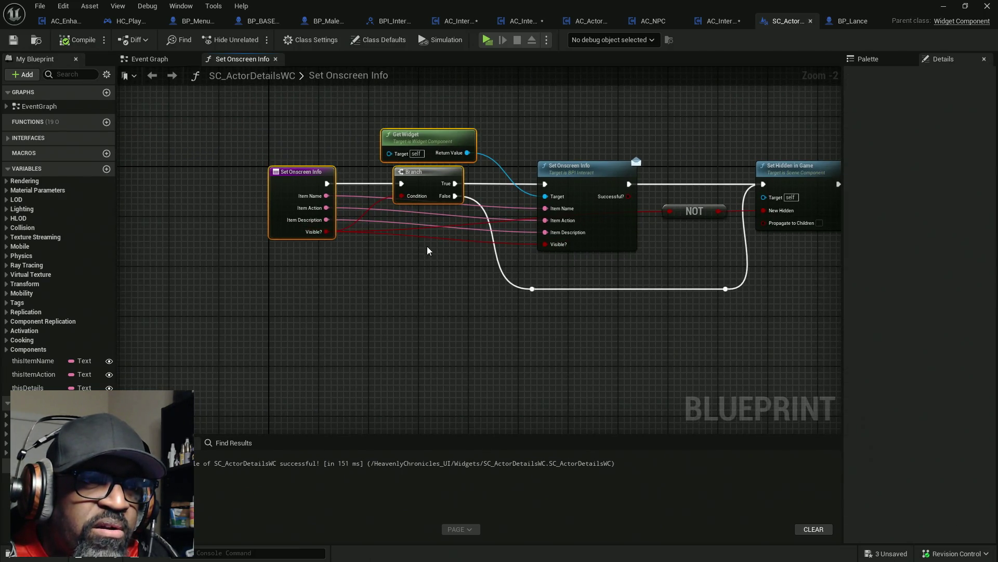
drag(623, 171, 408, 150)
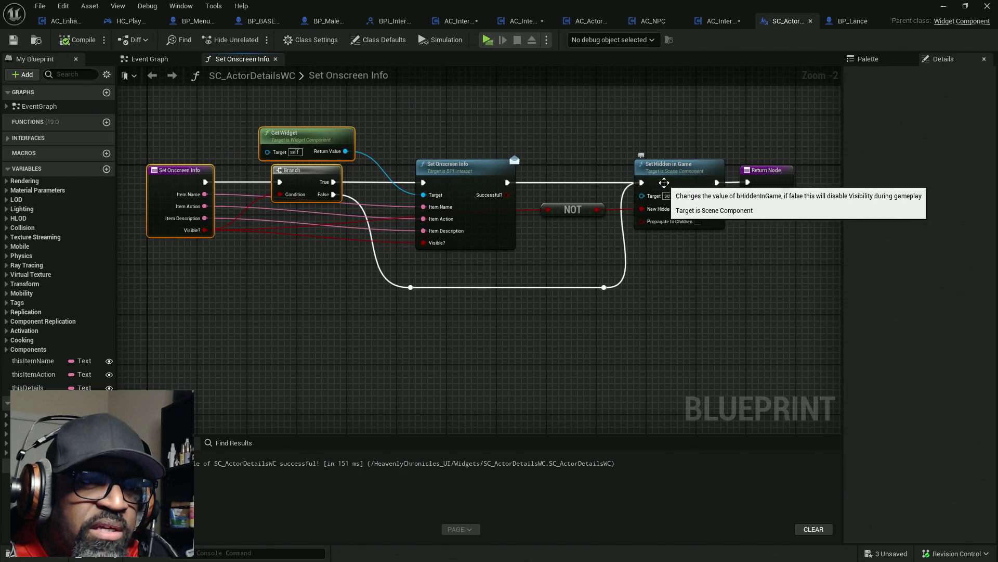
mouse_move(406, 103)
mouse_down()
mouse_move(434, 121)
mouse_move(483, 247)
mouse_move(529, 261)
mouse_move(520, 259)
mouse_up()
click(303, 134)
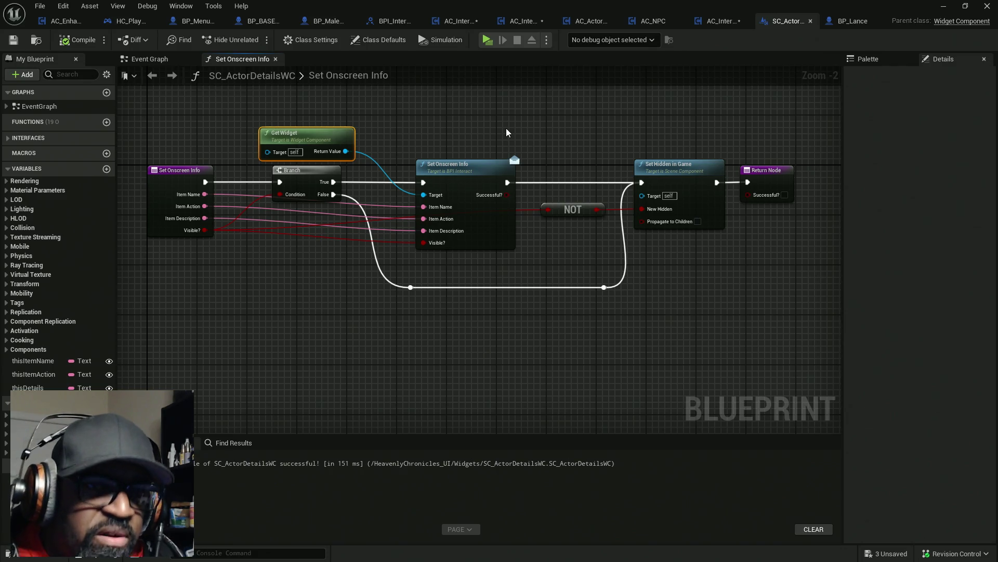
key(ctrl+shift+s)
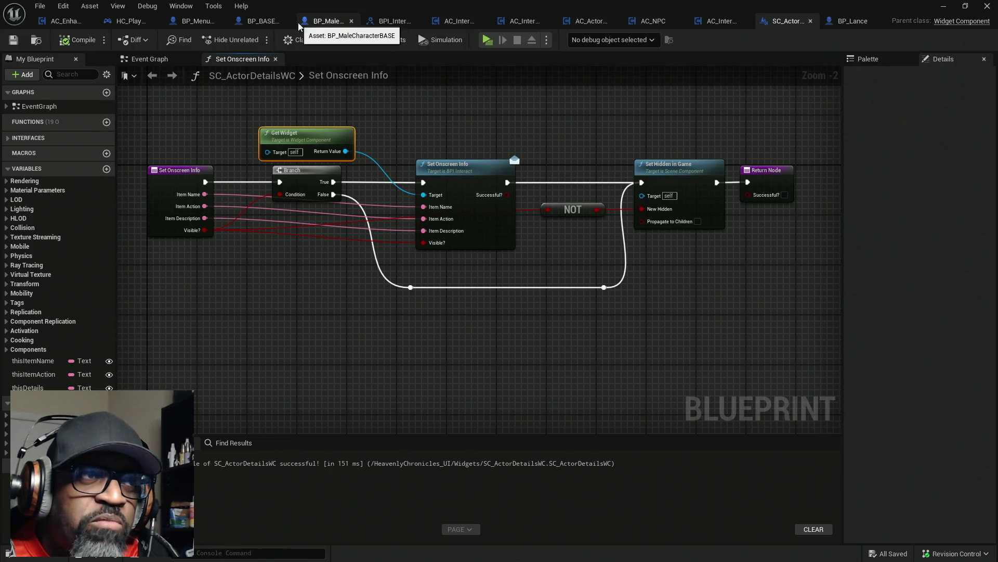
- Frame the whole Trace for Interact network in AC_Interaction_CORE and compile the blueprint
click(521, 24)
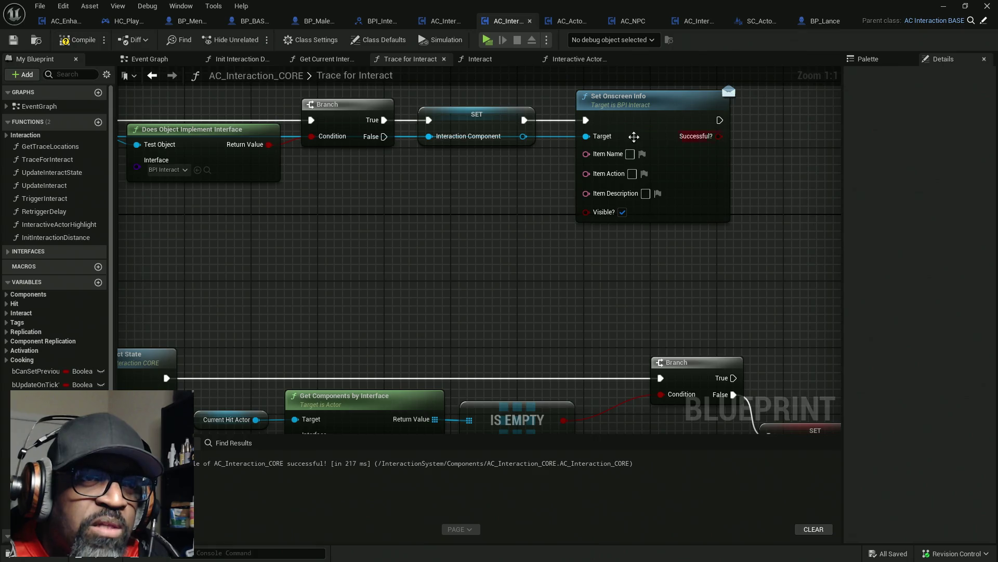
scroll(560, 208, down, 6)
mouse_move(561, 204)
mouse_down()
mouse_move(559, 187)
mouse_move(625, 176)
mouse_up()
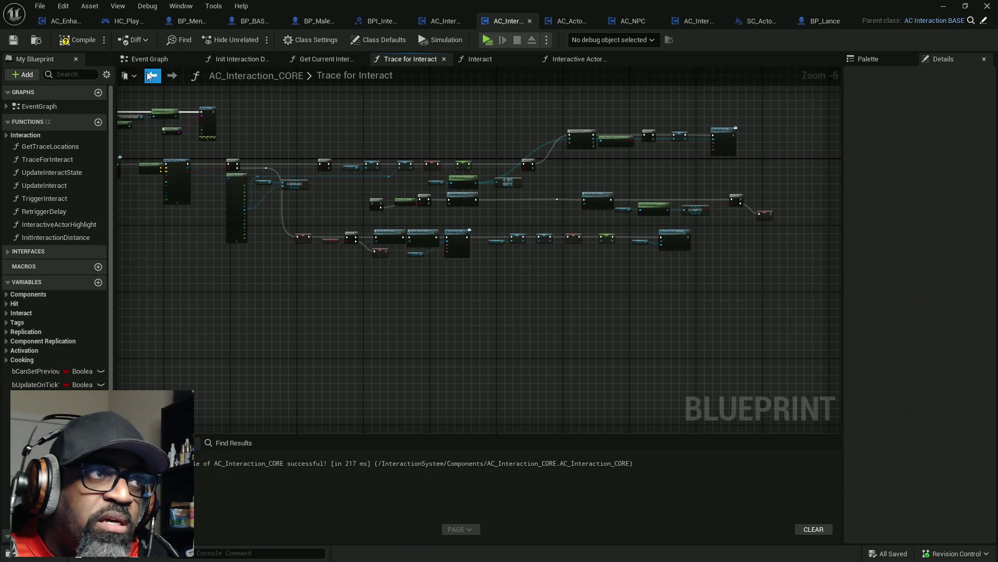
click(72, 42)
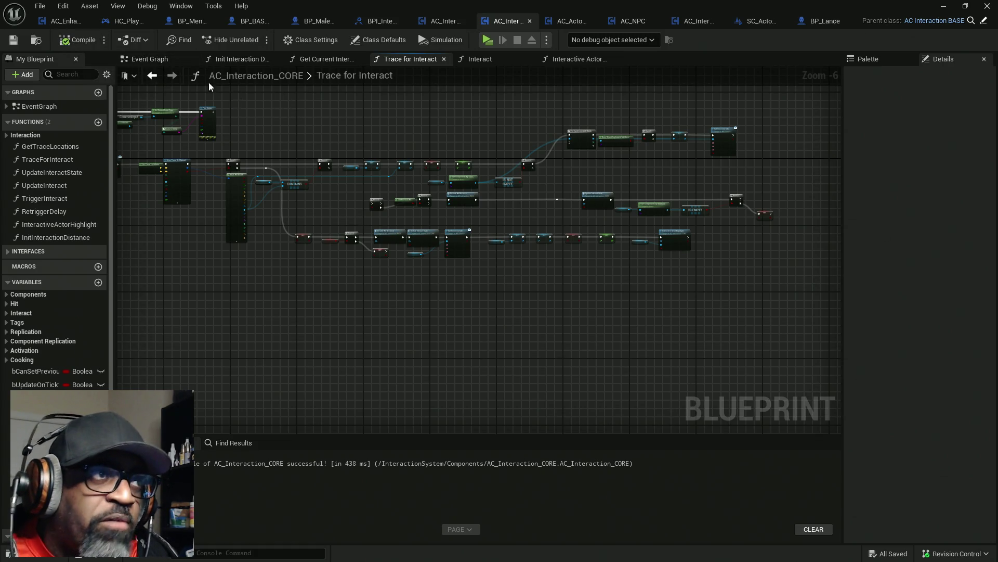
- In AC_EnhancedInput, detach Branch True and move the tumbling check nodes lower in the graph
click(61, 23)
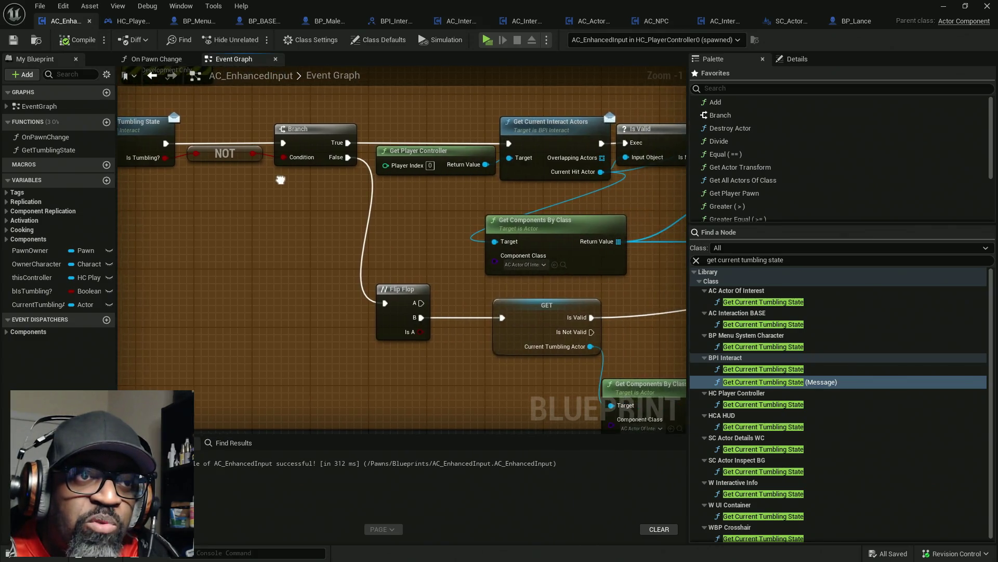
mouse_move(558, 144)
mouse_down()
mouse_move(481, 110)
mouse_move(558, 144)
mouse_up()
mouse_move(501, 197)
mouse_down()
mouse_move(330, 119)
mouse_move(331, 250)
mouse_up()
drag(594, 179, 399, 181)
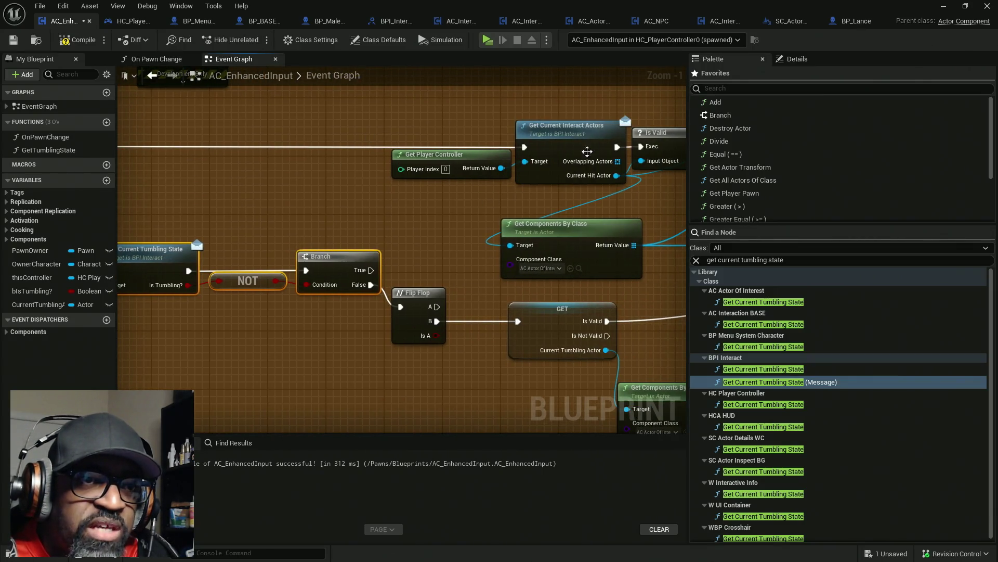
drag(331, 176, 525, 178)
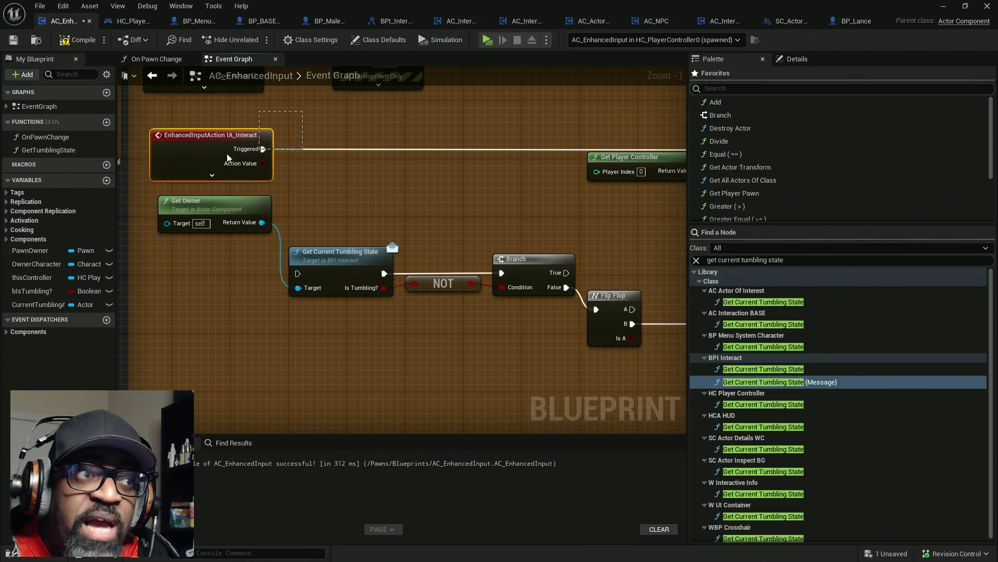
mouse_move(441, 155)
mouse_down()
mouse_move(324, 151)
mouse_move(361, 142)
mouse_up()
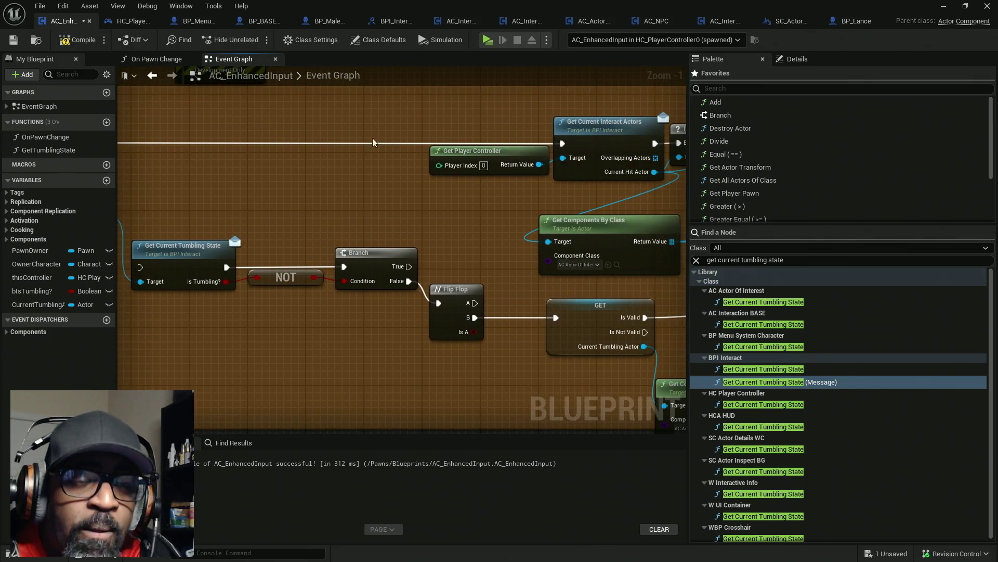
click(471, 151)
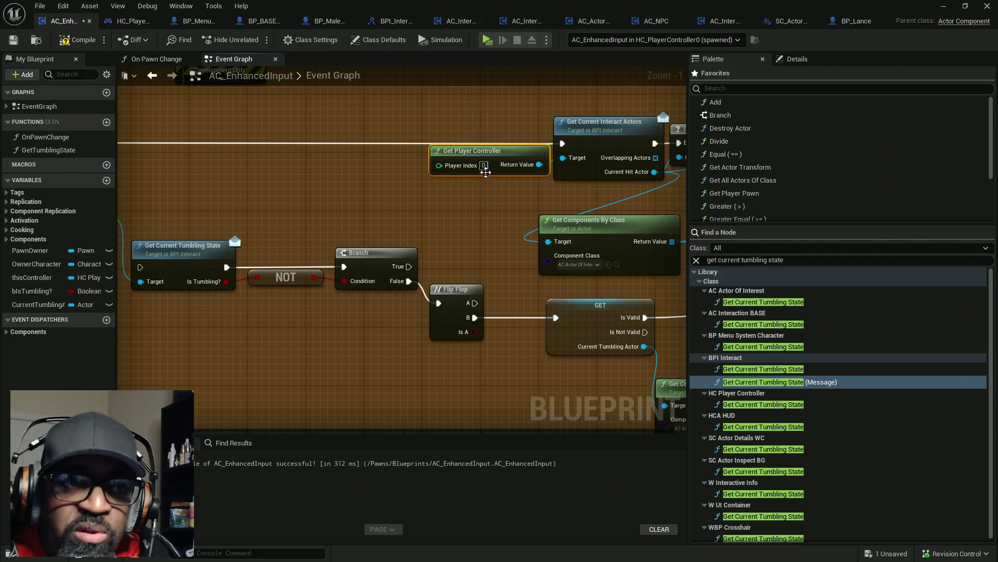
click(603, 136)
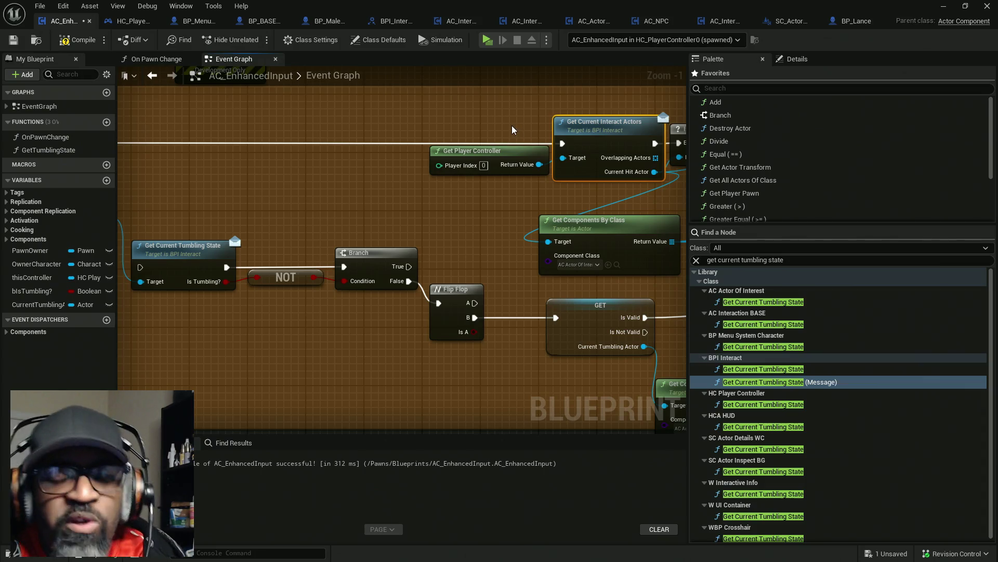
drag(510, 126, 332, 128)
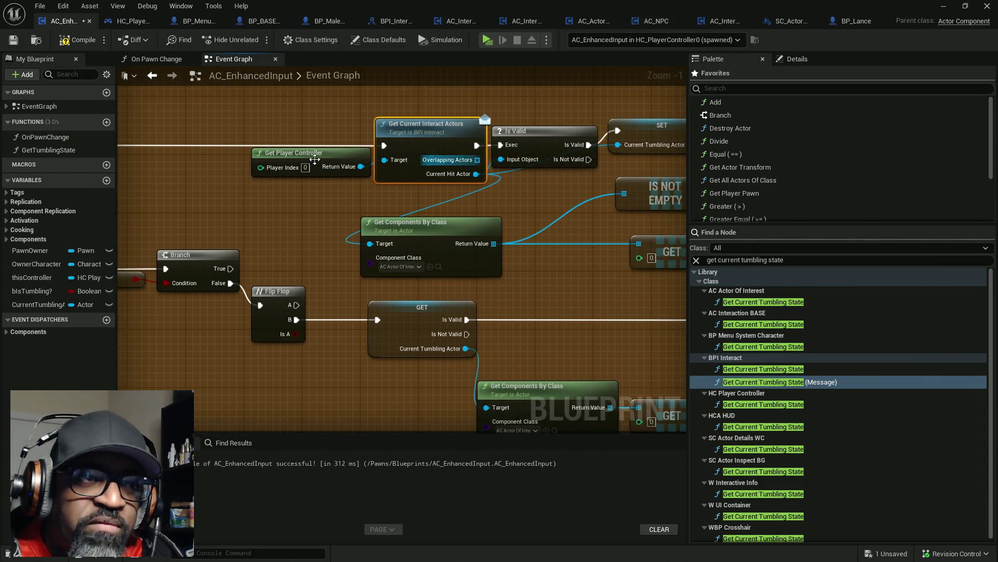
drag(511, 175, 391, 173)
mouse_move(416, 98)
mouse_down()
mouse_move(433, 189)
mouse_move(217, 280)
mouse_up()
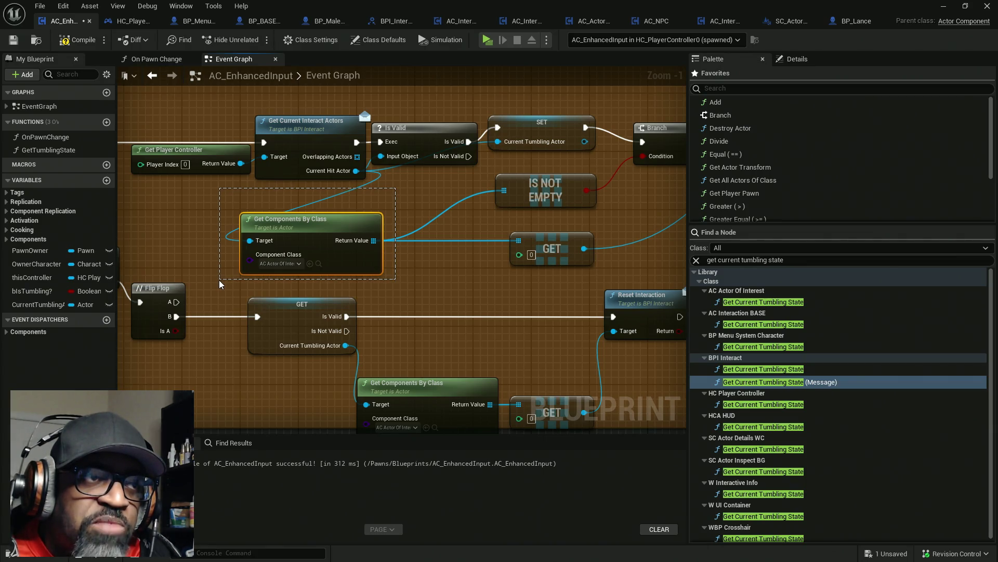
drag(219, 280, 219, 280)
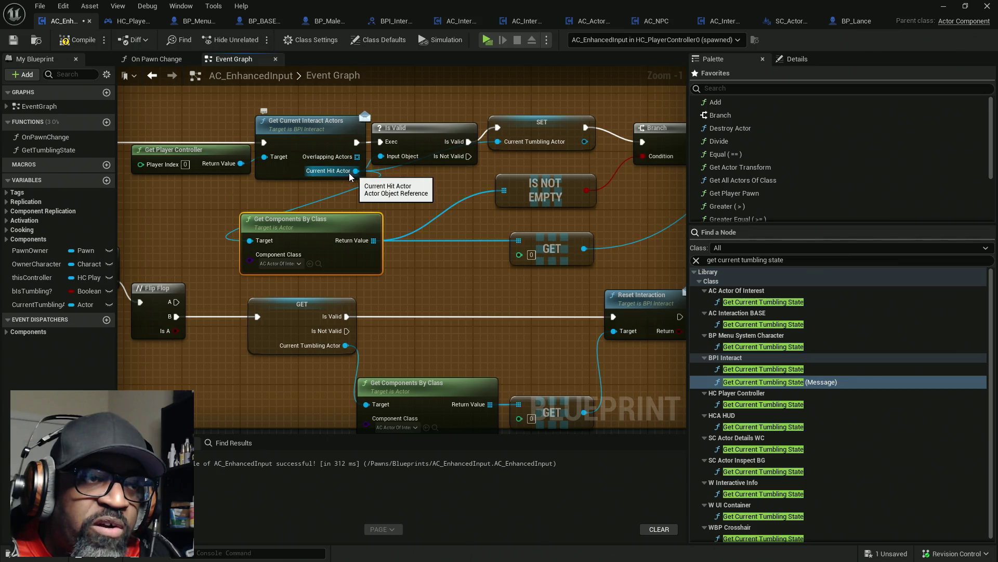
- Line SET Current Tumbling Actor up with its Branch and select the tumbling check, NOT and Branch nodes
drag(448, 221, 388, 219)
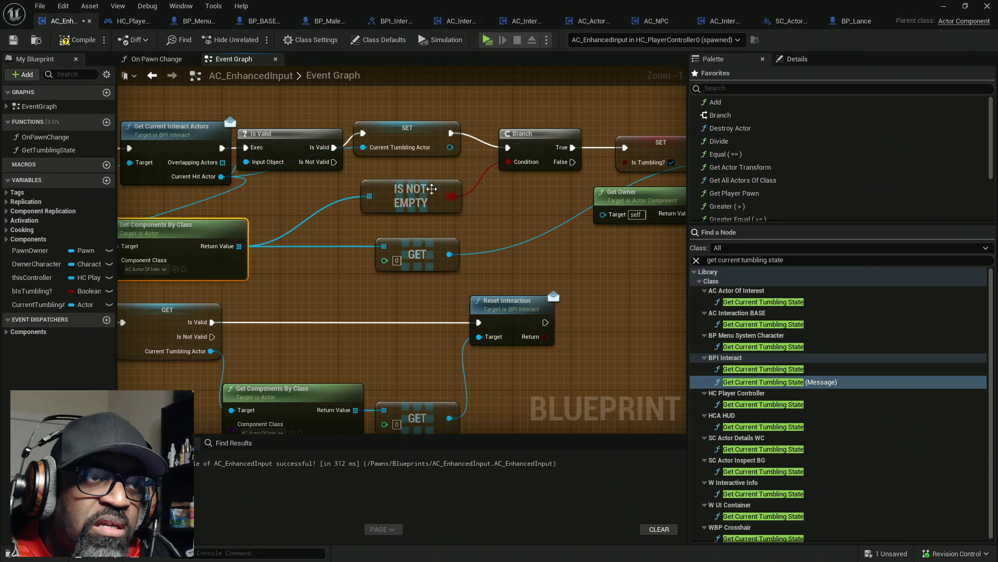
click(413, 130)
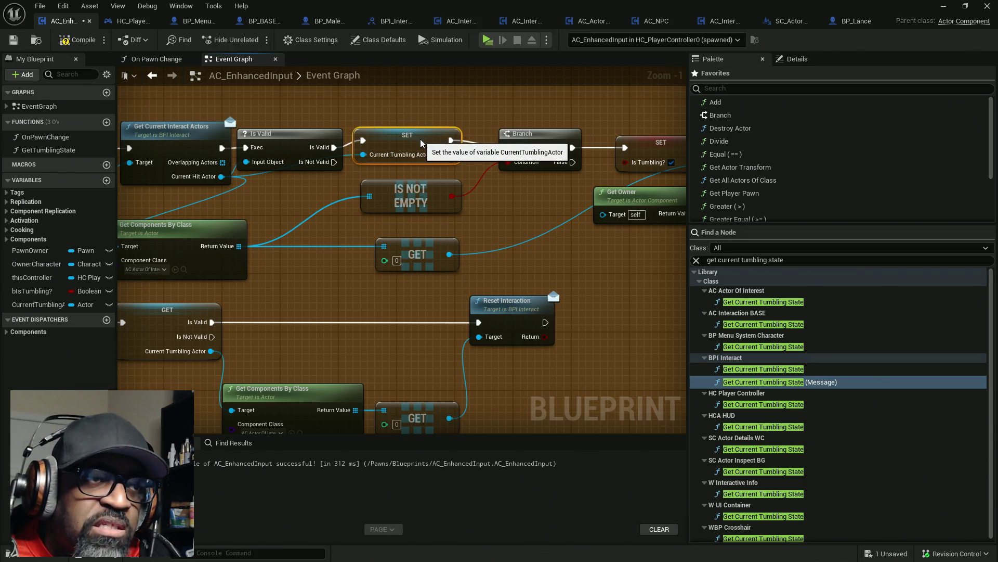
drag(420, 142, 421, 156)
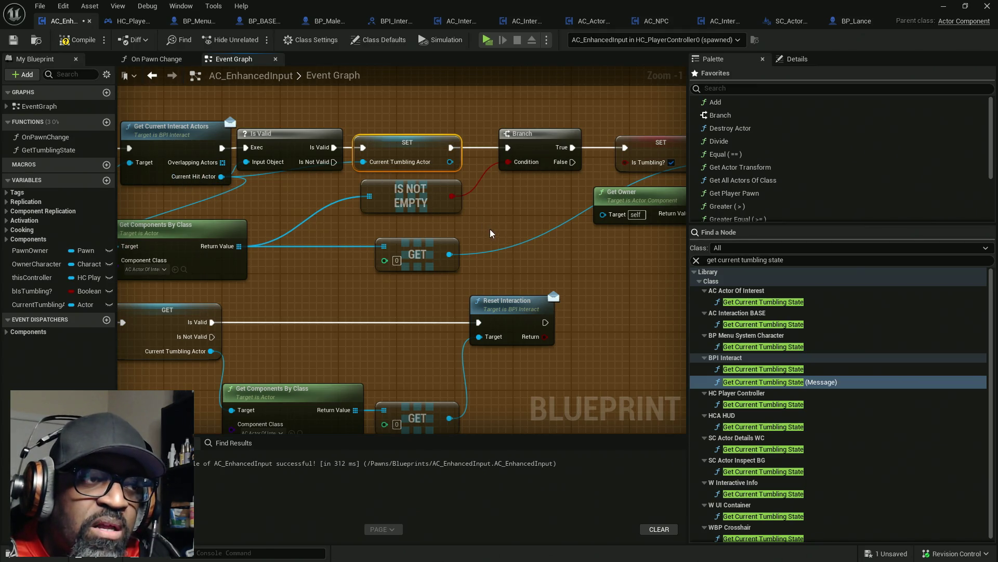
drag(500, 206, 344, 226)
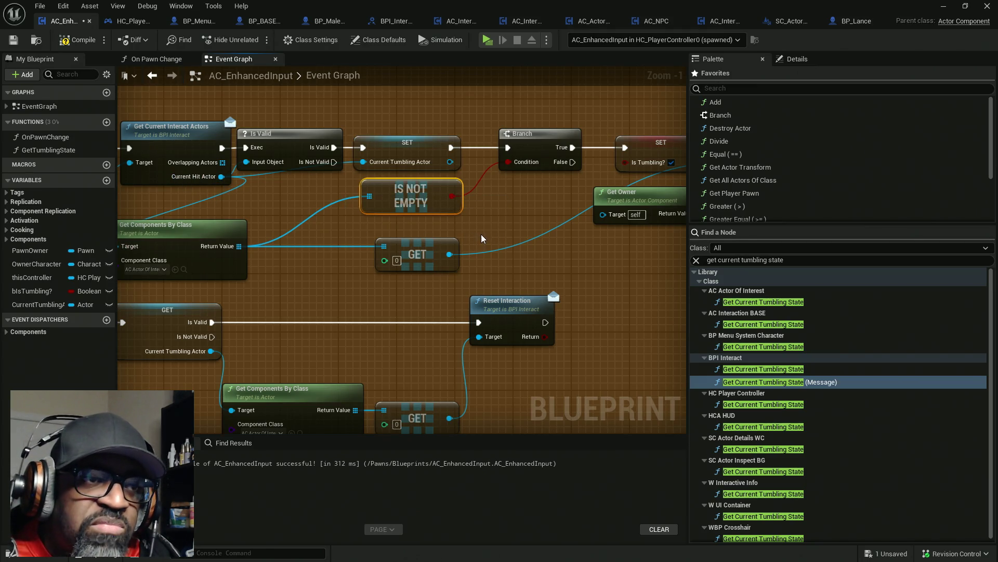
drag(494, 225, 347, 283)
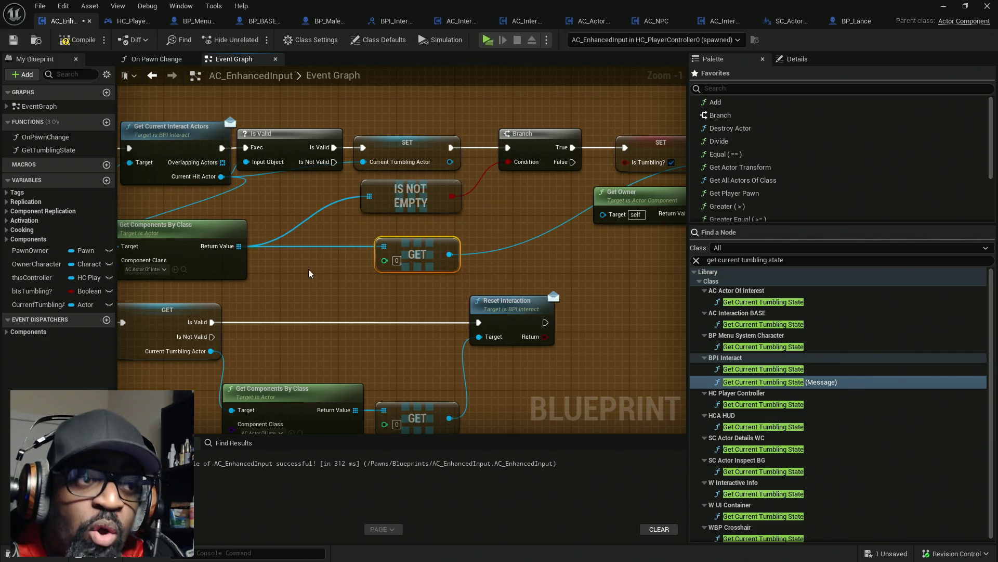
mouse_move(350, 235)
mouse_down()
mouse_move(516, 273)
mouse_move(373, 273)
mouse_up()
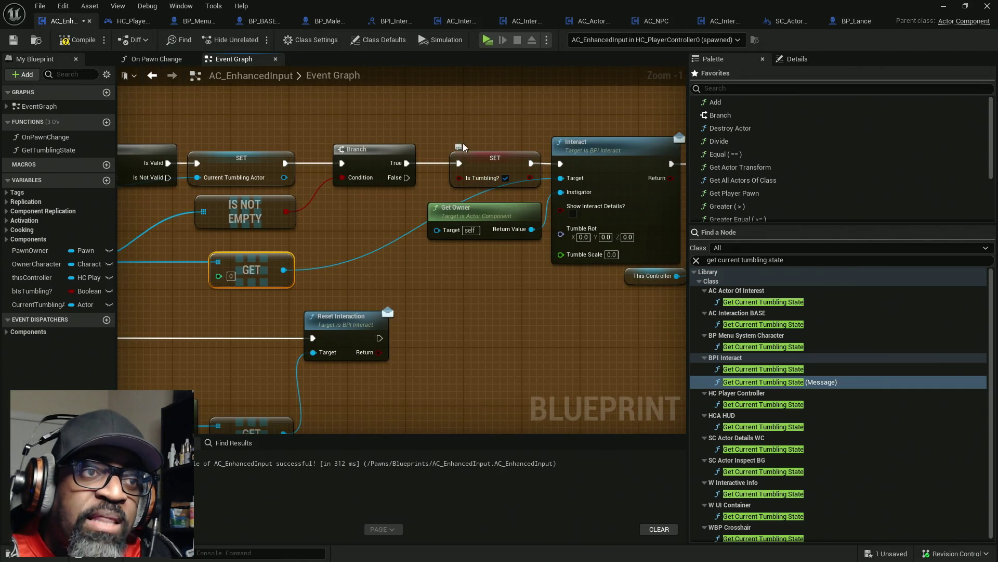
click(497, 164)
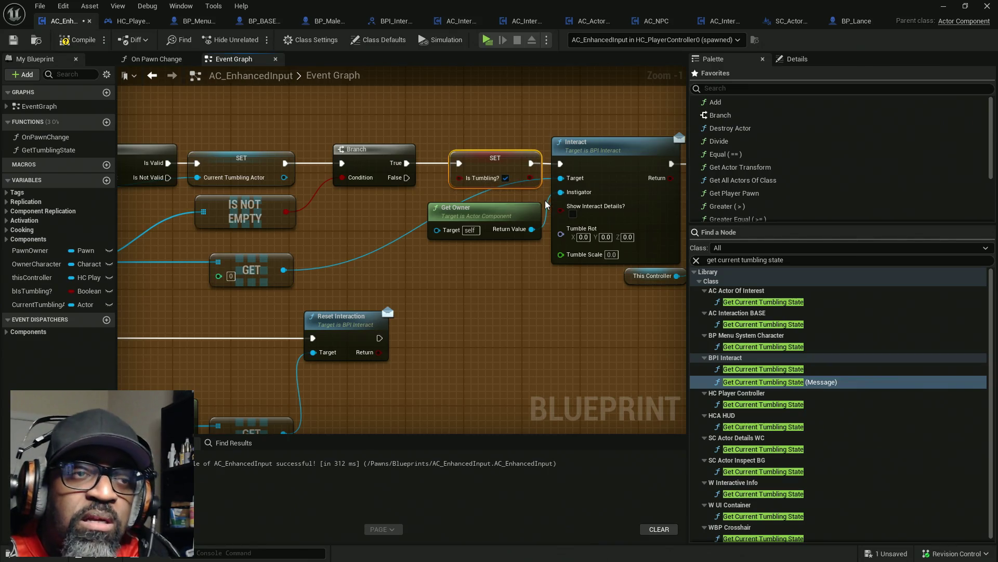
click(442, 128)
click(489, 164)
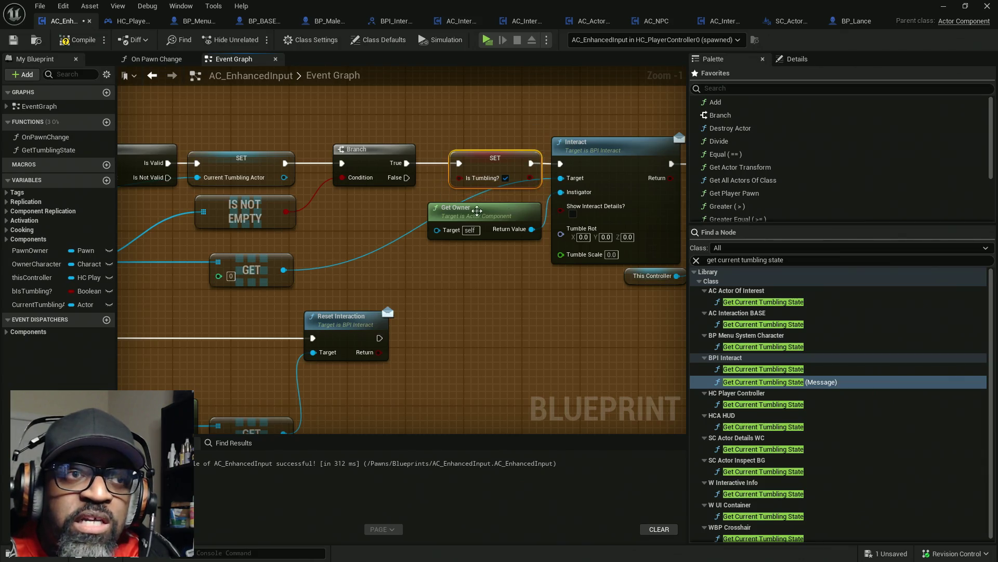
scroll(443, 221, down, 4)
scroll(463, 216, up, 3)
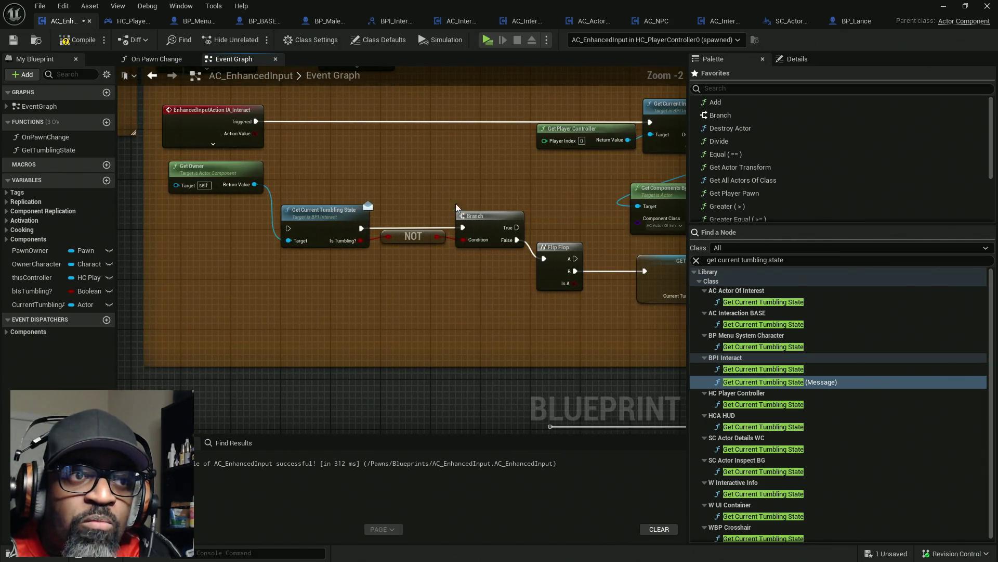
mouse_move(320, 176)
mouse_down()
mouse_move(544, 285)
mouse_move(511, 279)
mouse_up()
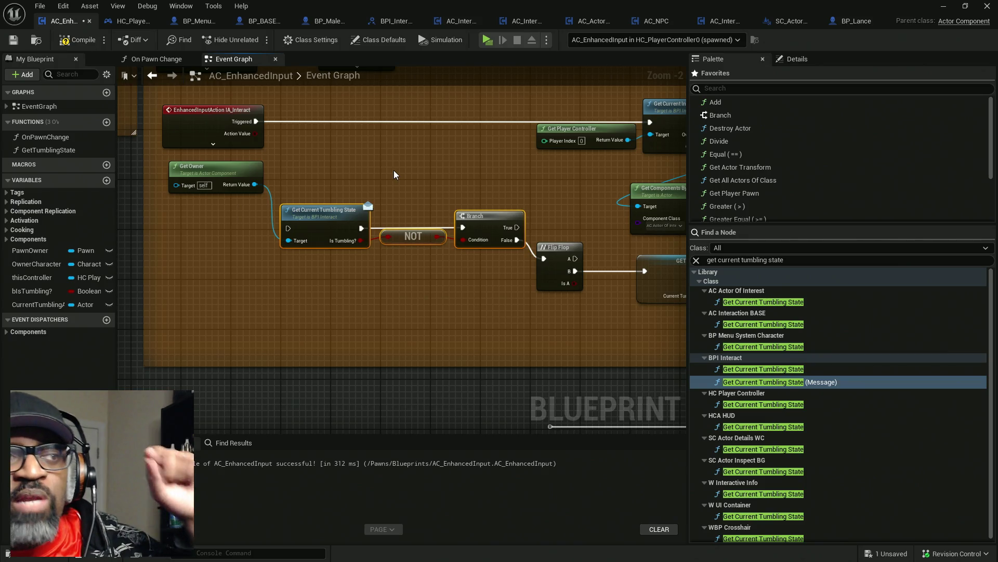
- Run the tumbling check from IA_Interact Started instead of Triggered, with Get Owner below
click(213, 144)
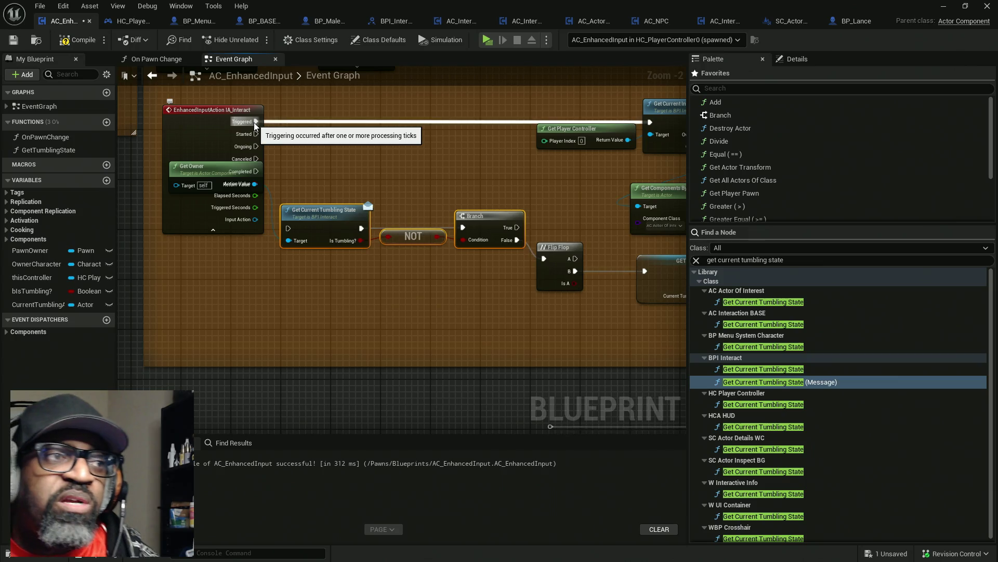
mouse_move(253, 123)
mouse_down()
mouse_move(286, 130)
mouse_move(211, 130)
mouse_up()
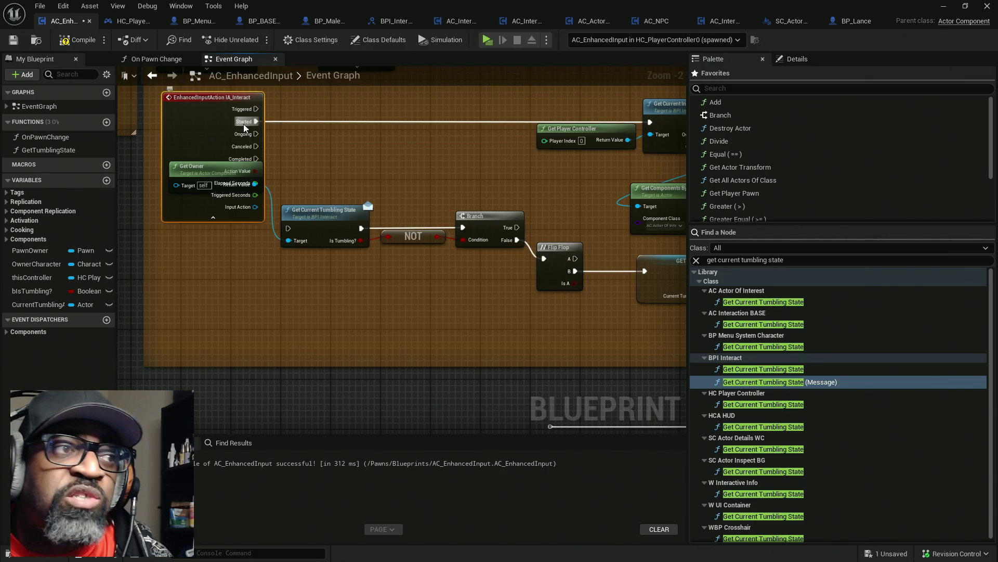
drag(219, 175, 213, 244)
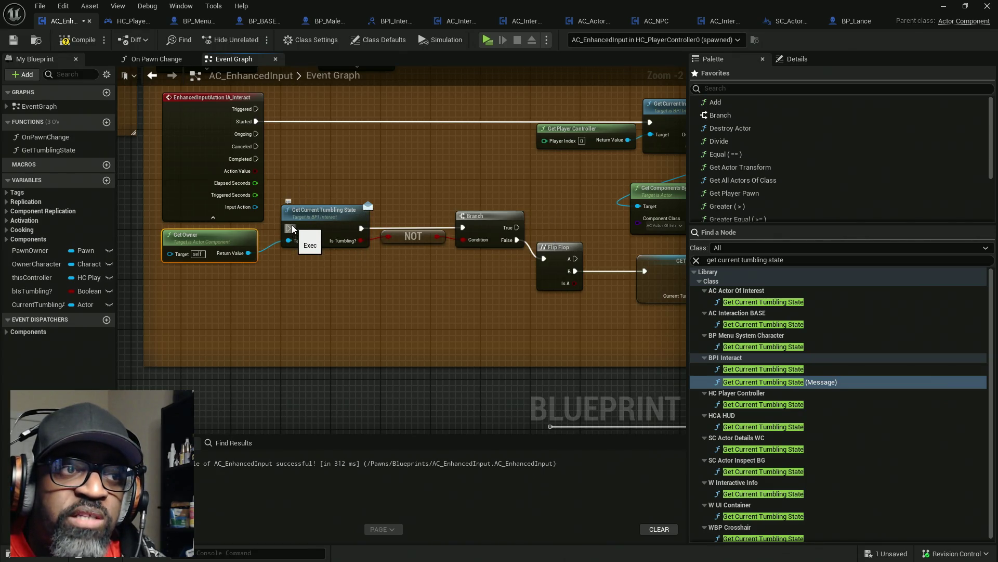
- Wire Branch True to Get Current Interact Actors and False straight to GET, bypassing Flip Flop, then compile
mouse_move(259, 122)
mouse_down()
mouse_move(536, 222)
mouse_move(518, 227)
mouse_up()
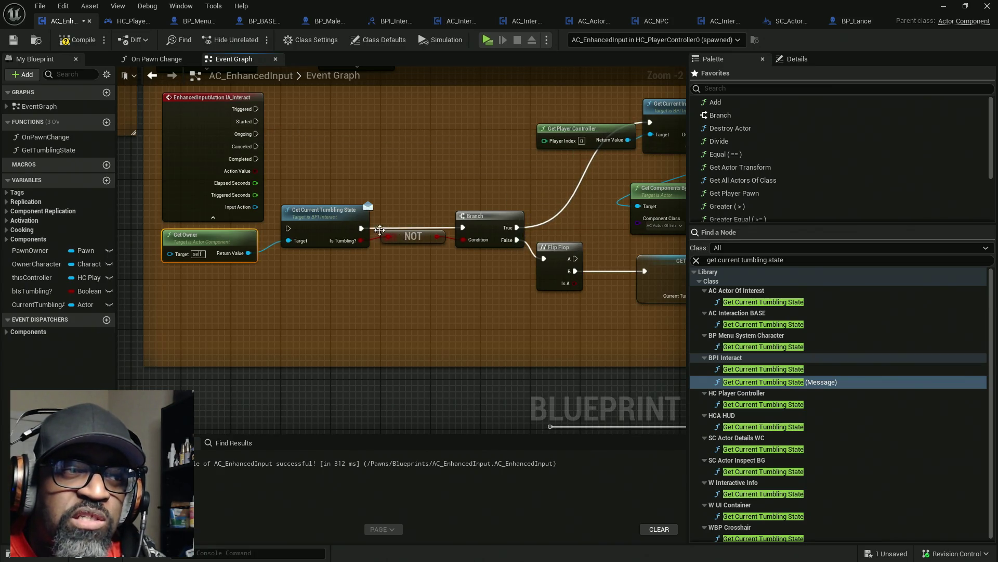
mouse_move(289, 229)
mouse_down()
mouse_move(279, 123)
mouse_move(257, 122)
mouse_up()
drag(299, 166, 432, 245)
mouse_move(481, 268)
mouse_down()
mouse_move(405, 255)
mouse_move(567, 258)
mouse_up()
drag(481, 252, 424, 300)
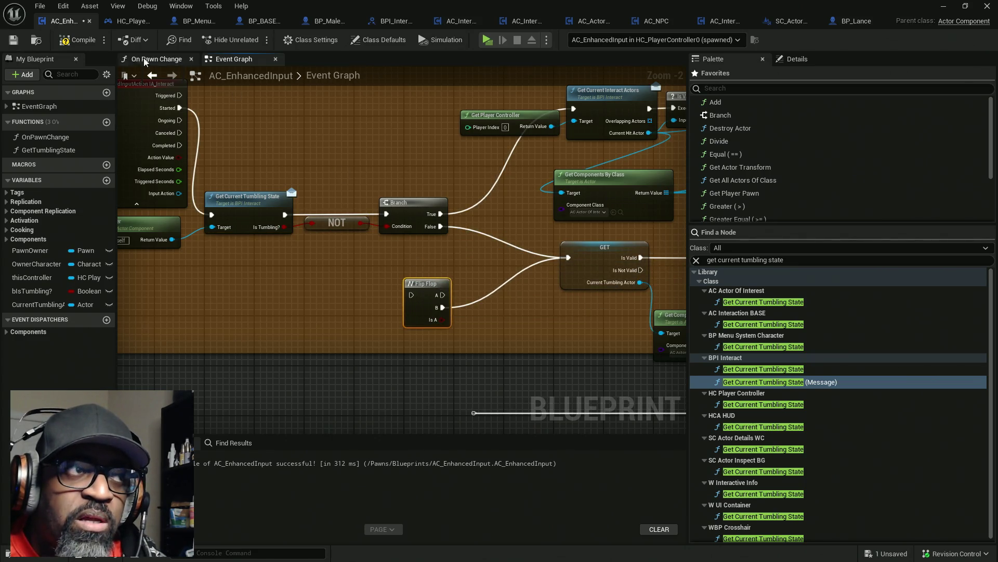
key(F7)
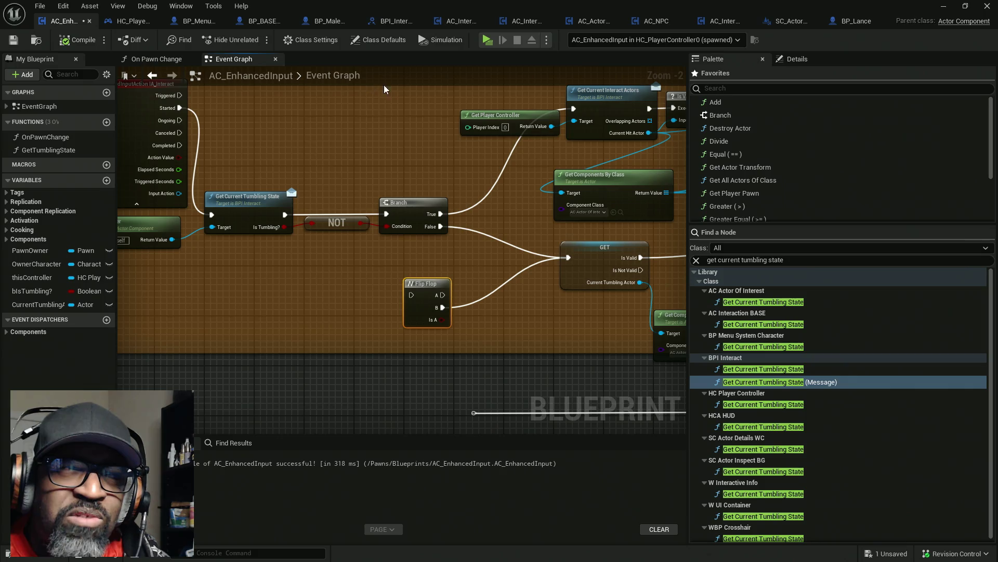
- Save the blueprint, play the level in a new window, and watch the simulating graph
key(ctrl+s)
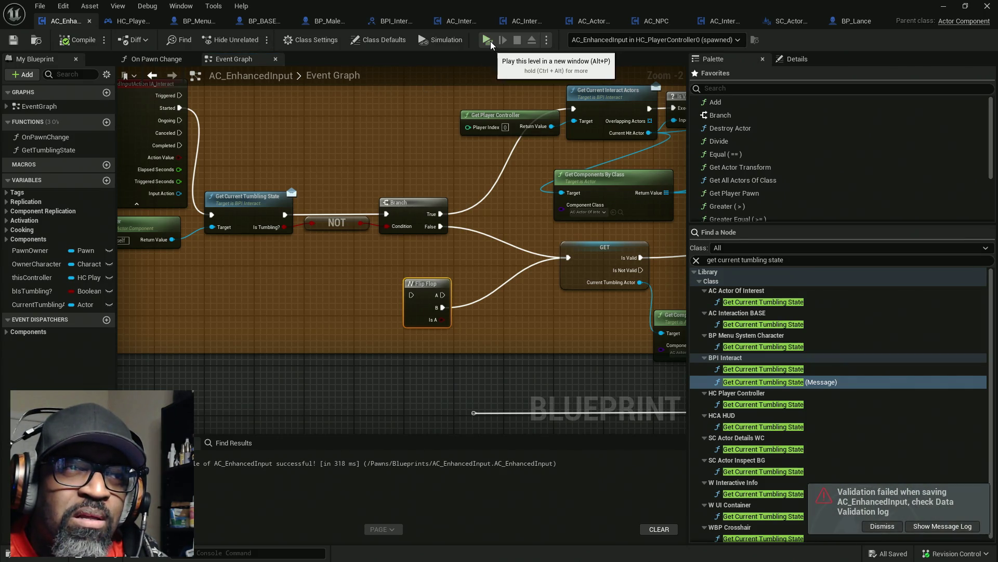
click(489, 41)
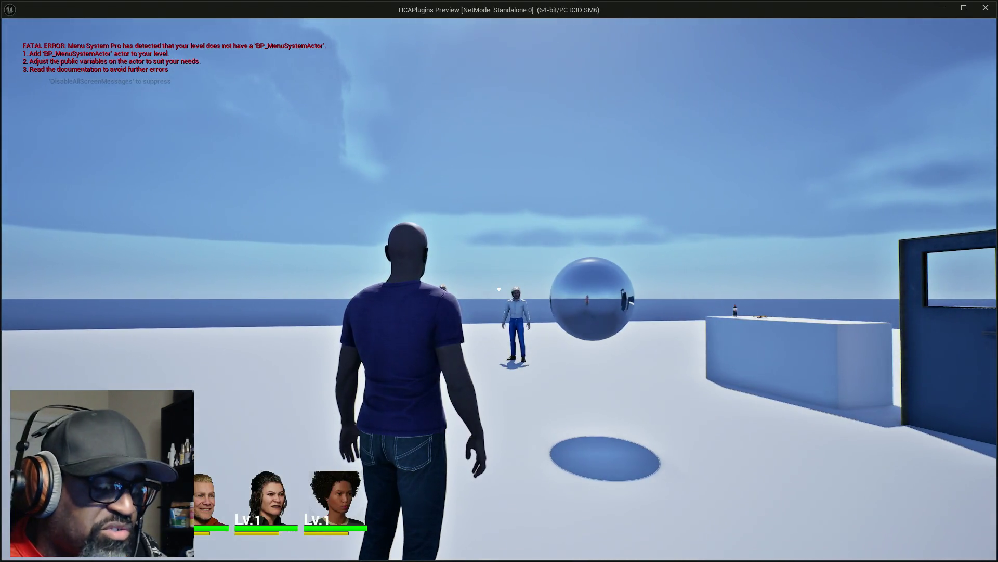
key(alt+Tab)
key(alt+Tab)
key(alt+Tab)
key(alt+Tab)
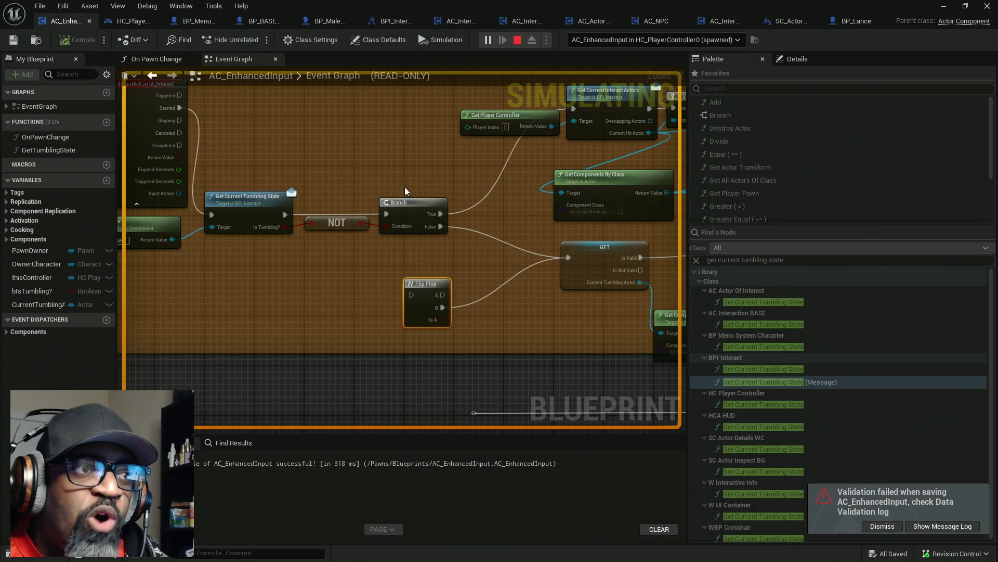
scroll(292, 177, down, 2)
drag(292, 176, 428, 179)
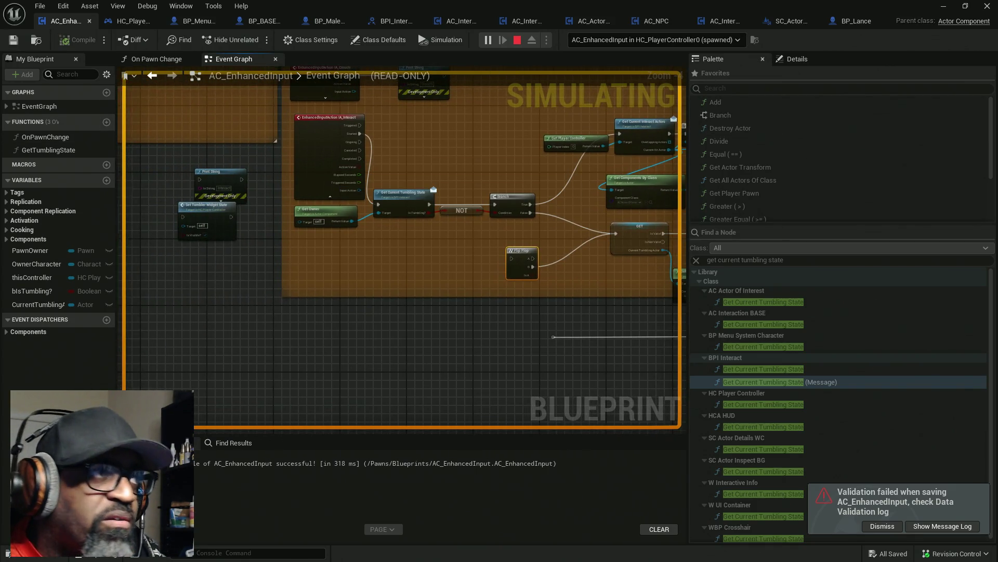
- Stop the play session and relaunch the level in a standalone game window
key(alt+Tab)
click(433, 184)
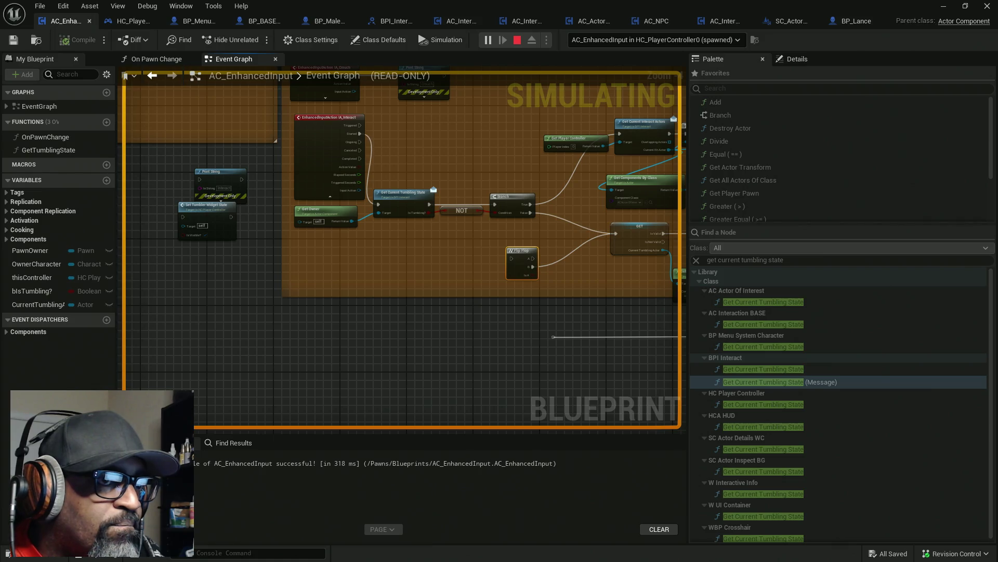
key(Escape)
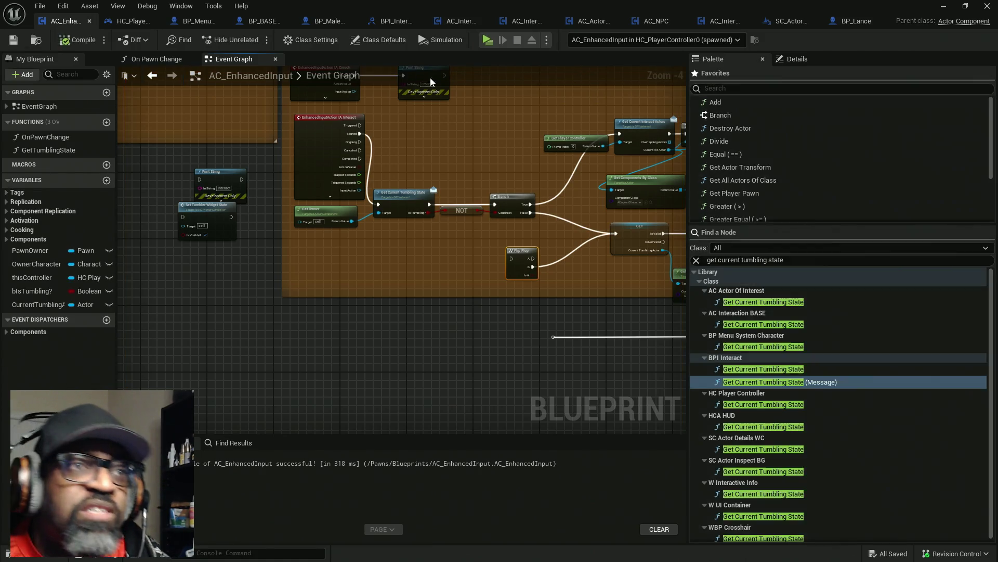
key(alt+Tab)
key(Escape)
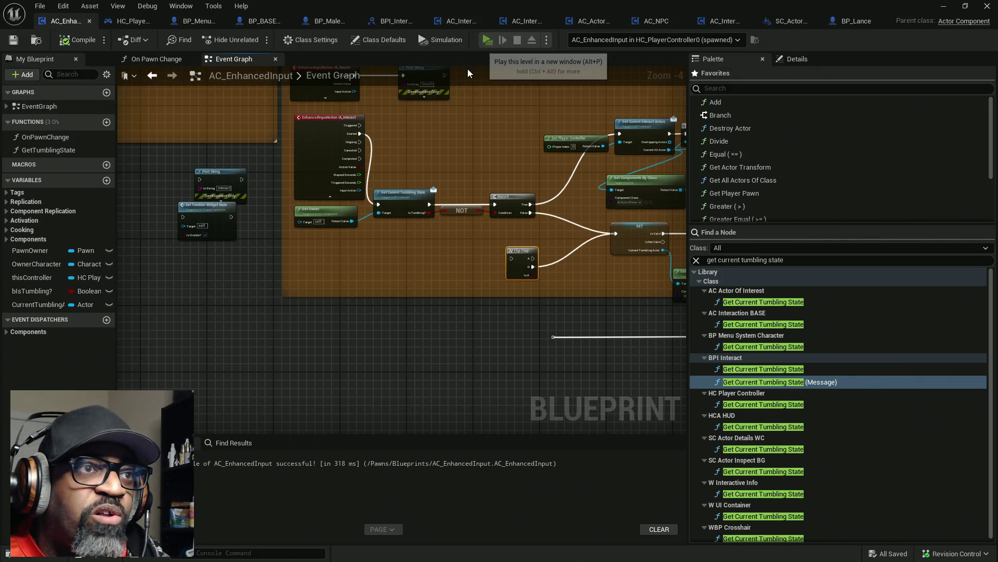
click(487, 41)
- Walk to the counter, pick up the soda bottle, rotate it for inspection, then put it down
key(w)
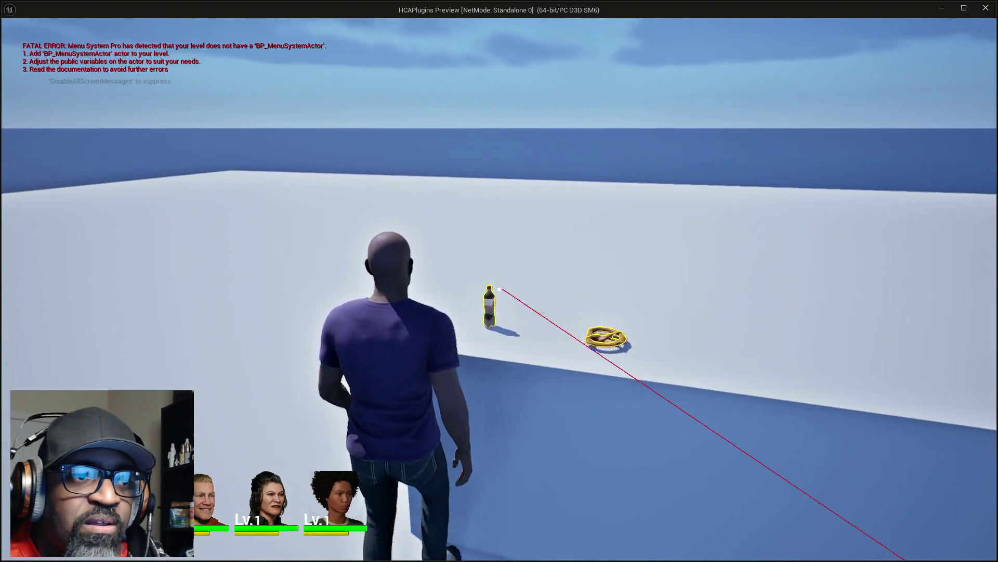
key(e)
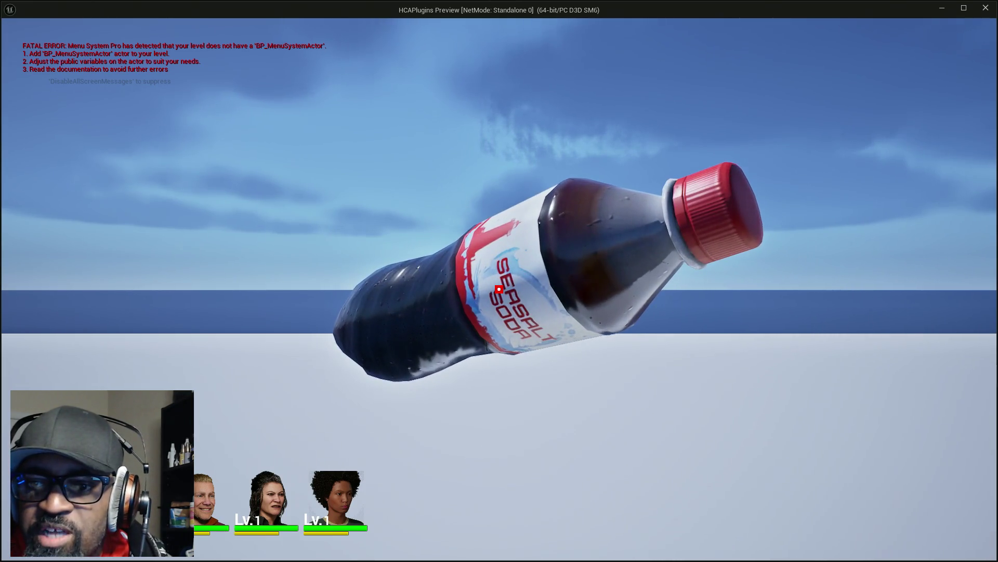
scroll(499, 289, down, 3)
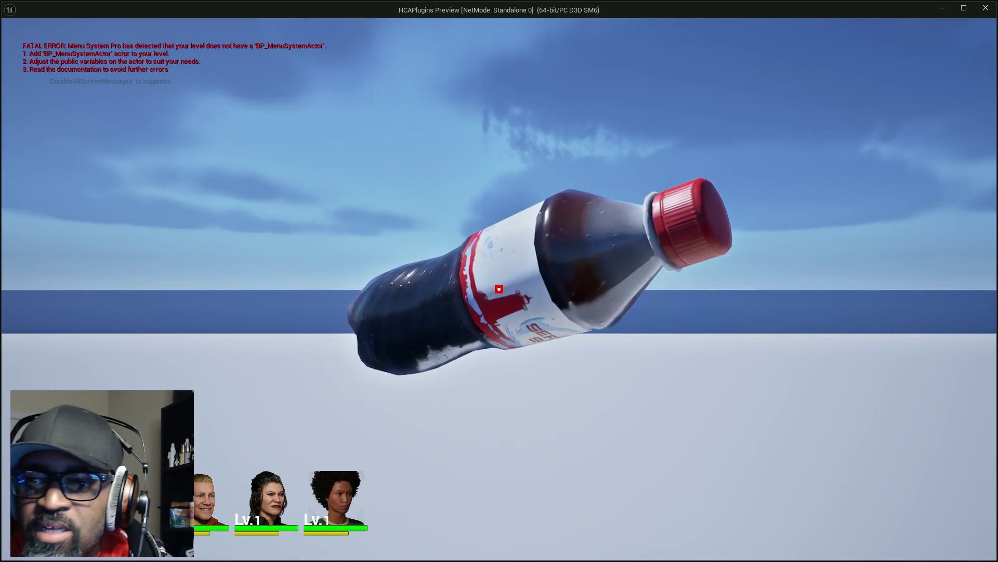
scroll(499, 289, up, 3)
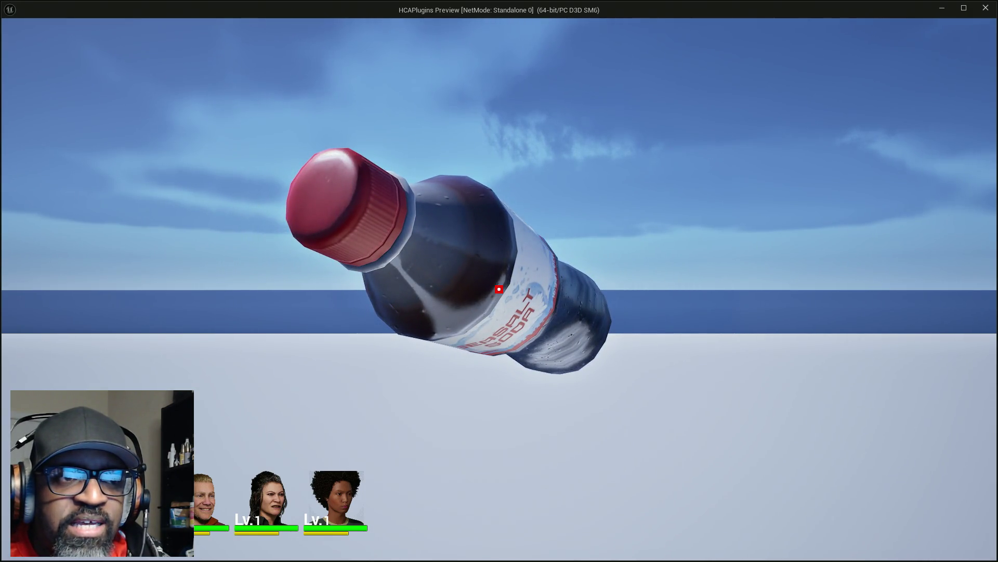
key(e)
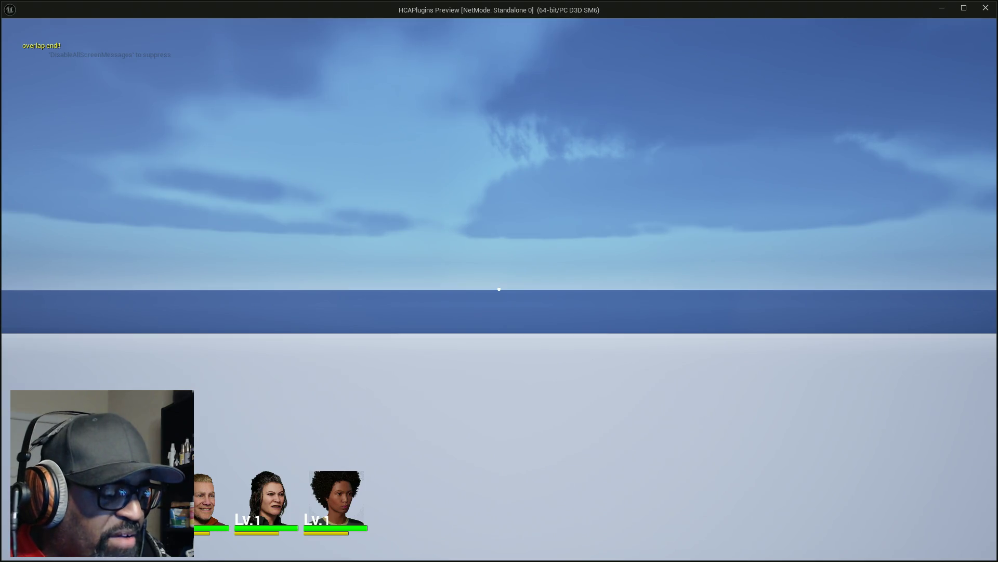
- Turn on the debug camera near the bottle, then close the game preview
key(semicolon)
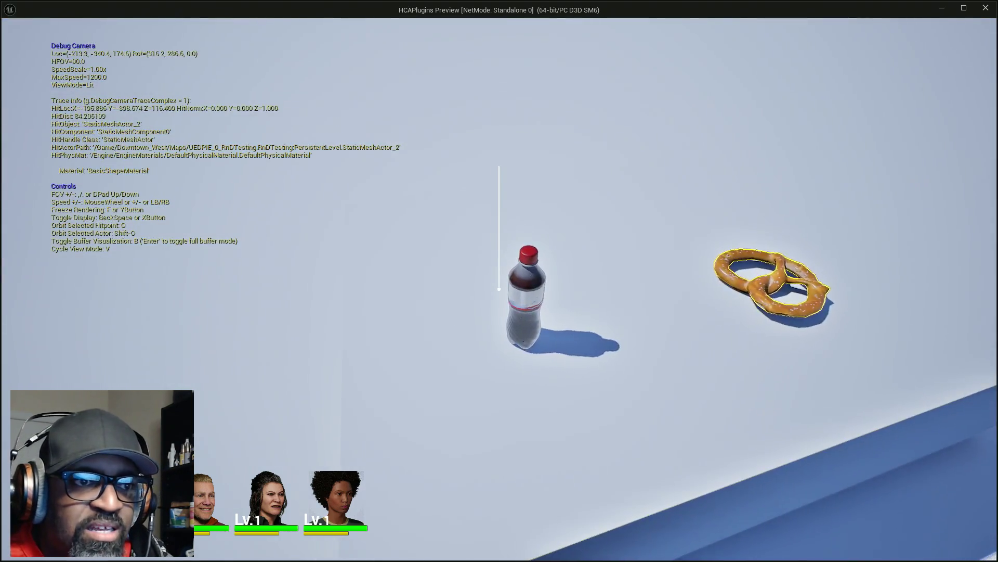
mouse_move(499, 281)
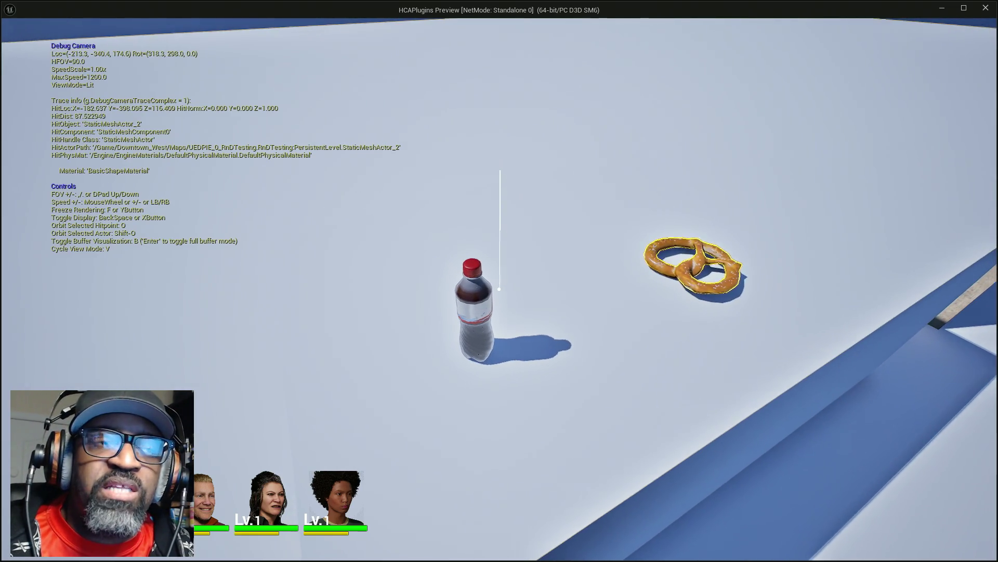
key(Escape)
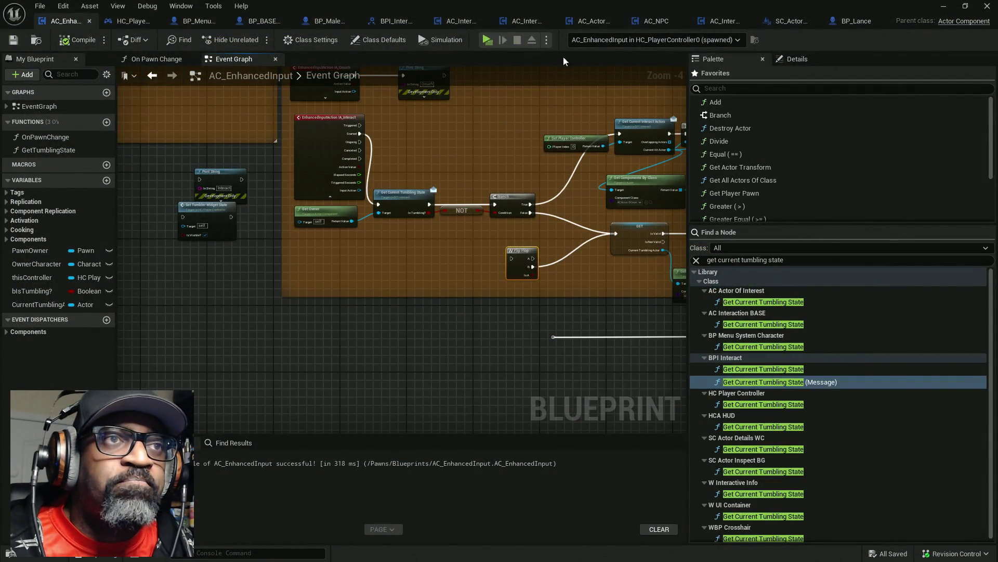
scroll(324, 185, up, 4)
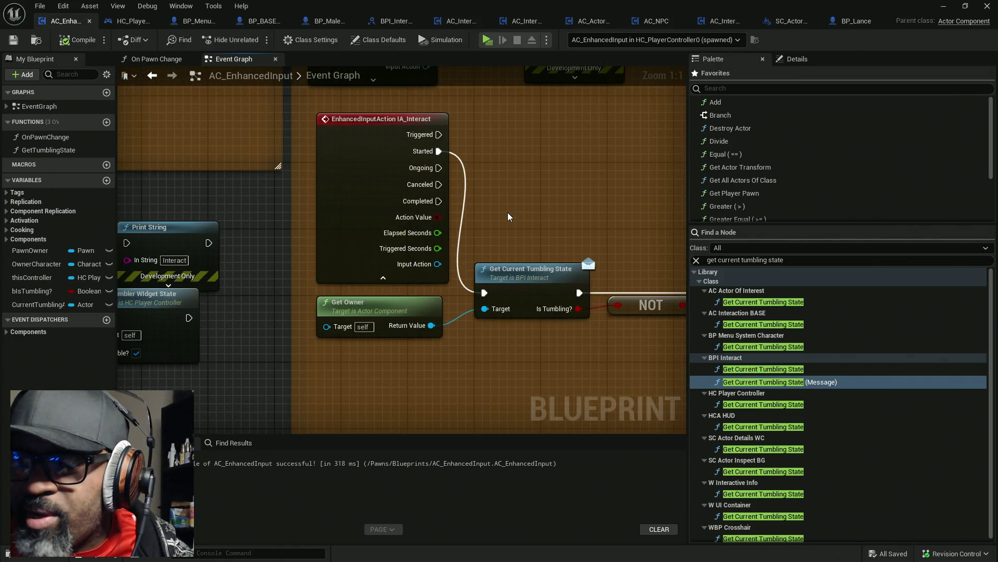
mouse_move(451, 180)
mouse_down()
mouse_move(448, 200)
mouse_move(467, 176)
mouse_move(589, 155)
mouse_move(458, 199)
mouse_move(450, 174)
mouse_move(547, 142)
mouse_move(559, 154)
mouse_move(523, 164)
mouse_move(553, 139)
mouse_move(466, 161)
mouse_move(674, 156)
mouse_move(519, 149)
mouse_move(505, 136)
mouse_up()
click(433, 216)
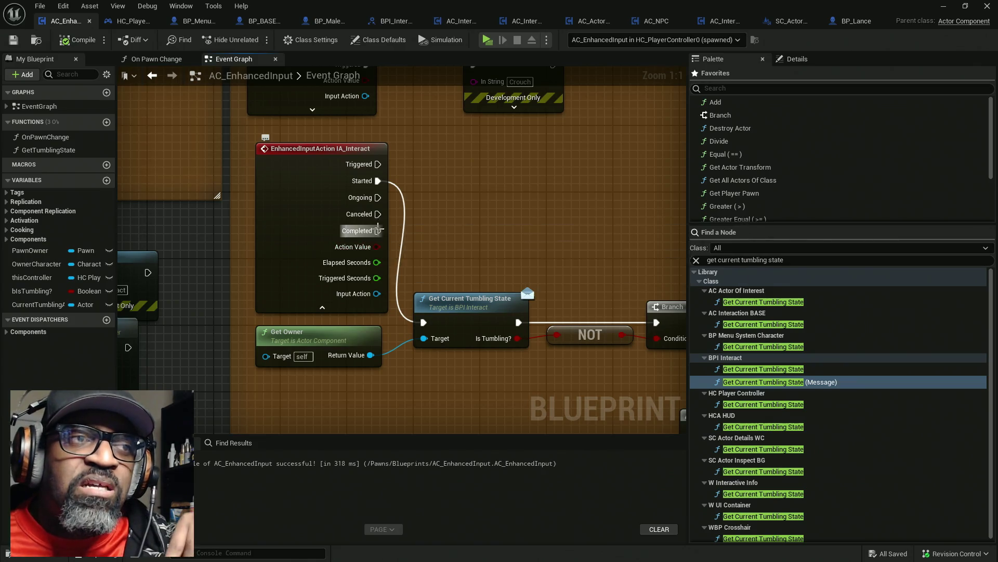
mouse_move(378, 232)
mouse_down()
mouse_move(497, 226)
mouse_move(507, 267)
mouse_move(471, 264)
mouse_move(507, 276)
mouse_move(472, 227)
mouse_up()
click(438, 204)
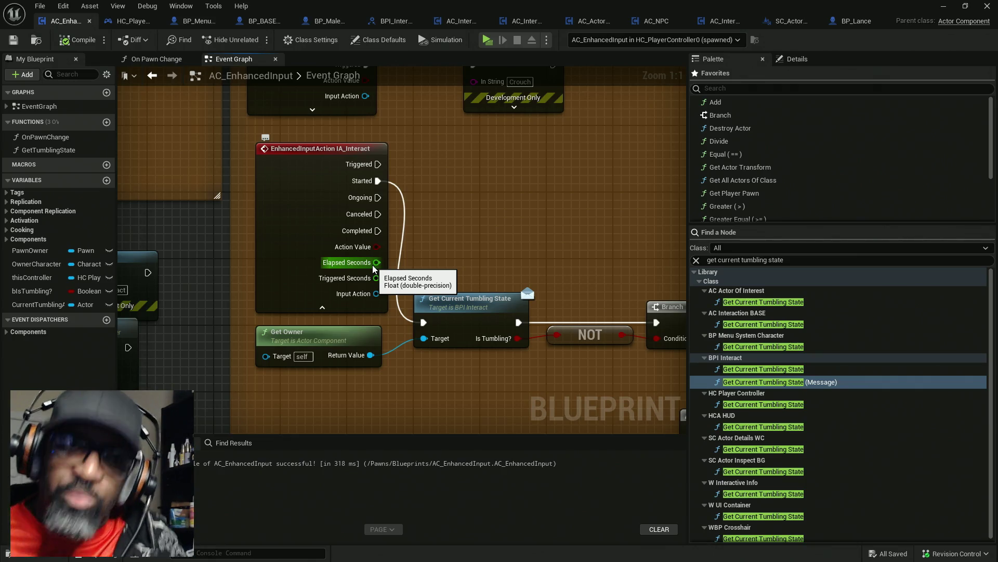
mouse_move(377, 263)
mouse_down()
mouse_move(488, 227)
mouse_move(472, 216)
mouse_move(541, 202)
mouse_move(574, 218)
mouse_move(571, 238)
mouse_move(476, 265)
mouse_up()
click(419, 155)
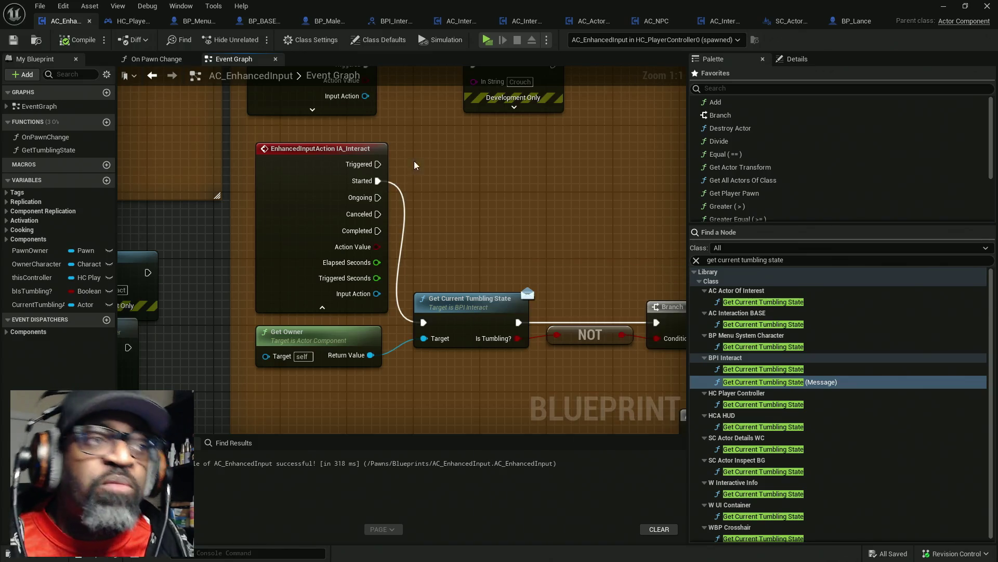
click(359, 205)
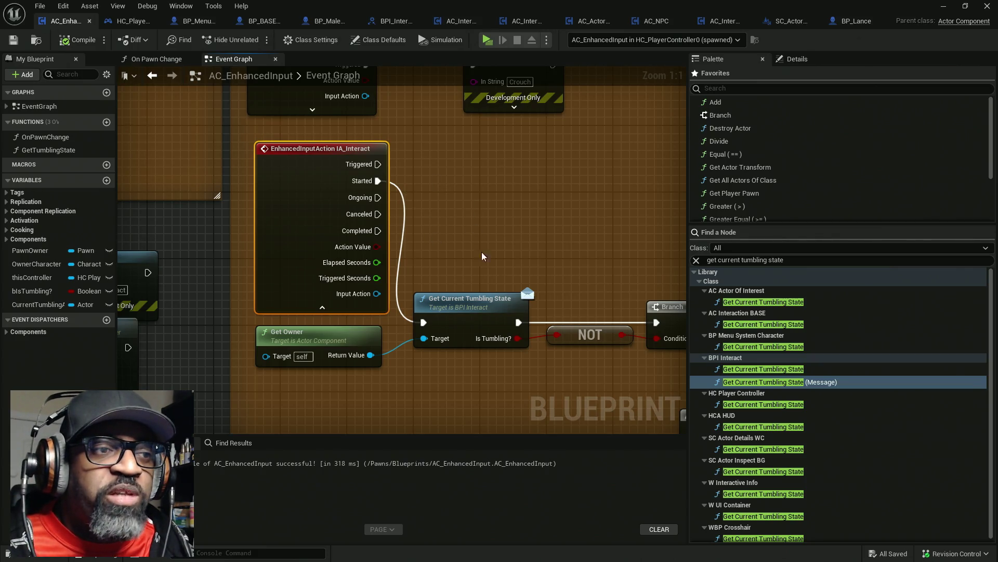
- Move the Get Current Tumbling State, NOT, Branch and Get Owner nodes up beside IA_Interact
scroll(472, 253, down, 2)
mouse_move(307, 324)
mouse_down()
mouse_move(475, 317)
mouse_move(476, 268)
mouse_up()
mouse_move(305, 295)
mouse_down()
mouse_move(345, 183)
mouse_move(308, 192)
mouse_up()
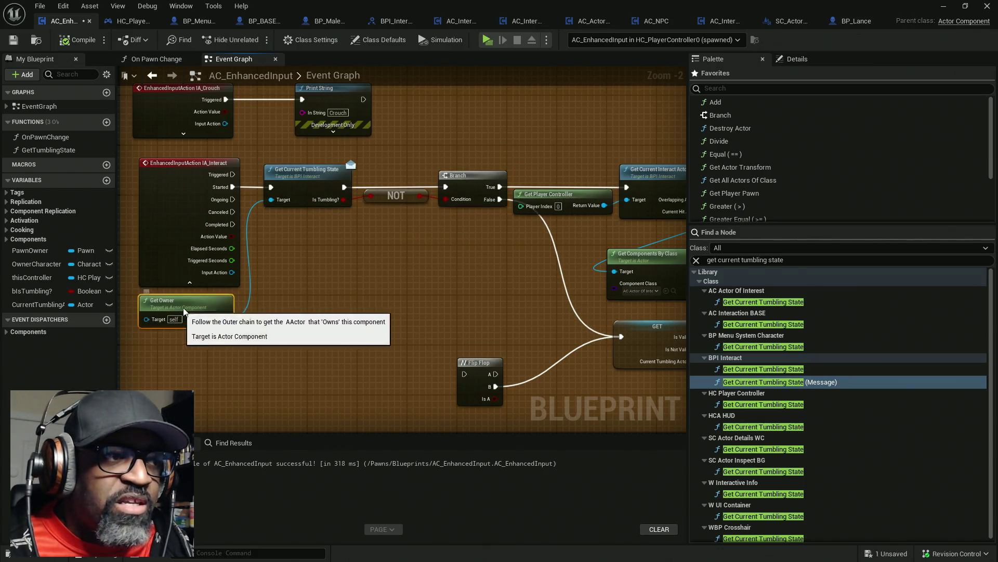
drag(181, 311, 307, 230)
drag(407, 262, 309, 206)
- Add a SET Is Tumbling node after Reset Interaction, left unchecked (false)
click(377, 341)
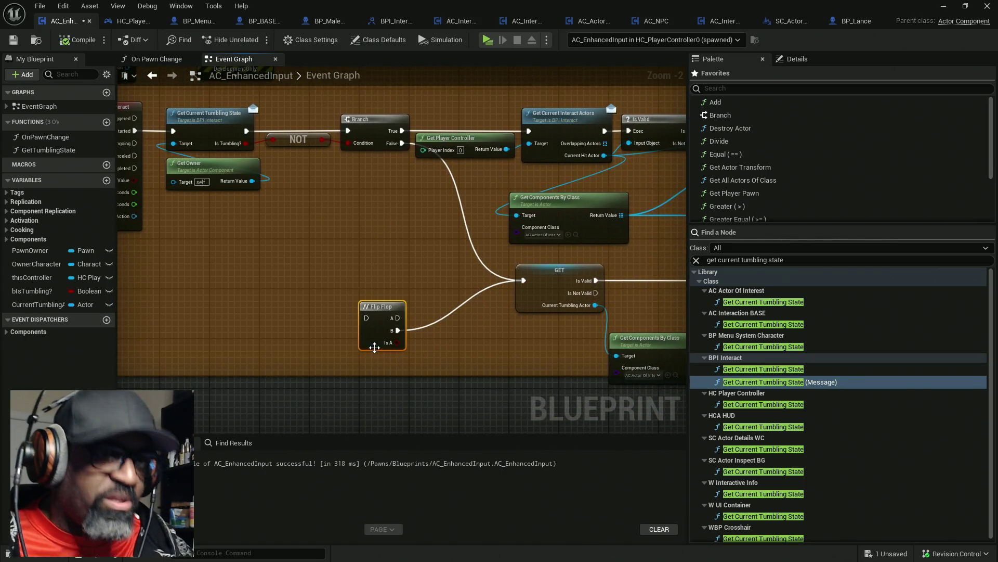
scroll(443, 319, down, 2)
mouse_move(395, 279)
mouse_down()
mouse_move(383, 167)
mouse_move(363, 328)
mouse_move(253, 242)
mouse_up()
scroll(252, 242, down, 3)
mouse_move(498, 280)
mouse_down()
mouse_move(188, 237)
mouse_move(137, 247)
mouse_move(164, 258)
mouse_move(332, 214)
mouse_up()
scroll(331, 214, up, 4)
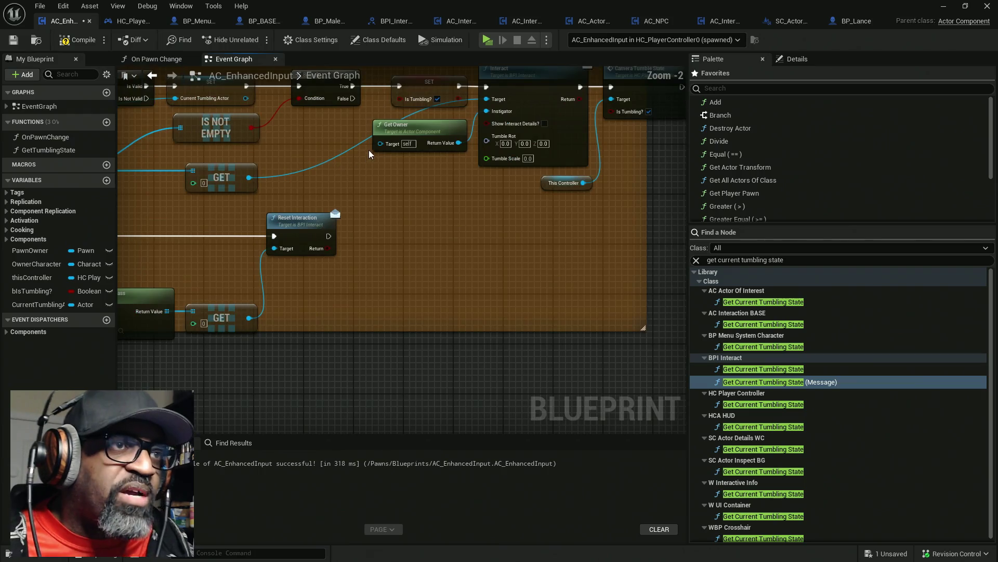
drag(357, 268, 421, 229)
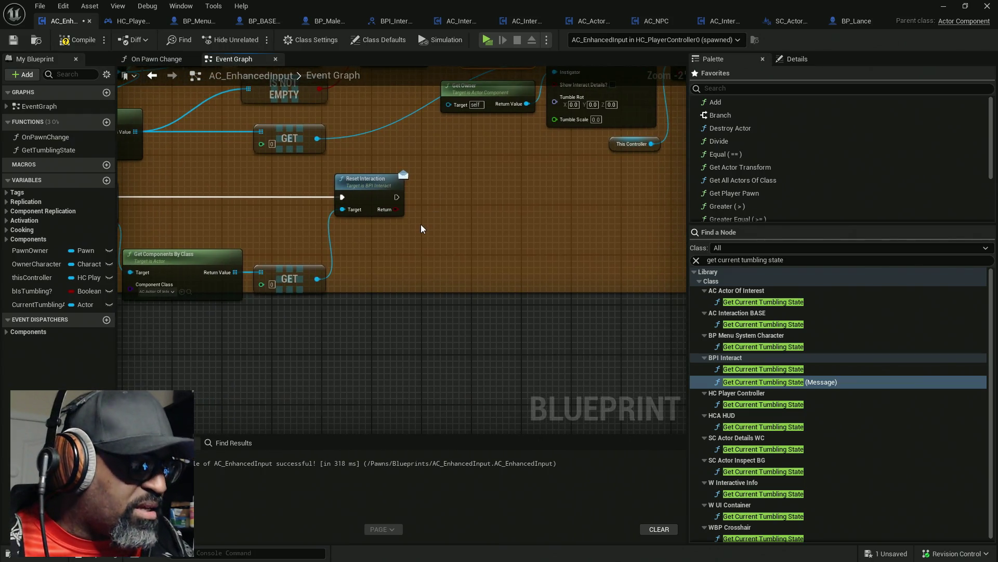
key(ctrl+v)
mouse_move(397, 197)
mouse_down()
mouse_move(436, 242)
mouse_move(424, 227)
mouse_move(460, 212)
mouse_up()
click(460, 210)
drag(383, 254, 474, 239)
- Compile and save the AC_EnhancedInput blueprint
click(86, 45)
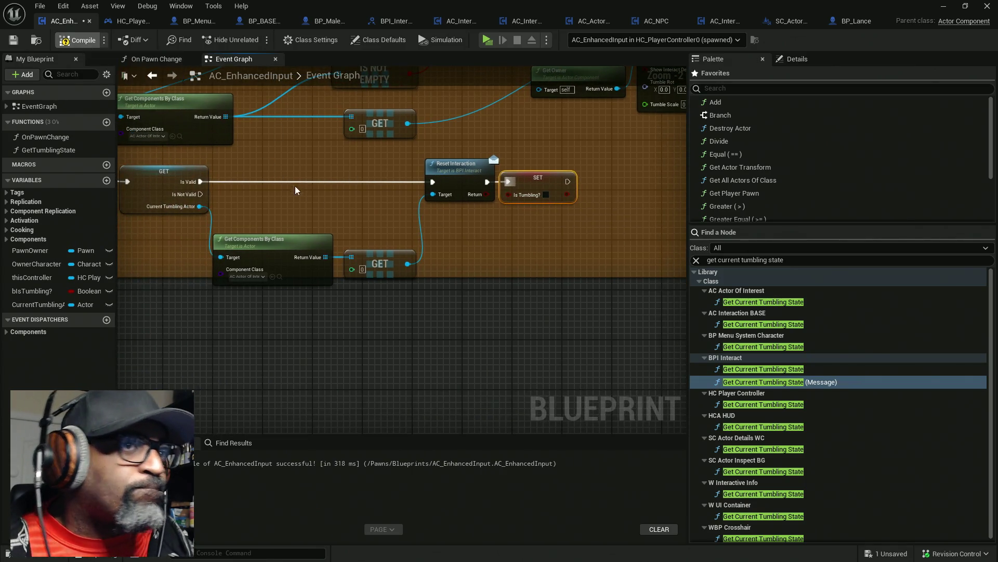
key(ctrl+s)
click(466, 213)
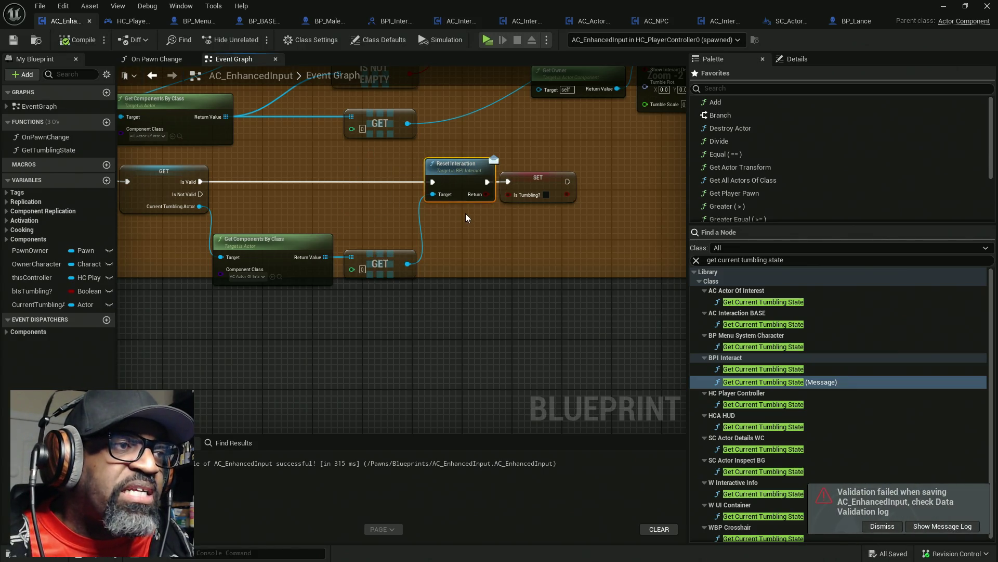
drag(271, 229, 335, 242)
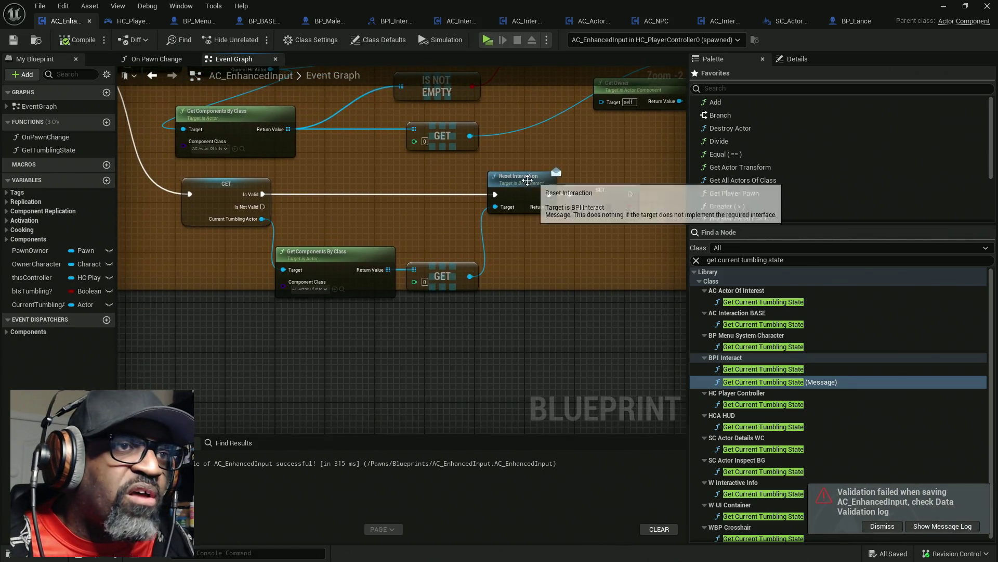